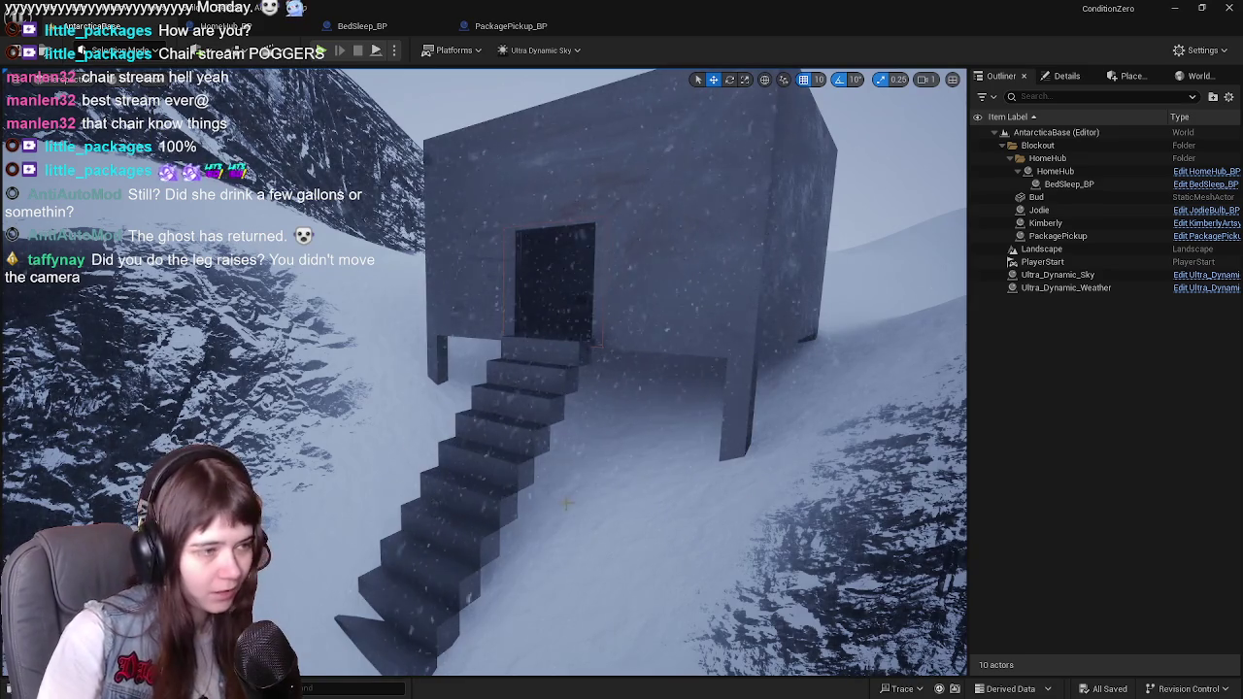
Step: Look around at the building and stairs, then stop the play session
{"action": "key", "text": "Left"}
{"action": "key", "text": "Right"}
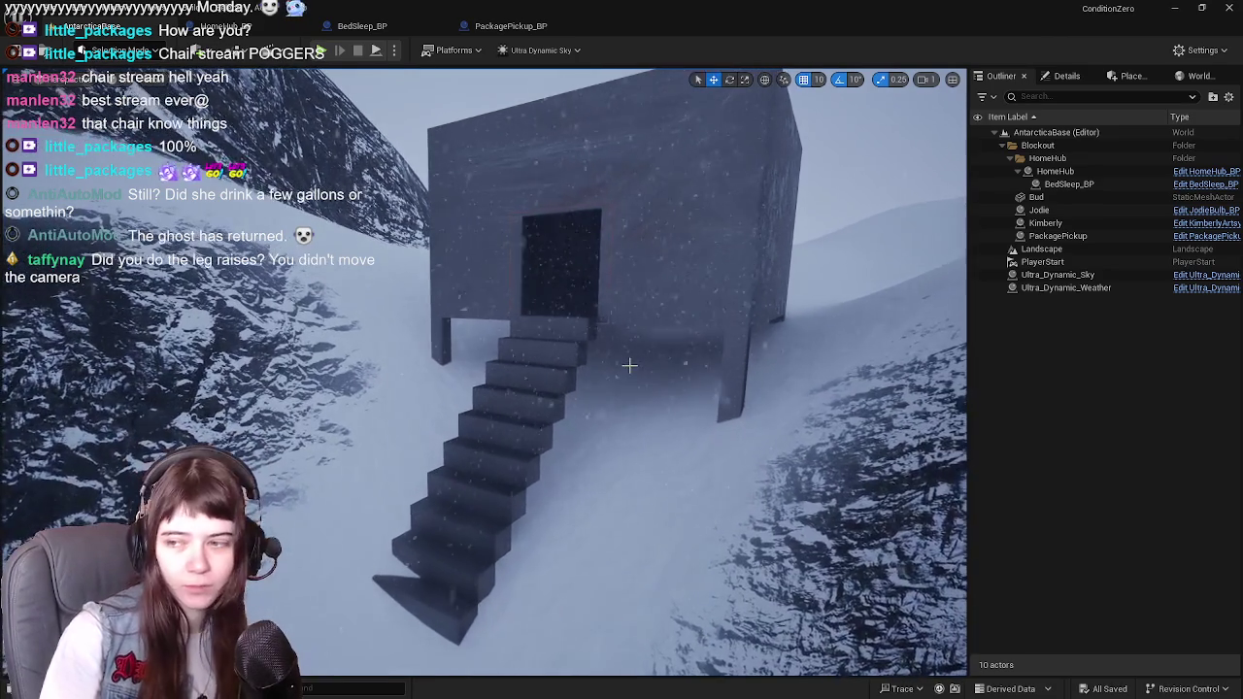
{"action": "key", "text": "Escape"}
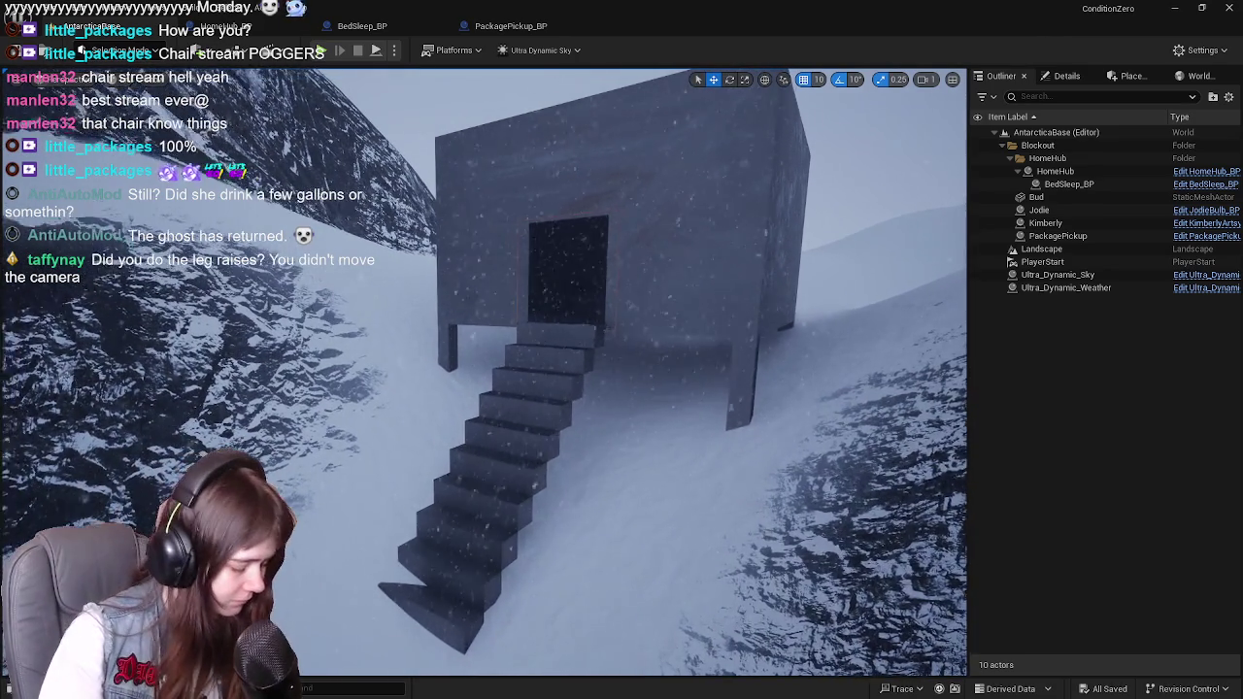
Step: Cycle back to the level view and start Play In Editor again with Alt+P
{"action": "key", "text": "ctrl+Tab"}
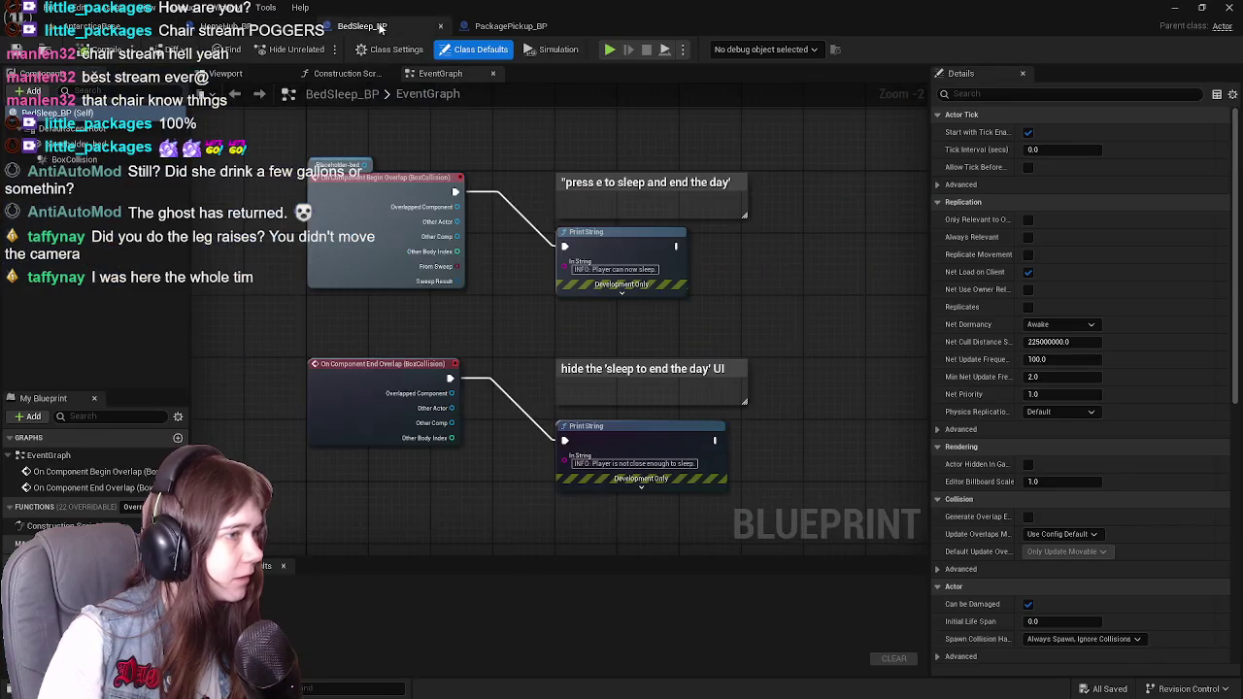
{"action": "key", "text": "ctrl+Tab"}
{"action": "key", "text": "ctrl+Tab"}
{"action": "key", "text": "alt+p"}
Step: Run the mannequin across the snow and up the slope toward the hut's stairs
{"action": "key", "text": "w"}
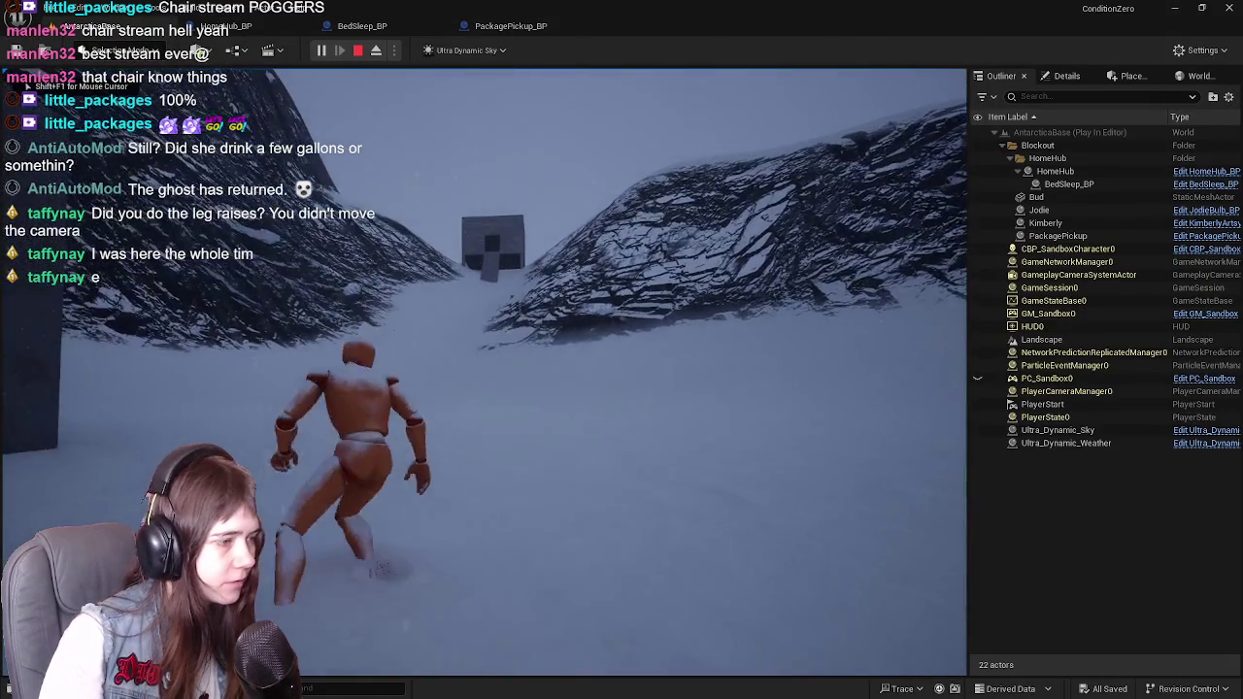
{"action": "key", "text": "w"}
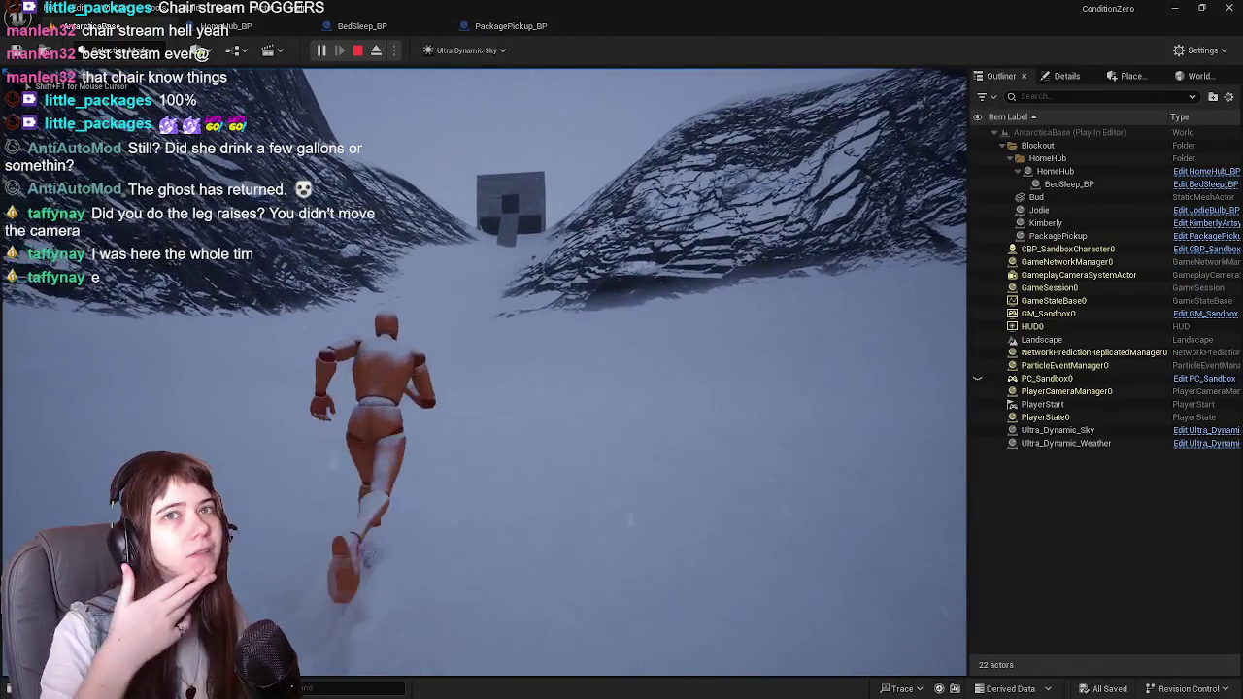
{"action": "key", "text": "w"}
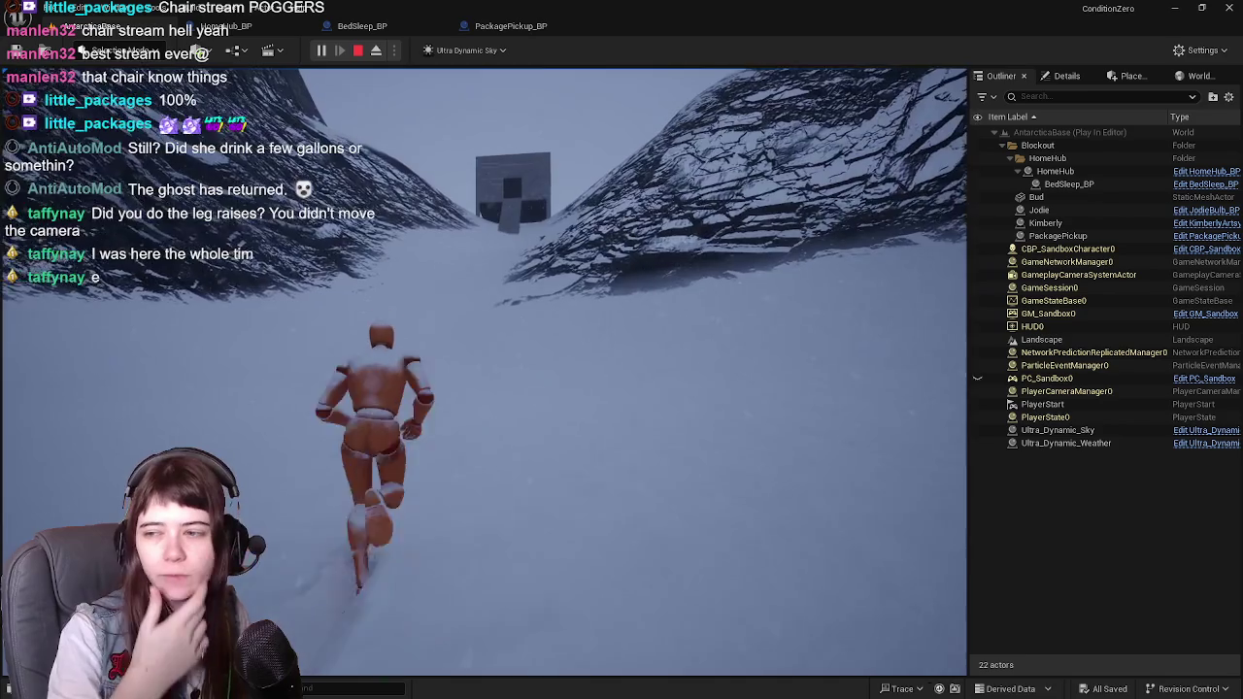
{"action": "key", "text": "w"}
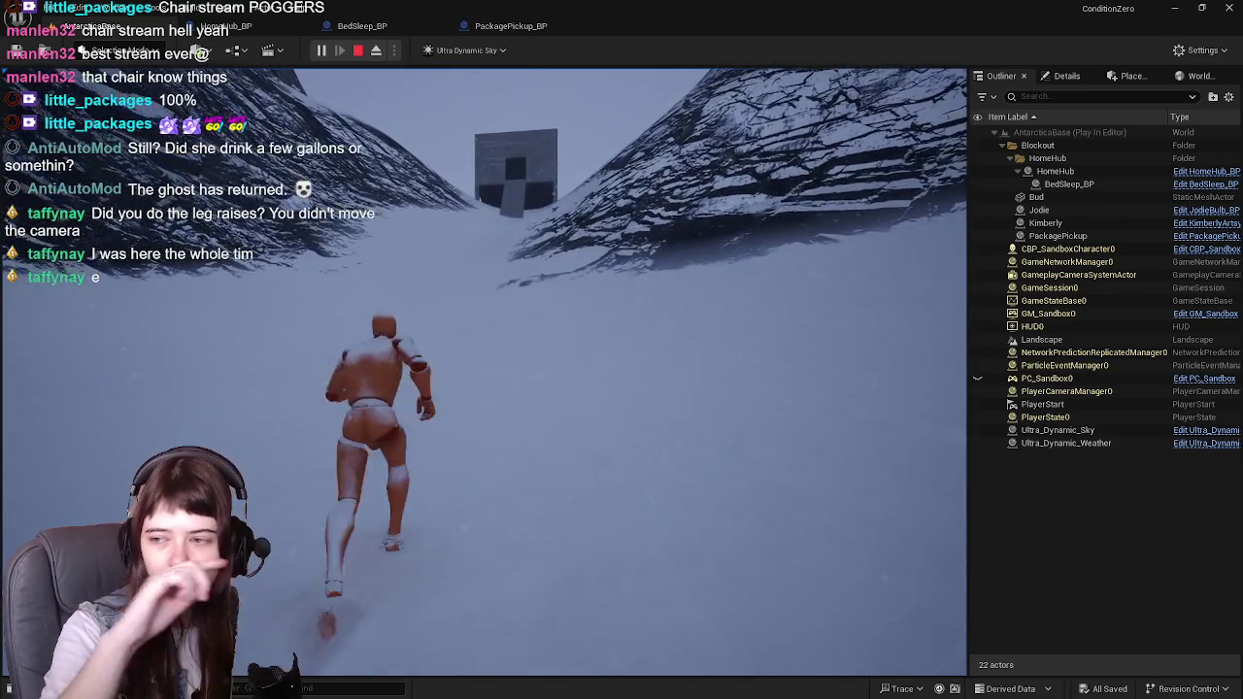
{"action": "key", "text": "w"}
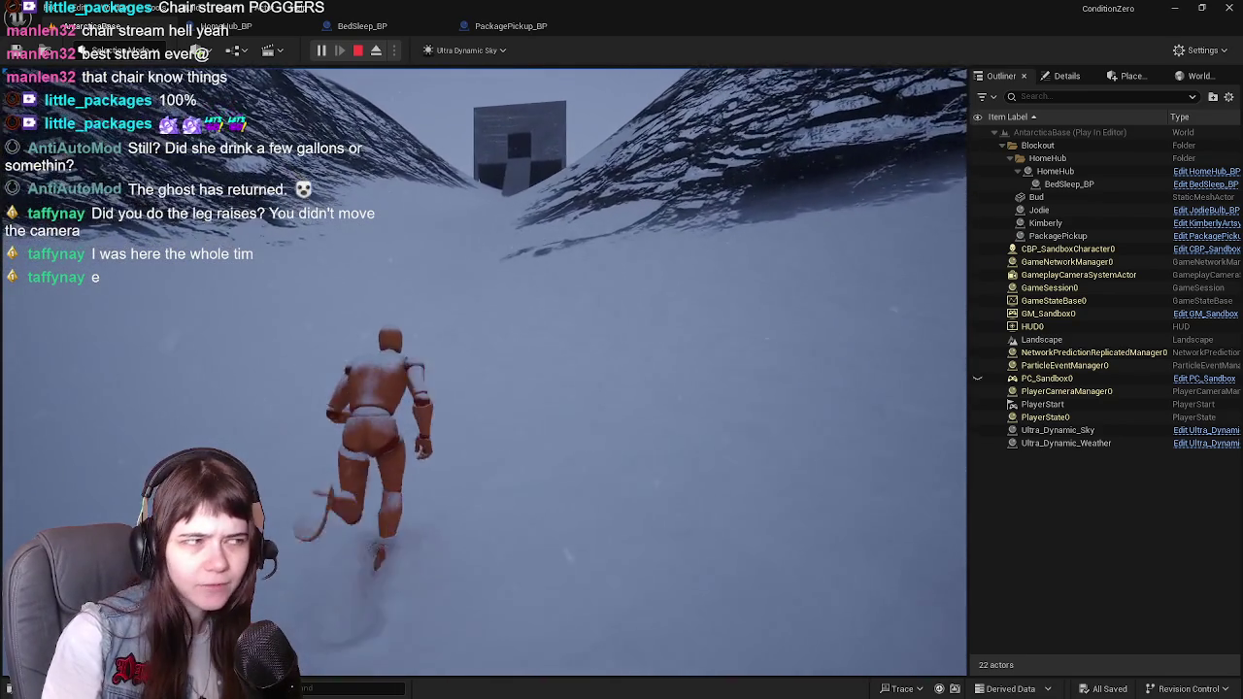
{"action": "key", "text": "w"}
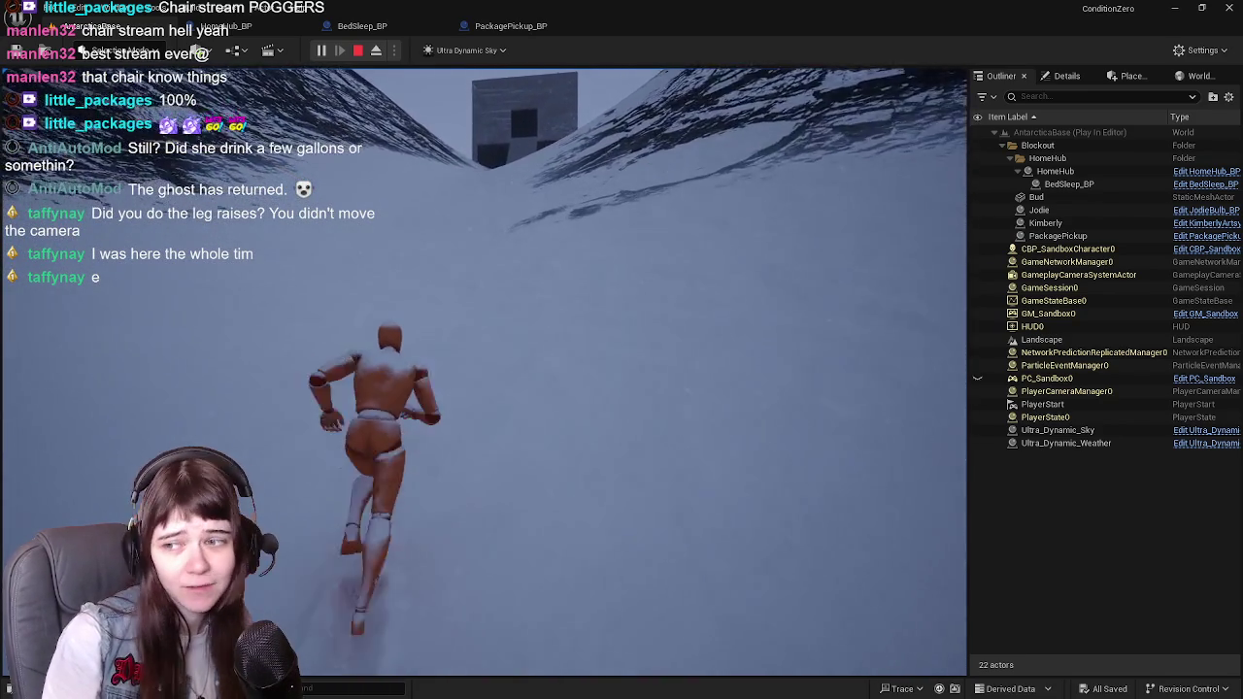
{"action": "key", "text": "w"}
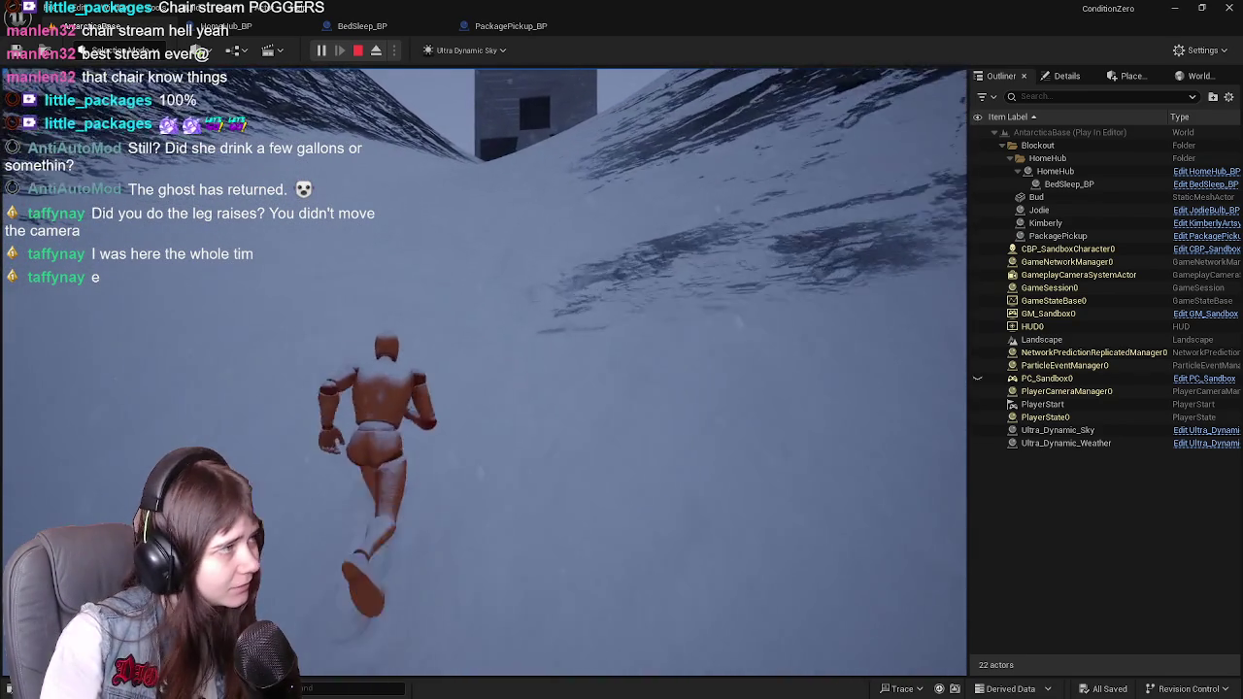
{"action": "key", "text": "w"}
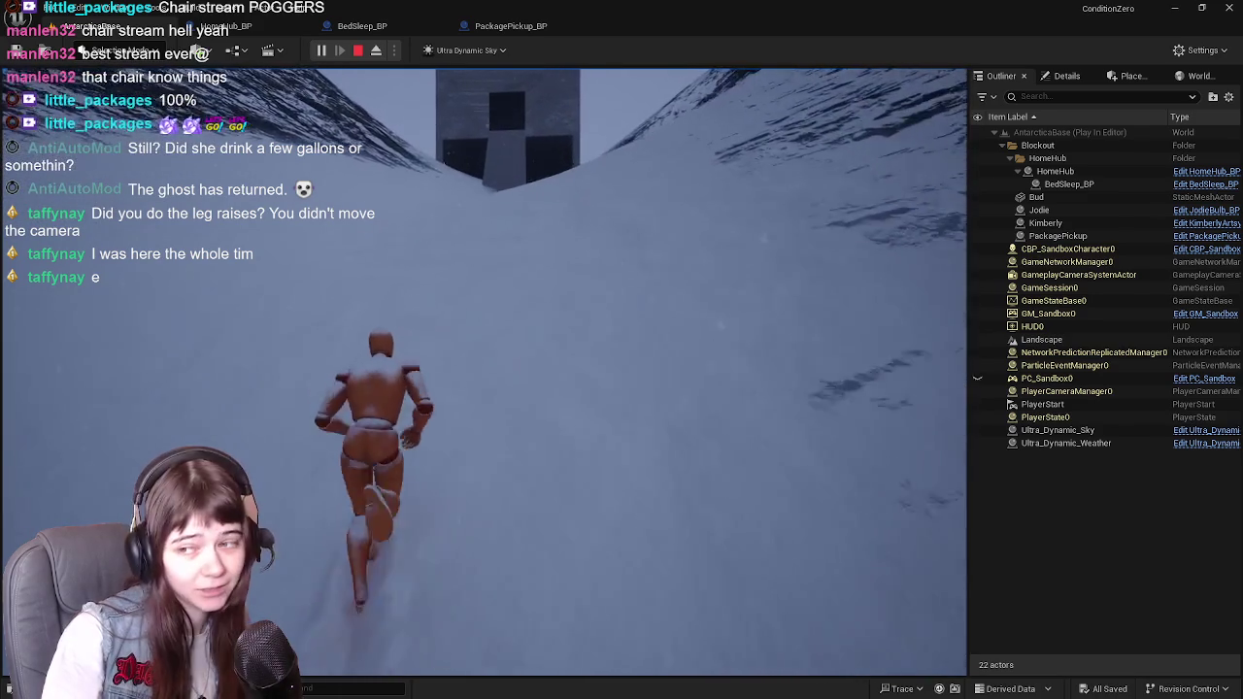
{"action": "key", "text": "w"}
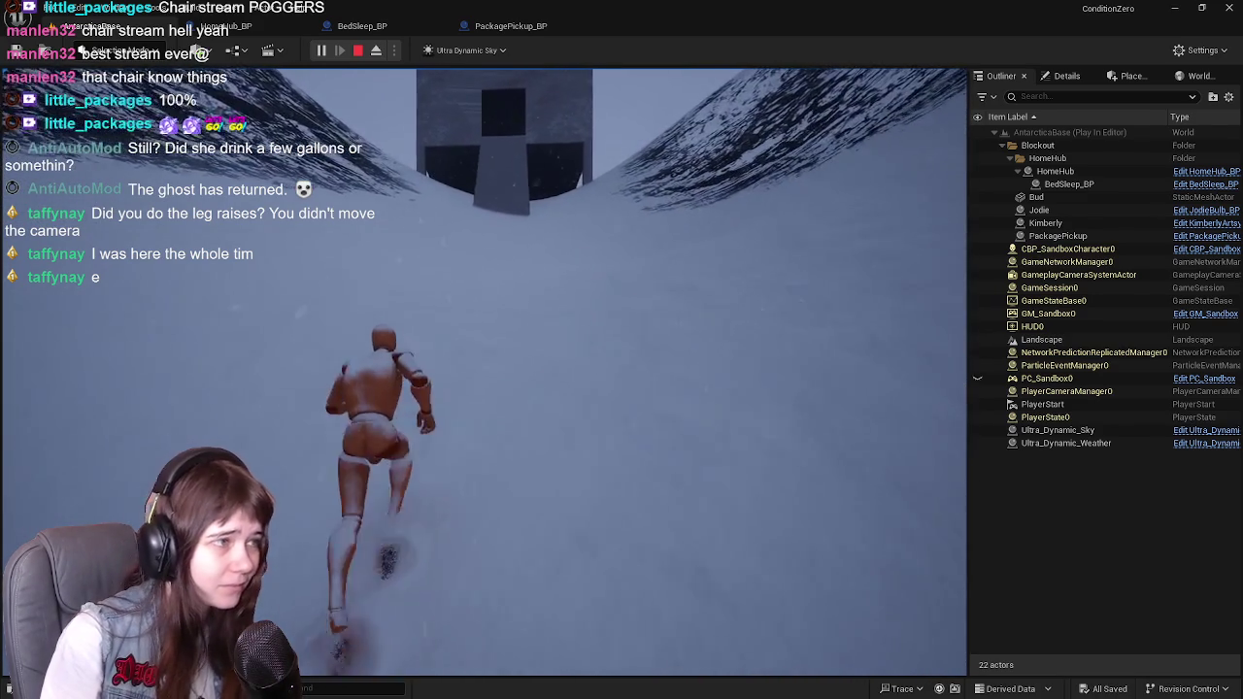
{"action": "key", "text": "w"}
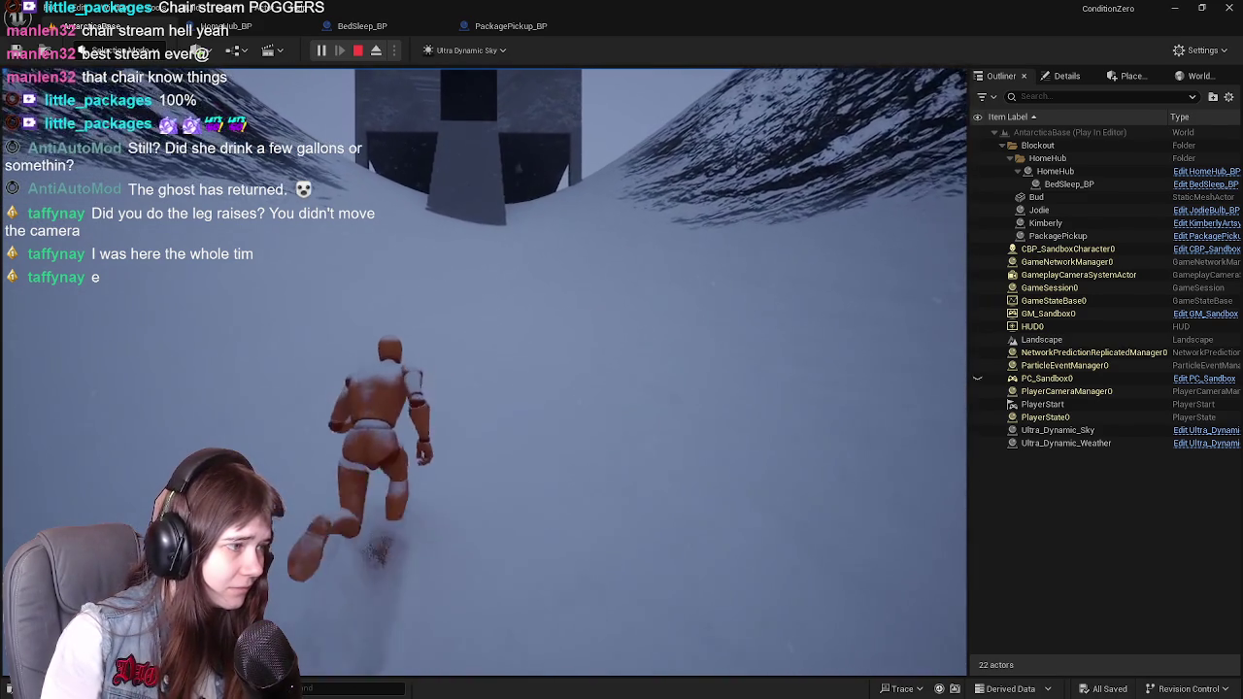
{"action": "key", "text": "w"}
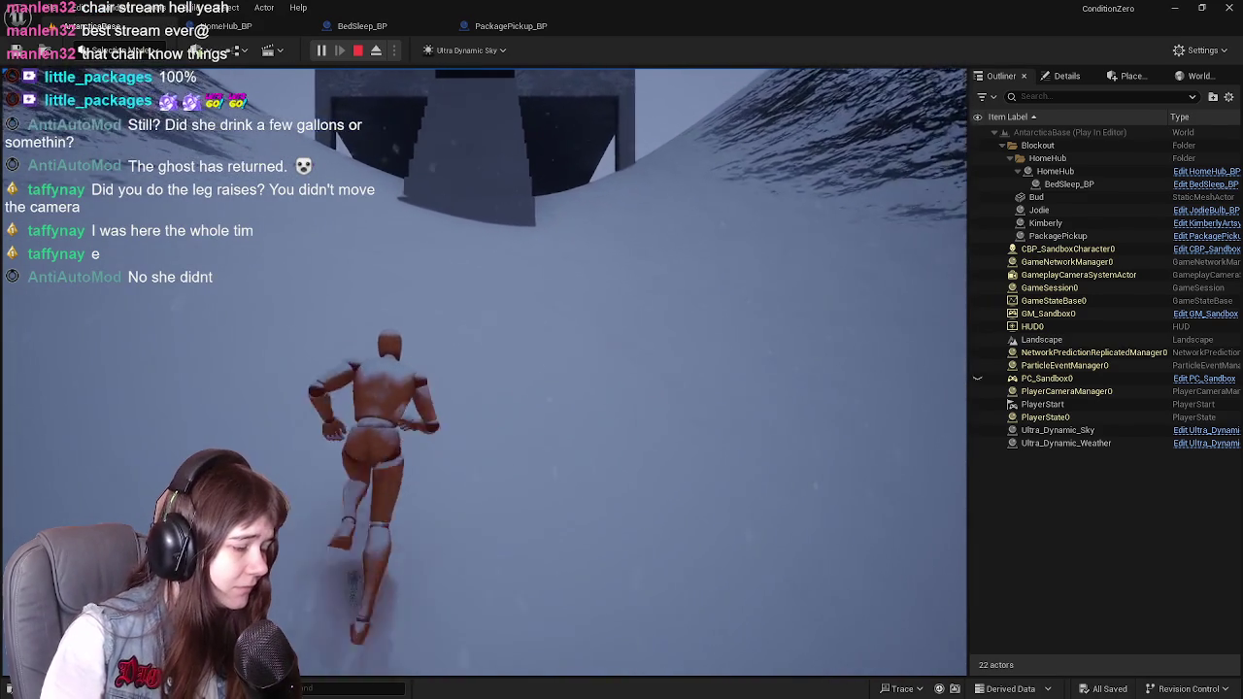
Step: Climb the staircase to the landing and into the dark doorway, then stop play
{"action": "key", "text": "w"}
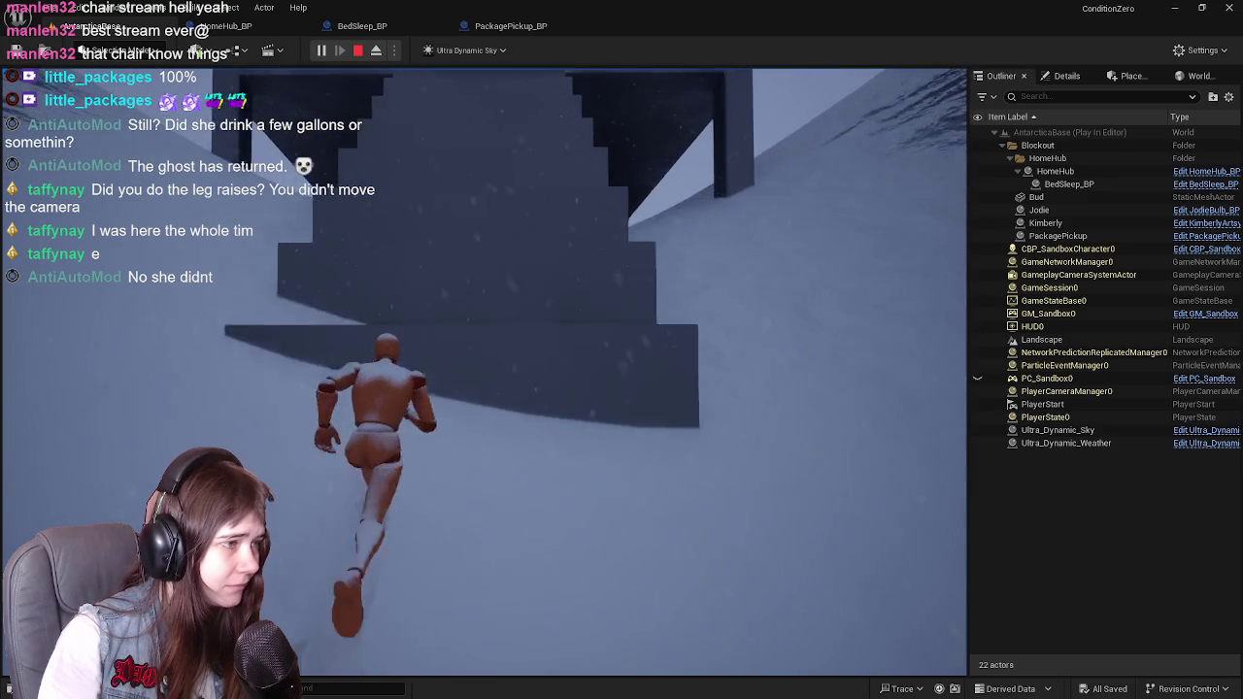
{"action": "key", "text": "w"}
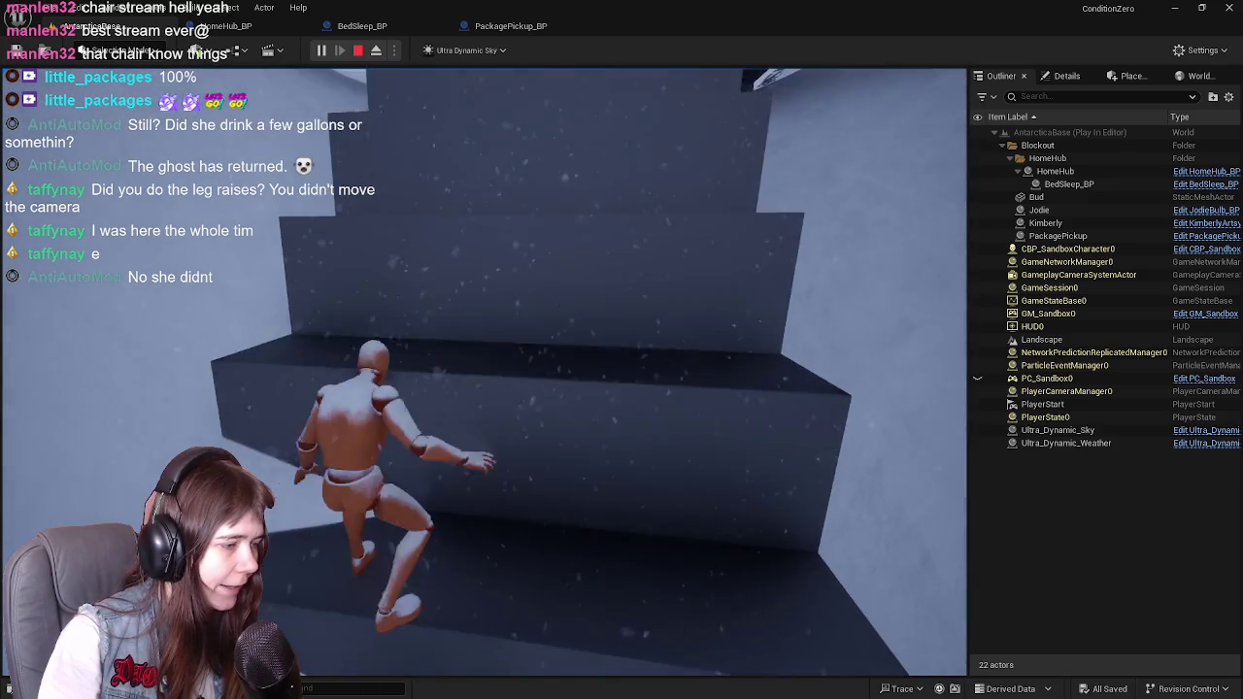
{"action": "key", "text": "w"}
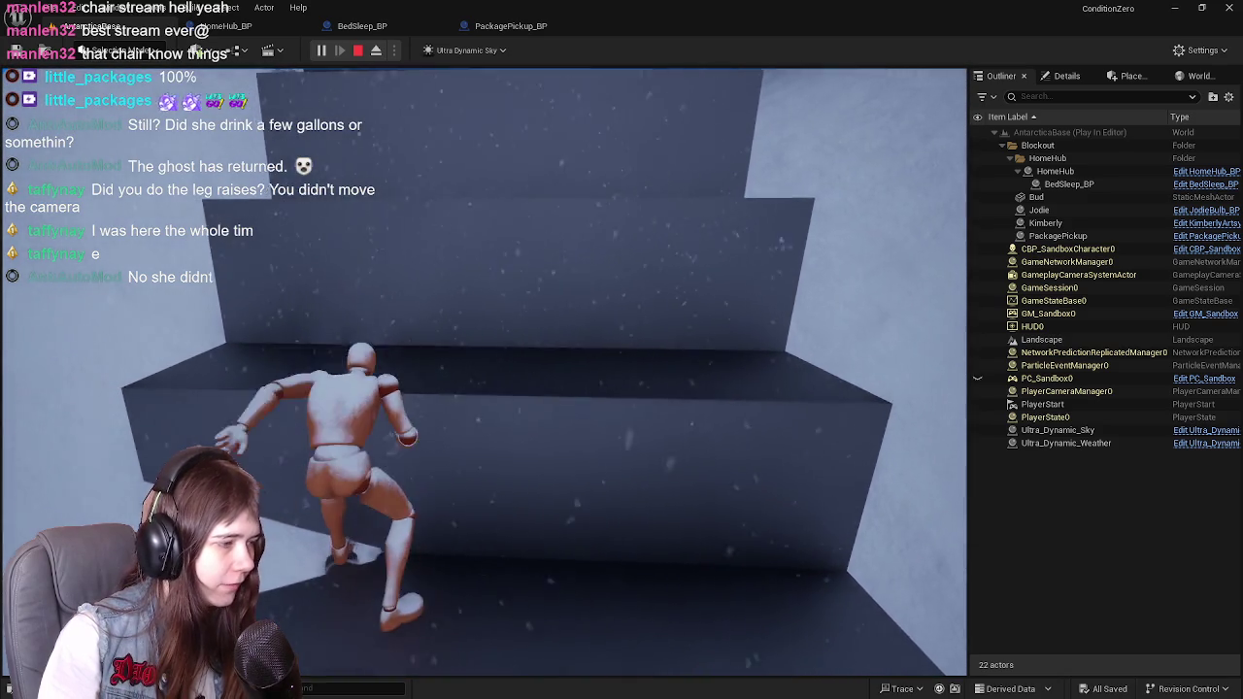
{"action": "key", "text": "w"}
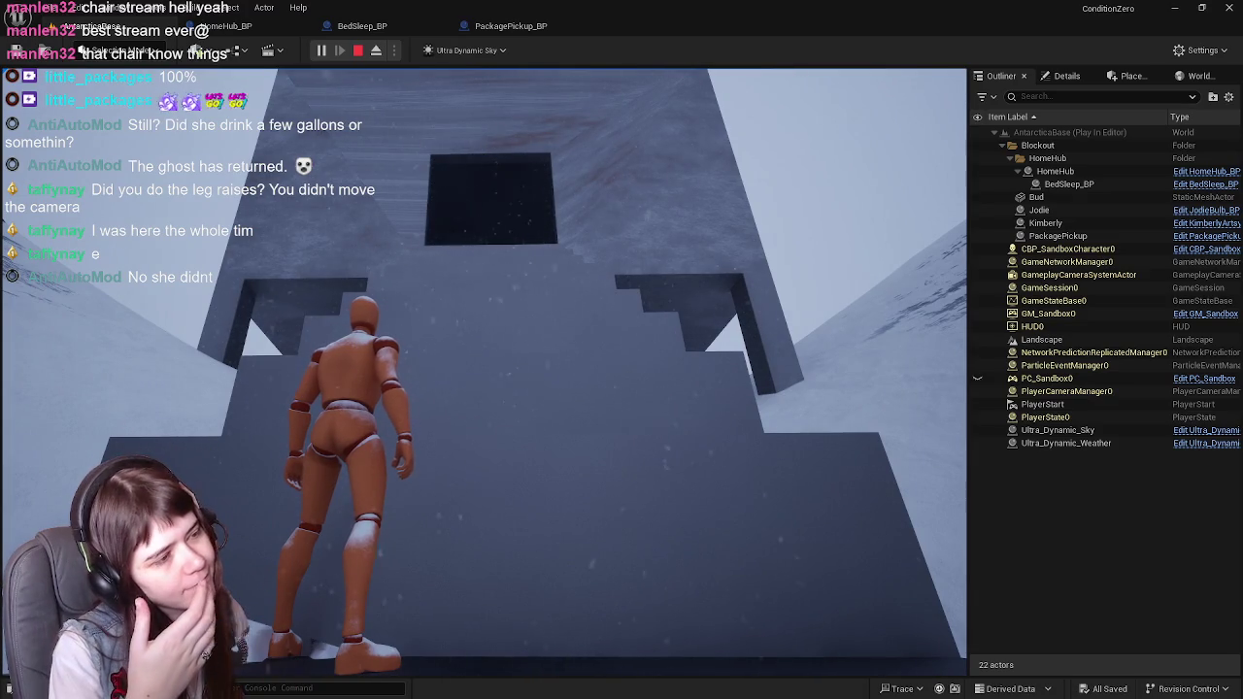
{"action": "key", "text": "w"}
{"action": "key", "text": "w"}
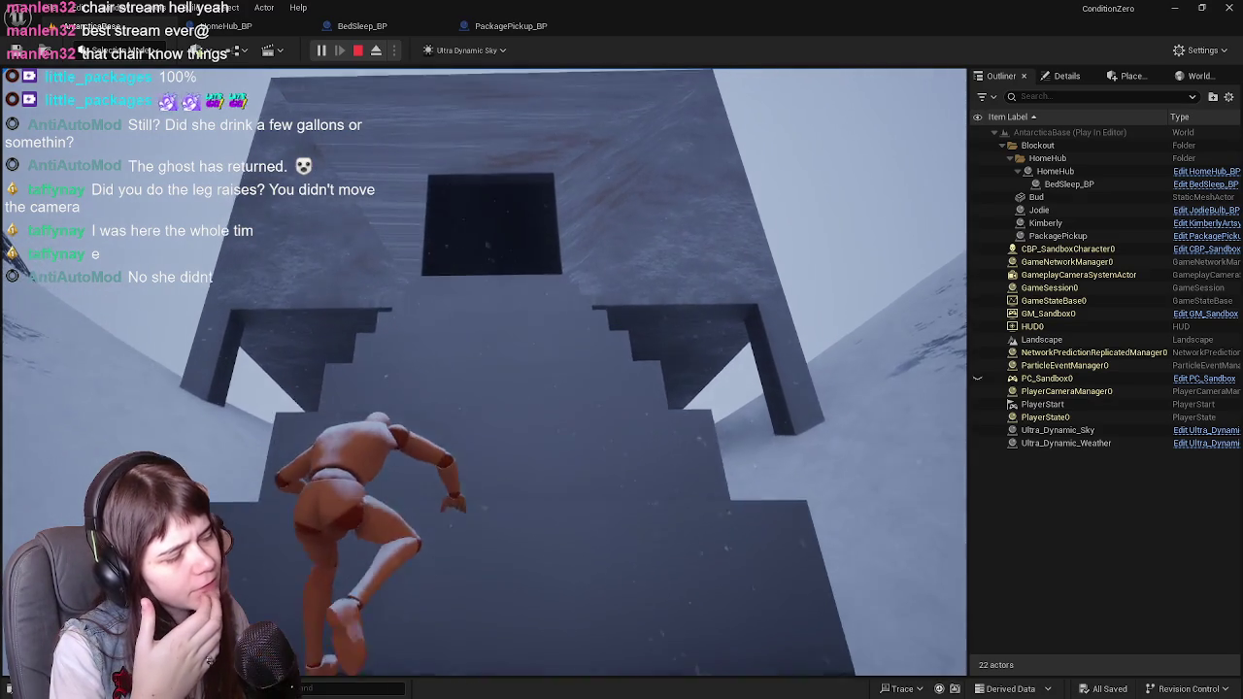
{"action": "key", "text": "w"}
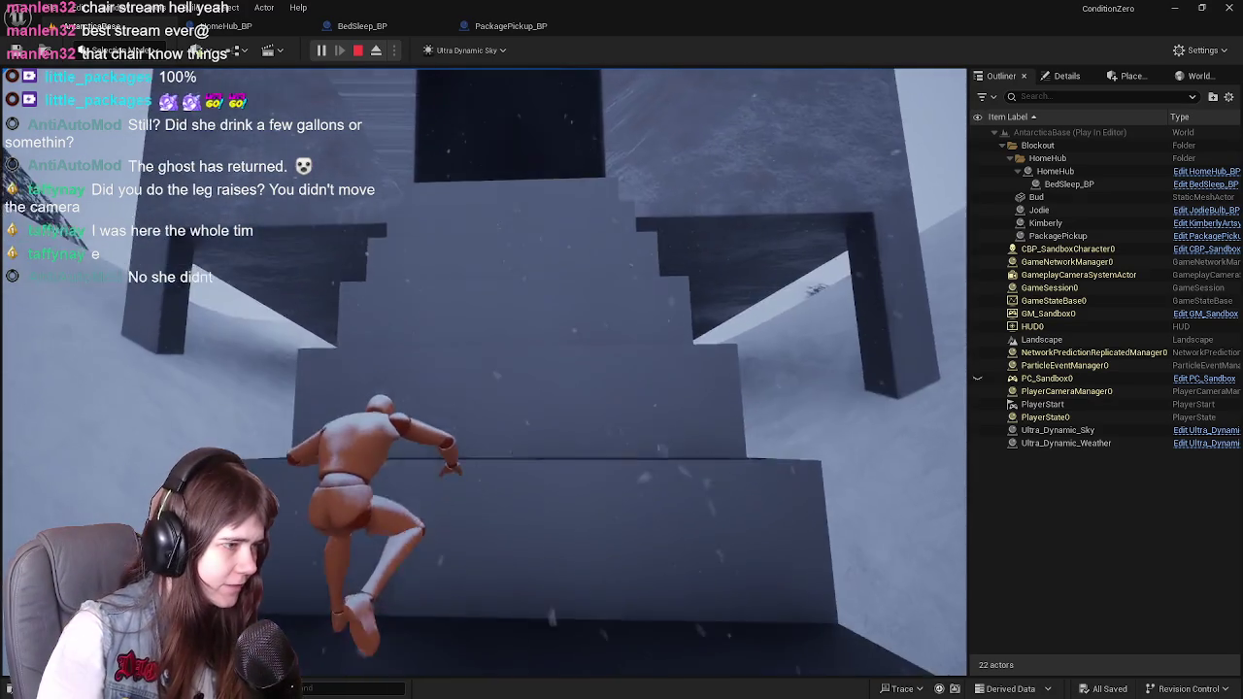
{"action": "key", "text": "w"}
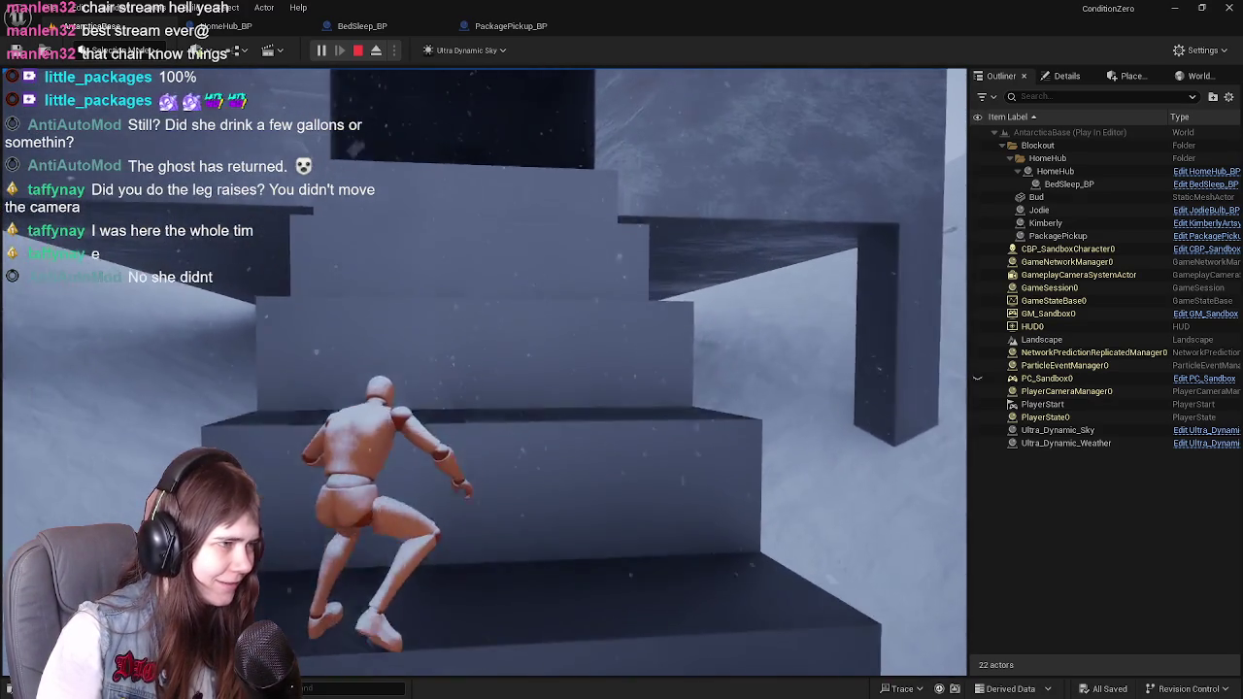
{"action": "key", "text": "w"}
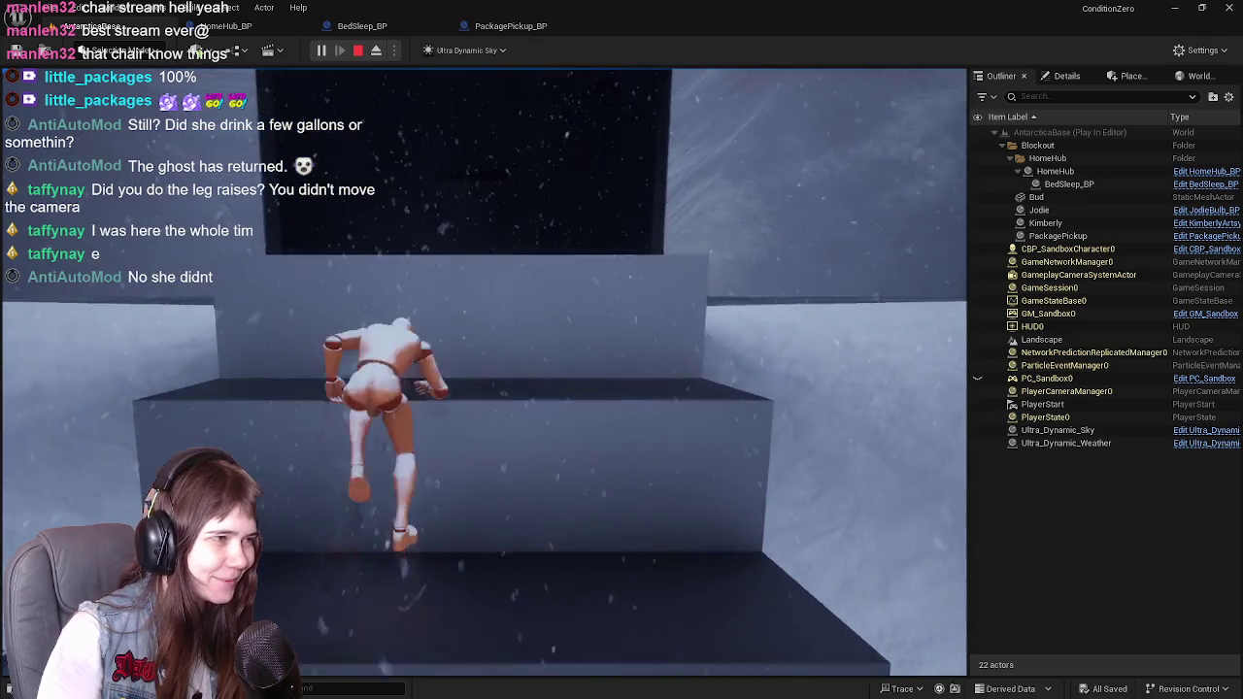
{"action": "key", "text": "w"}
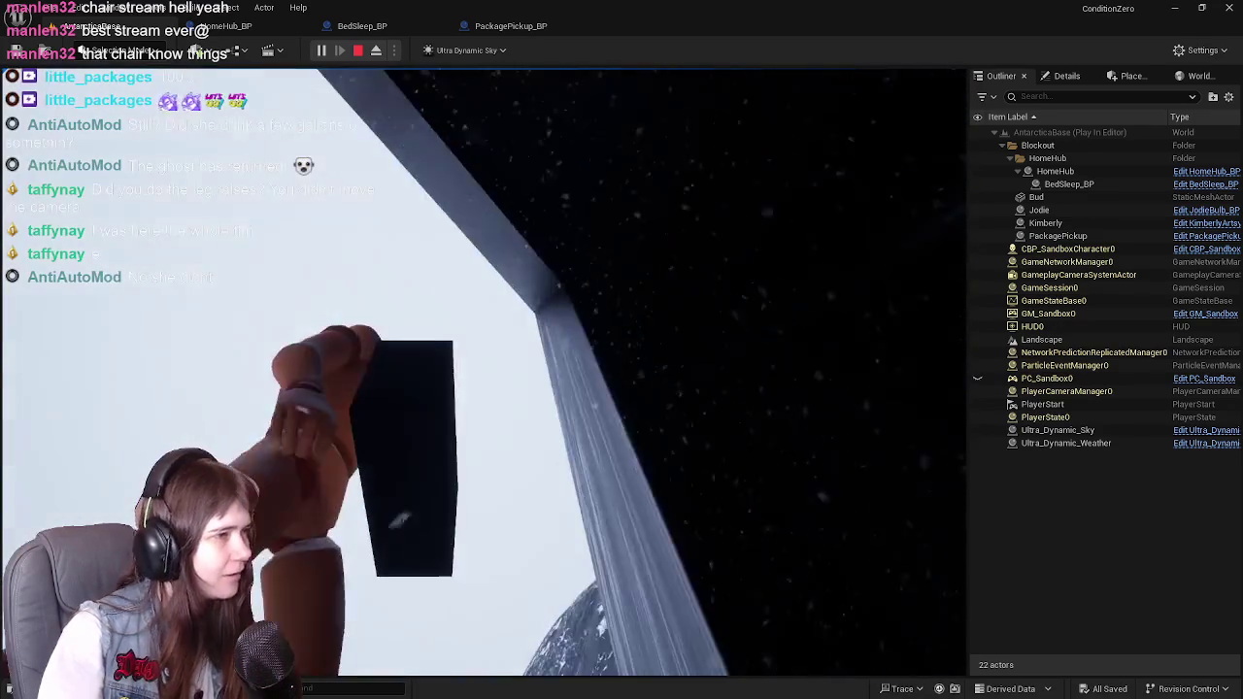
{"action": "key", "text": "Escape"}
Step: In PackagePickup_BP, reset the MailBuilding_exterior mesh's scale back to 1.0
{"action": "key", "text": "s"}
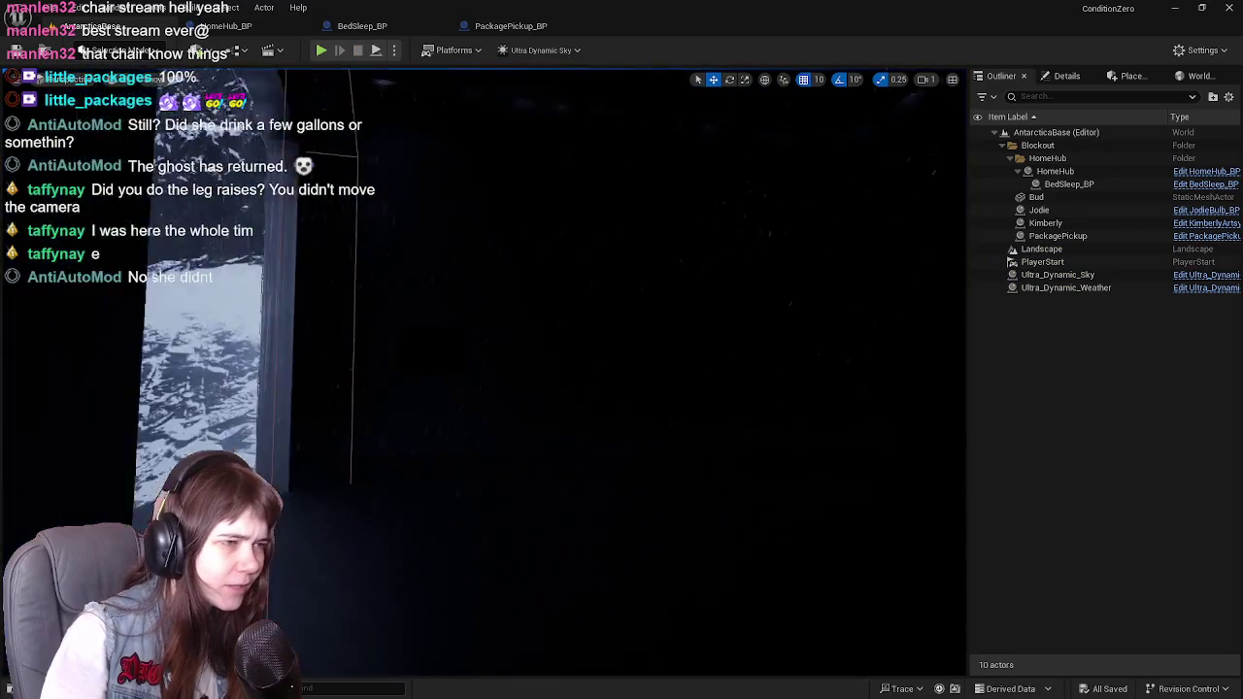
{"action": "key", "text": "w"}
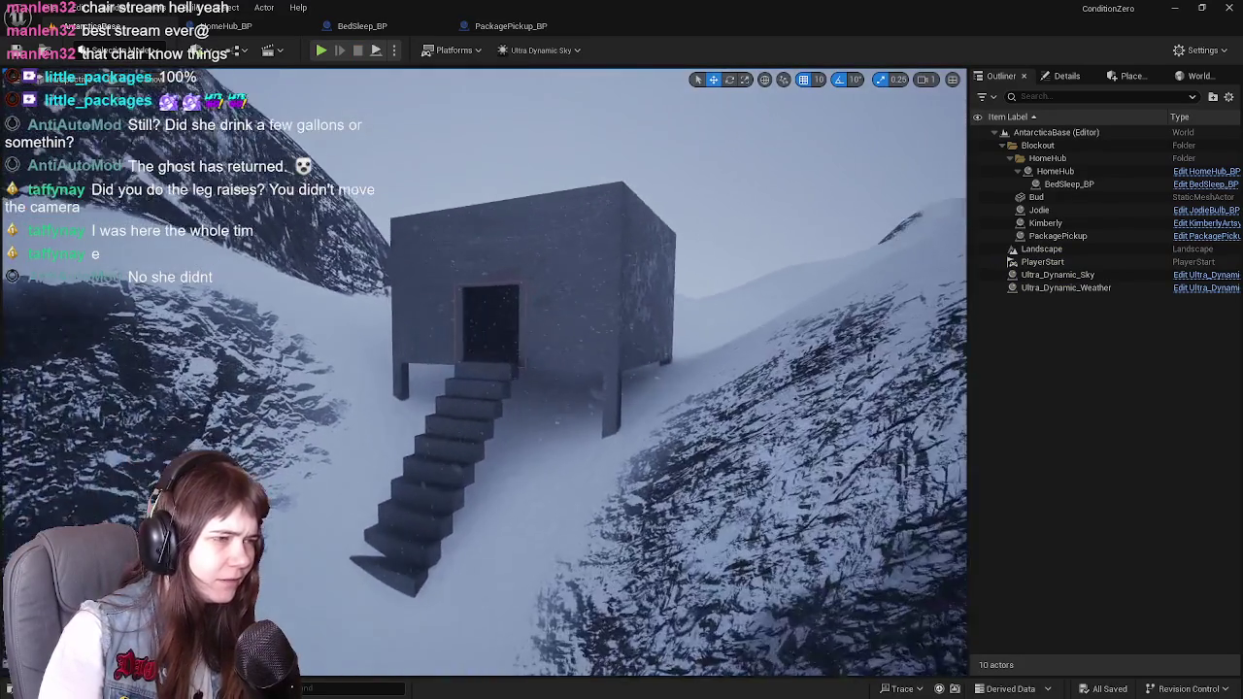
{"action": "left_click", "coordinate": [592, 160]}
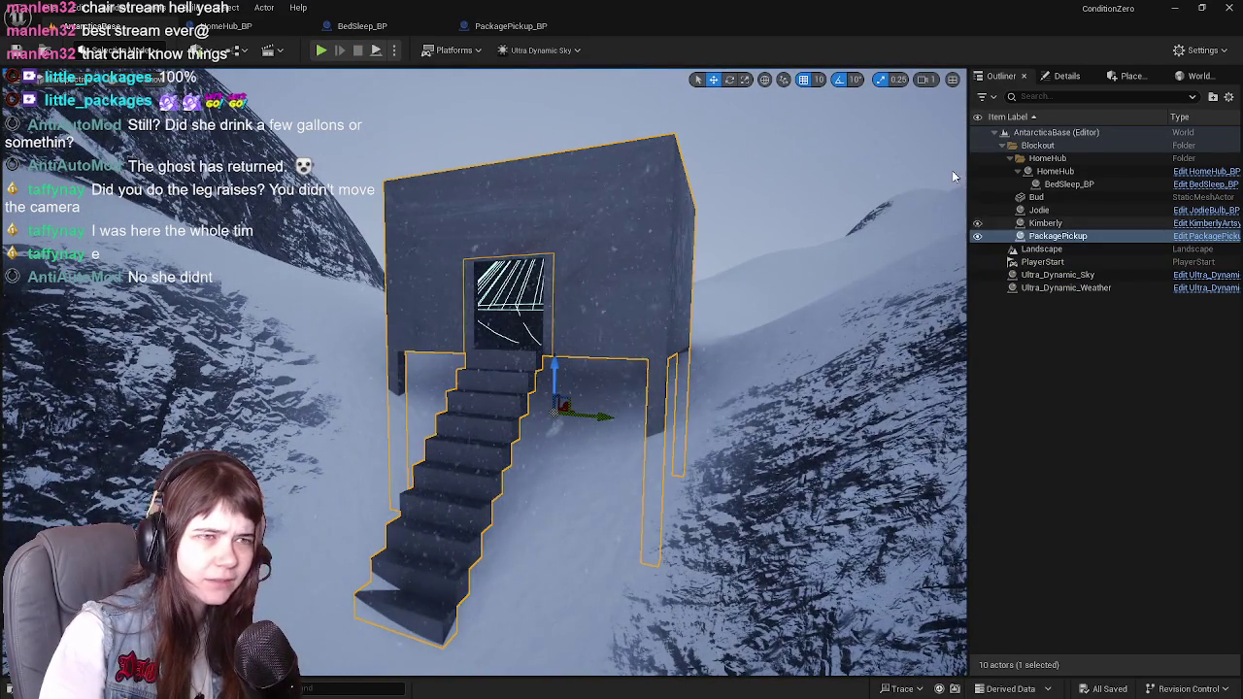
{"action": "left_click", "coordinate": [532, 29]}
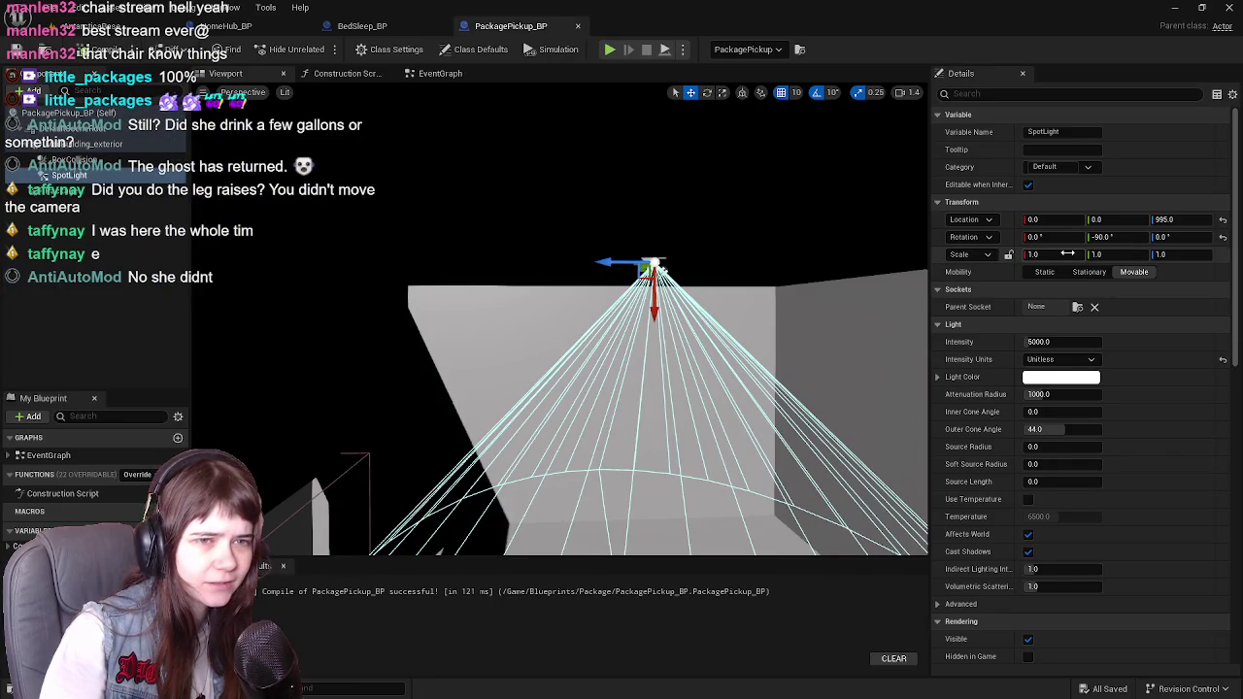
{"action": "left_click", "coordinate": [425, 292]}
{"action": "key", "text": "f"}
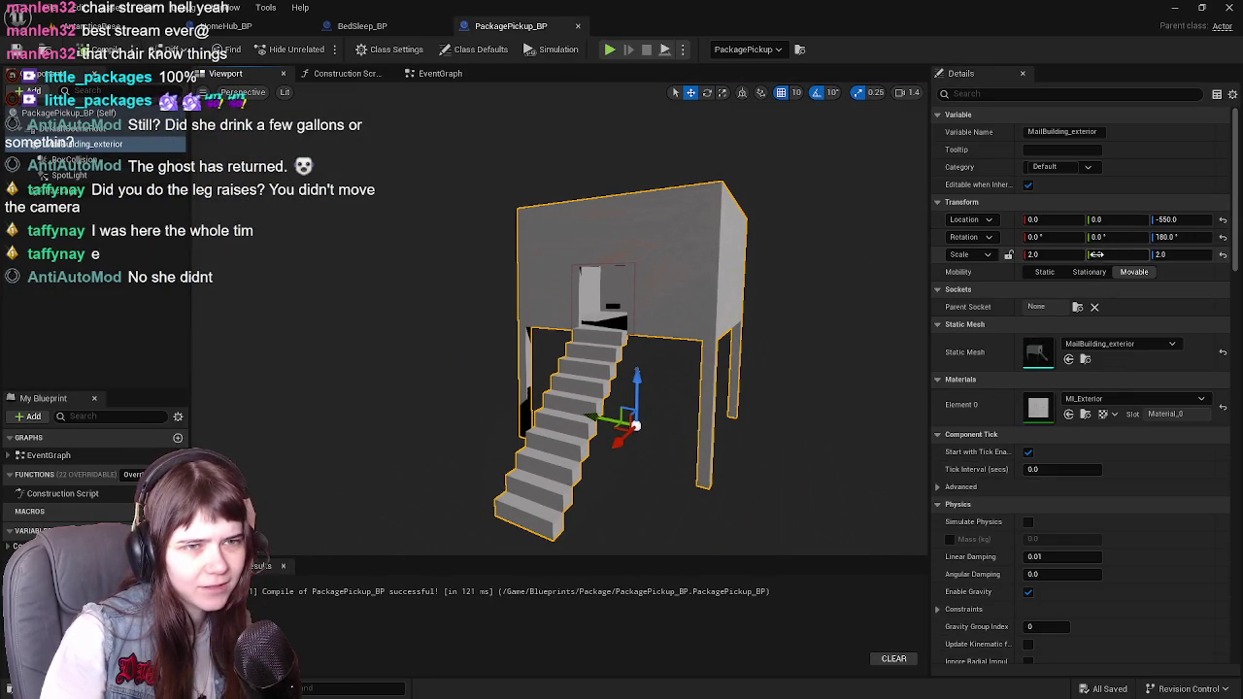
{"action": "left_click", "coordinate": [1222, 255]}
{"action": "key", "text": "f"}
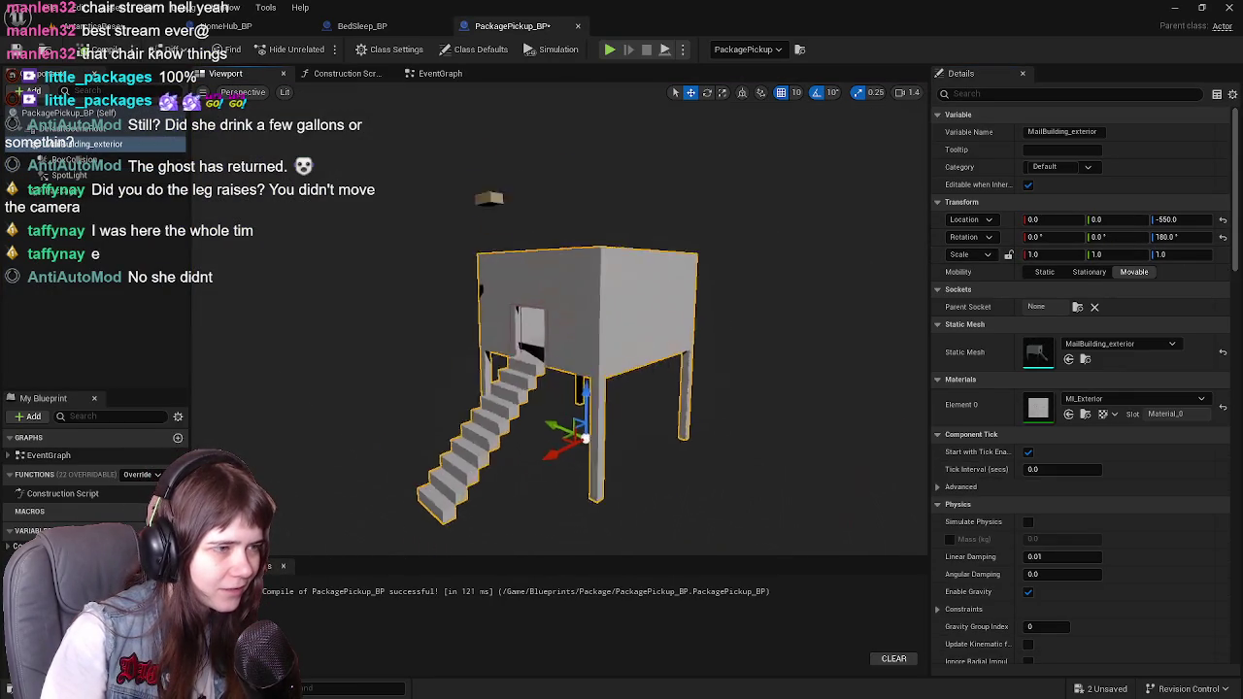
{"action": "left_click_drag", "start_coordinate": [721, 315], "coordinate": [720, 314]}
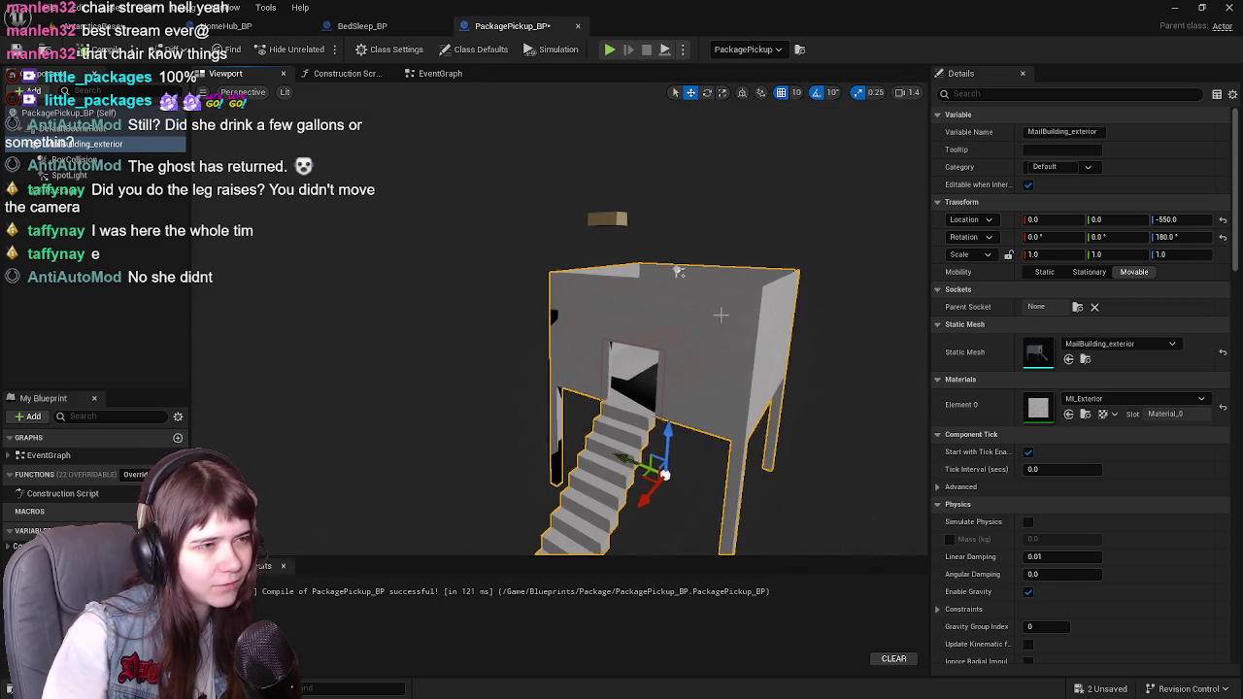
Step: Move the Package component down to the mail building's doorway
{"action": "left_click", "coordinate": [607, 218]}
{"action": "left_click_drag", "start_coordinate": [607, 219], "coordinate": [607, 218]}
{"action": "left_click_drag", "start_coordinate": [450, 132], "coordinate": [438, 128]}
{"action": "mouse_move", "coordinate": [457, 180]}
{"action": "left_mouse_down"}
{"action": "mouse_move", "coordinate": [485, 277]}
{"action": "mouse_move", "coordinate": [534, 365]}
{"action": "left_mouse_up"}
{"action": "left_click_drag", "start_coordinate": [633, 221], "coordinate": [603, 368]}
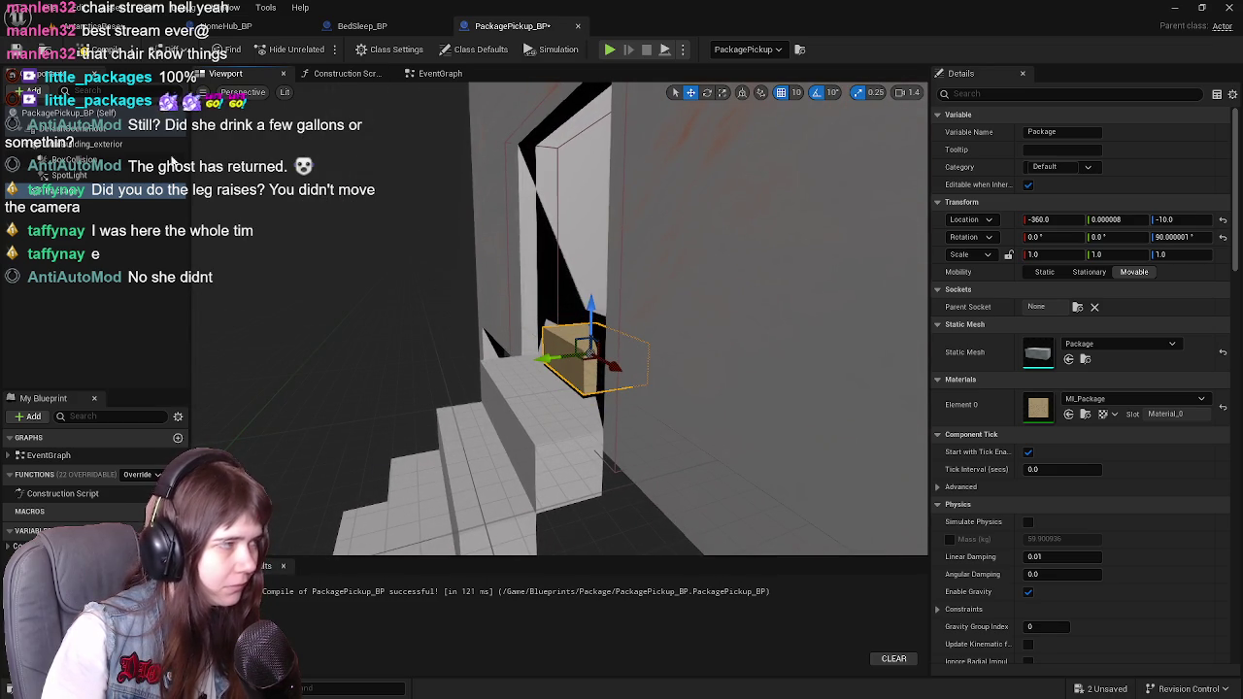
Step: Back in the level editor, look over the building and staircase, then Save All
{"action": "left_click", "coordinate": [107, 26]}
{"action": "left_click_drag", "start_coordinate": [519, 299], "coordinate": [518, 299]}
{"action": "left_click_drag", "start_coordinate": [724, 237], "coordinate": [725, 236]}
{"action": "mouse_move", "coordinate": [552, 223]}
{"action": "left_mouse_down"}
{"action": "mouse_move", "coordinate": [601, 230]}
{"action": "mouse_move", "coordinate": [599, 126]}
{"action": "left_mouse_up"}
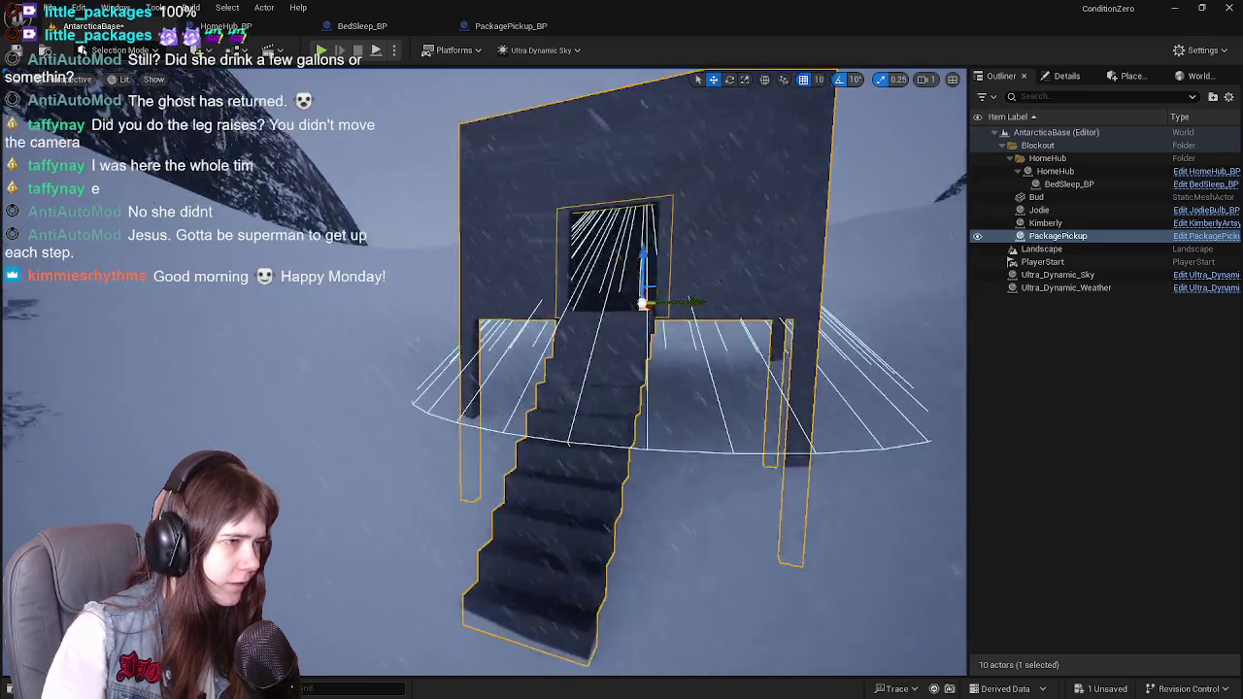
{"action": "left_click_drag", "start_coordinate": [441, 204], "coordinate": [442, 203]}
{"action": "left_click", "coordinate": [16, 50]}
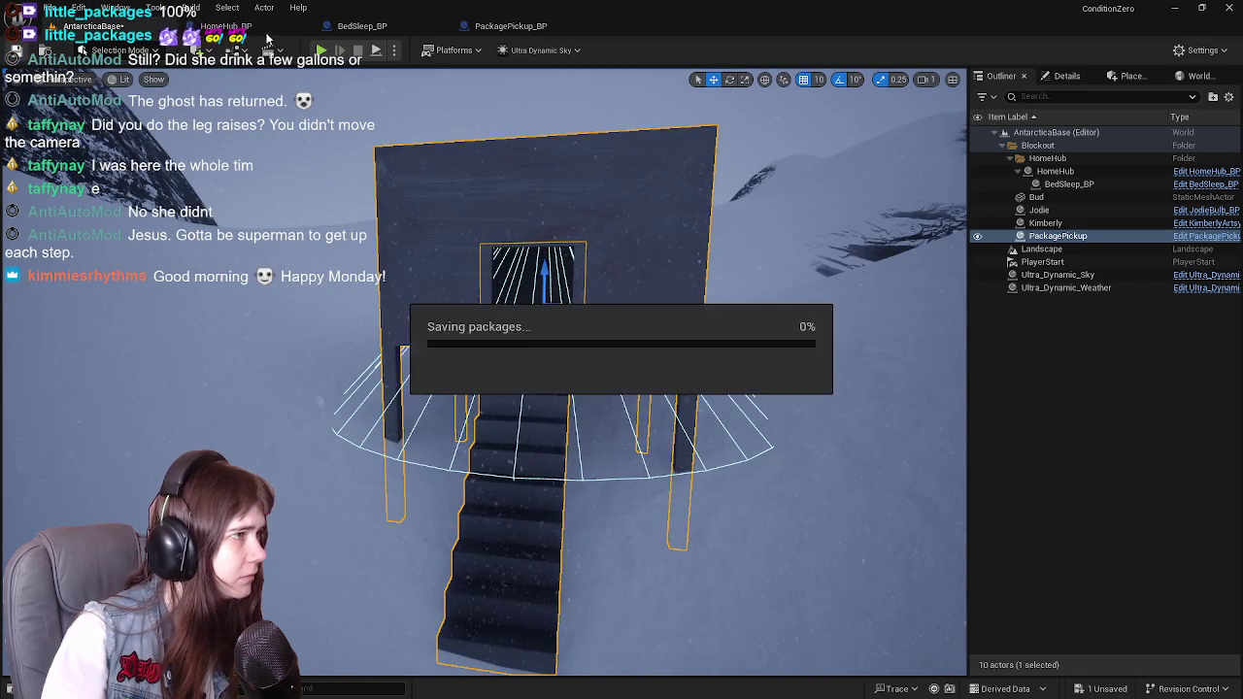
Step: Play the level, run the mannequin to the mail building's stairs, then eject with F8
{"action": "key", "text": "alt+p"}
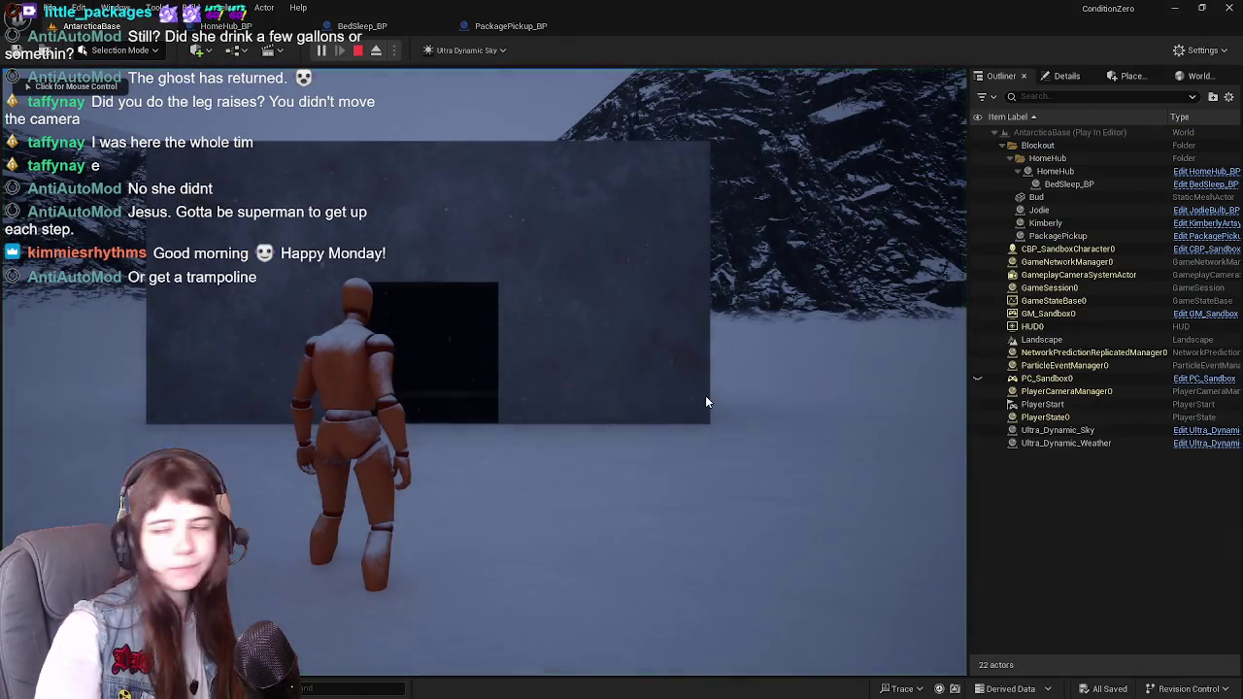
{"action": "left_click", "coordinate": [705, 398]}
{"action": "key", "text": "w"}
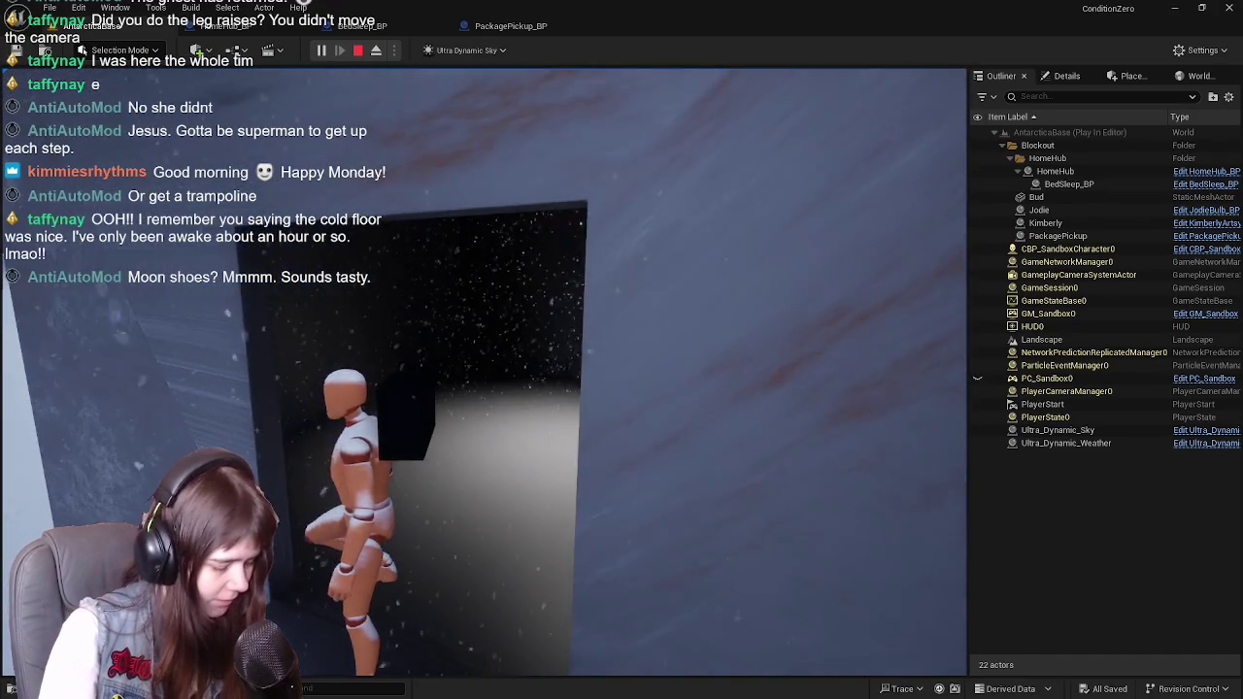
{"action": "key", "text": "F8"}
Step: Inspect the stair building and character from several sides, then stop the play session
{"action": "left_click", "coordinate": [774, 436]}
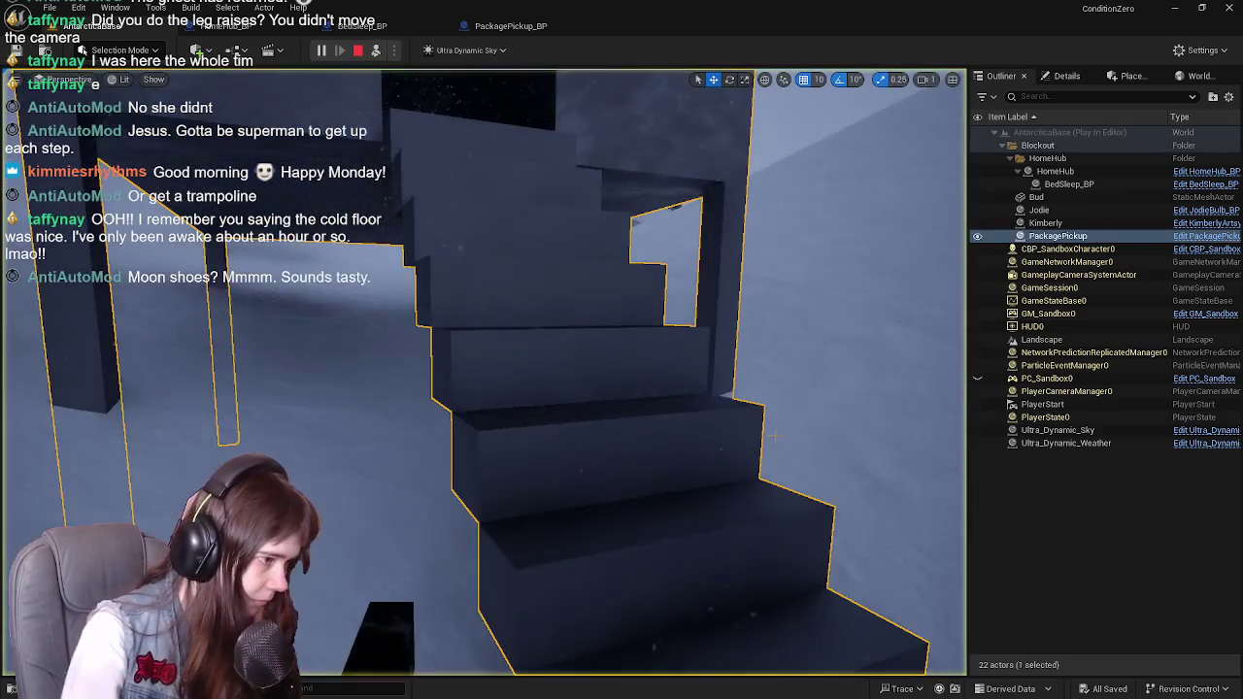
{"action": "left_click_drag", "start_coordinate": [702, 426], "coordinate": [651, 524]}
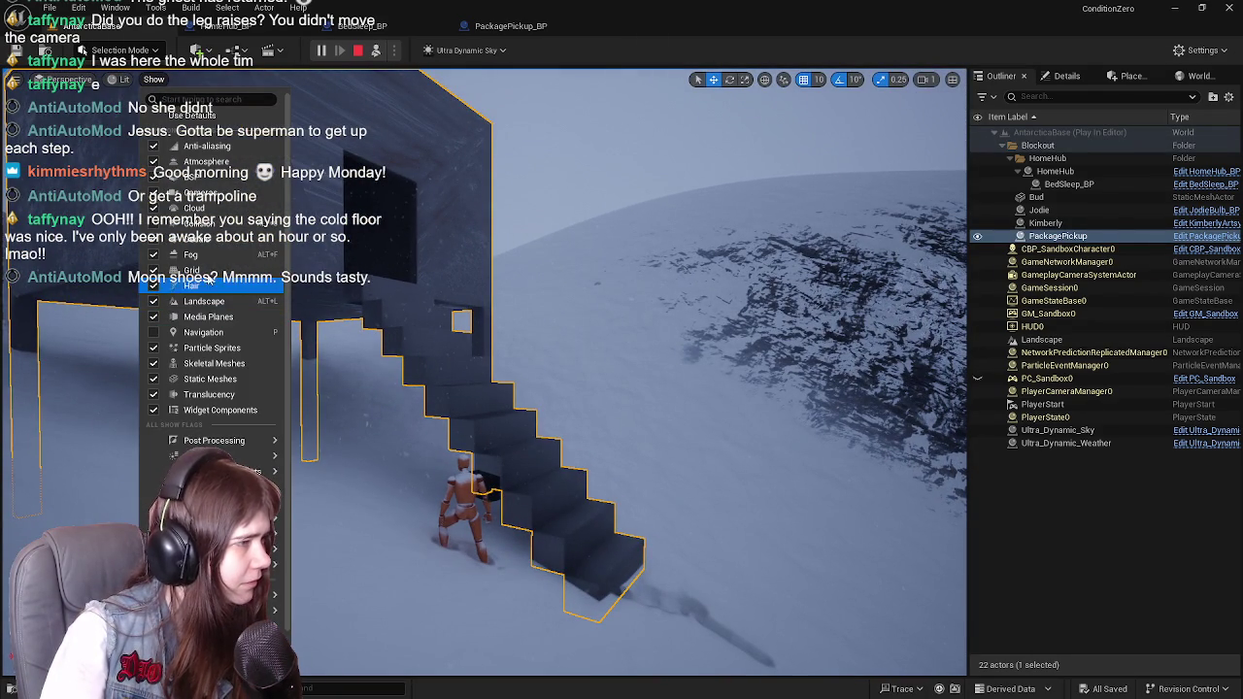
{"action": "left_click_drag", "start_coordinate": [213, 238], "coordinate": [170, 247]}
{"action": "mouse_move", "coordinate": [485, 389]}
{"action": "left_mouse_down"}
{"action": "mouse_move", "coordinate": [441, 396]}
{"action": "mouse_move", "coordinate": [549, 392]}
{"action": "left_mouse_up"}
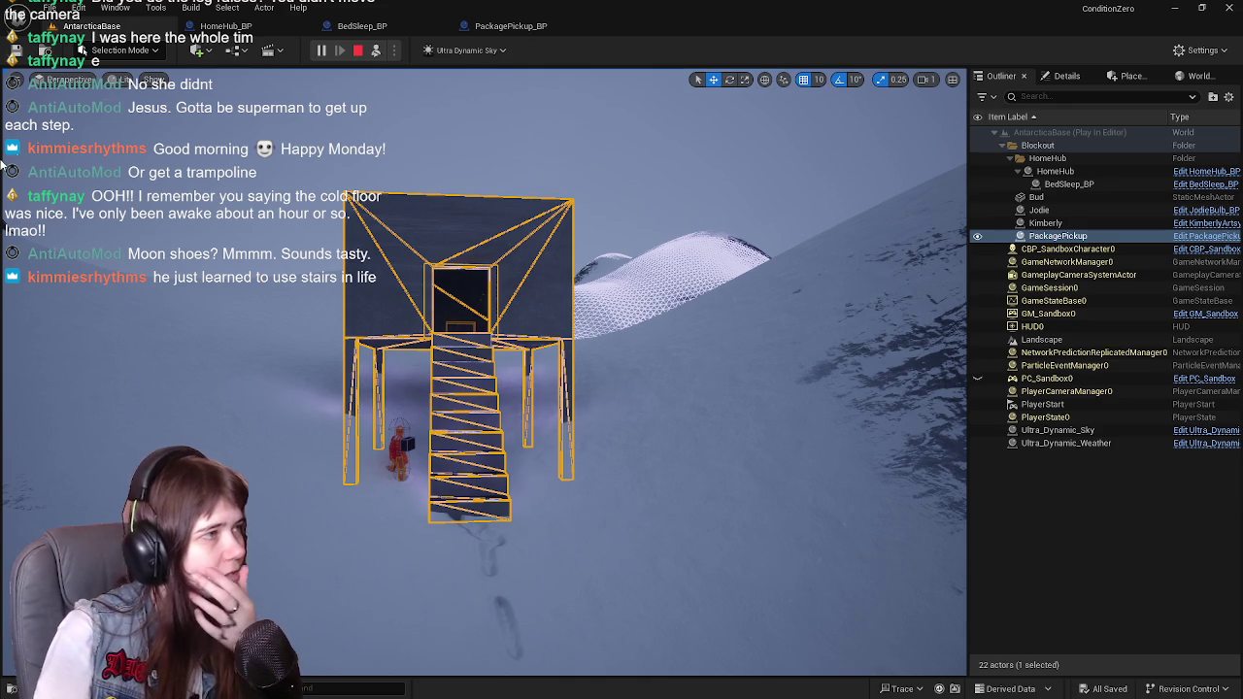
{"action": "scroll", "coordinate": [567, 236], "scroll_direction": "up", "scroll_amount": 2}
{"action": "left_click_drag", "start_coordinate": [567, 236], "coordinate": [538, 238]}
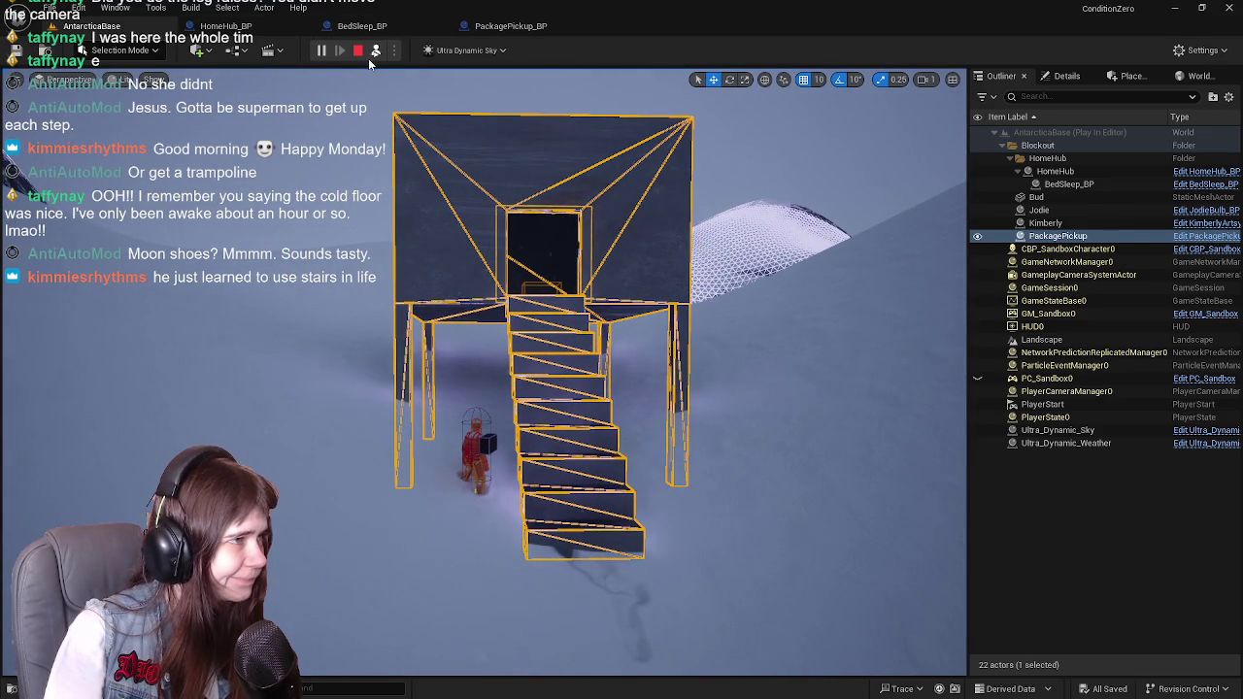
{"action": "left_click", "coordinate": [358, 50]}
{"action": "left_click_drag", "start_coordinate": [538, 291], "coordinate": [538, 291]}
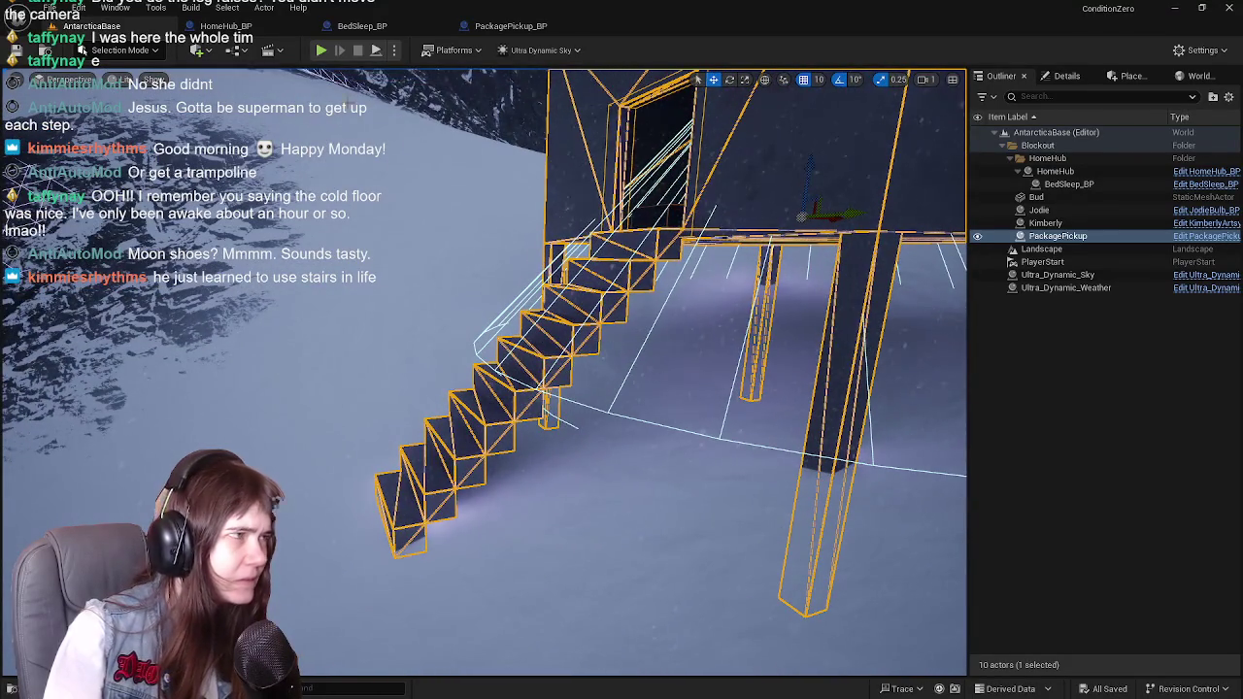
Step: Start play again and run the character across the snow to the hut's stairs
{"action": "left_click", "coordinate": [323, 49]}
{"action": "key", "text": "w"}
{"action": "key", "text": "w"}
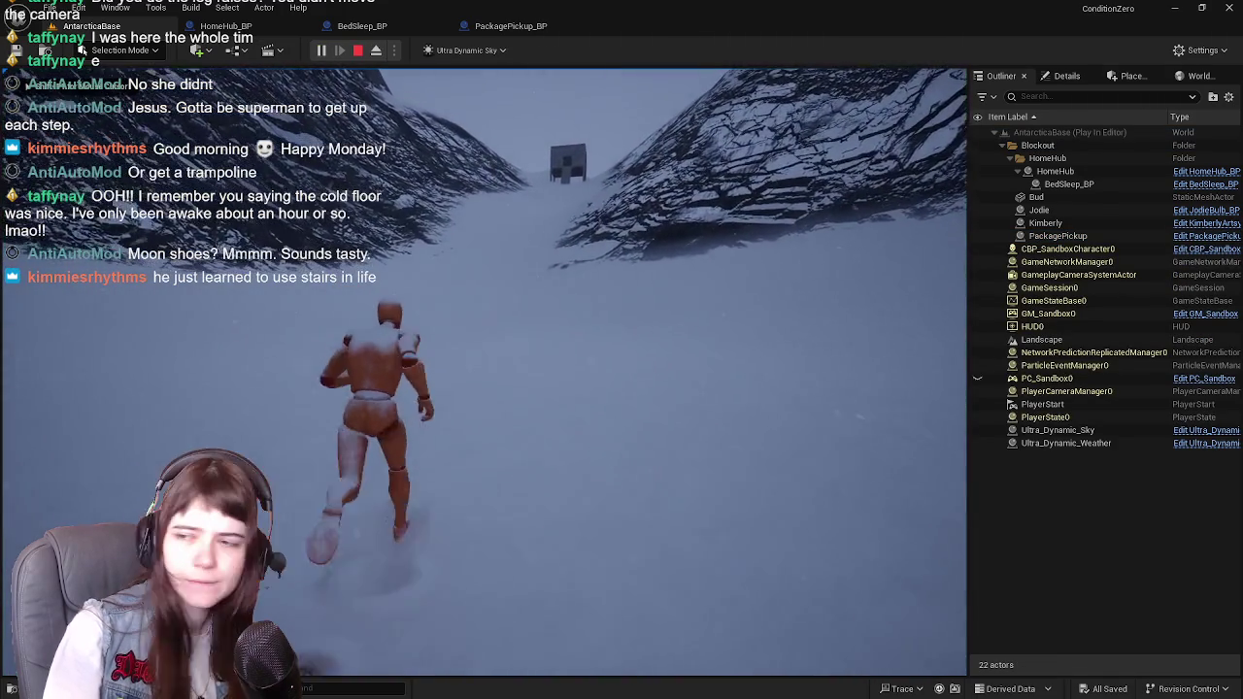
{"action": "key", "text": "w"}
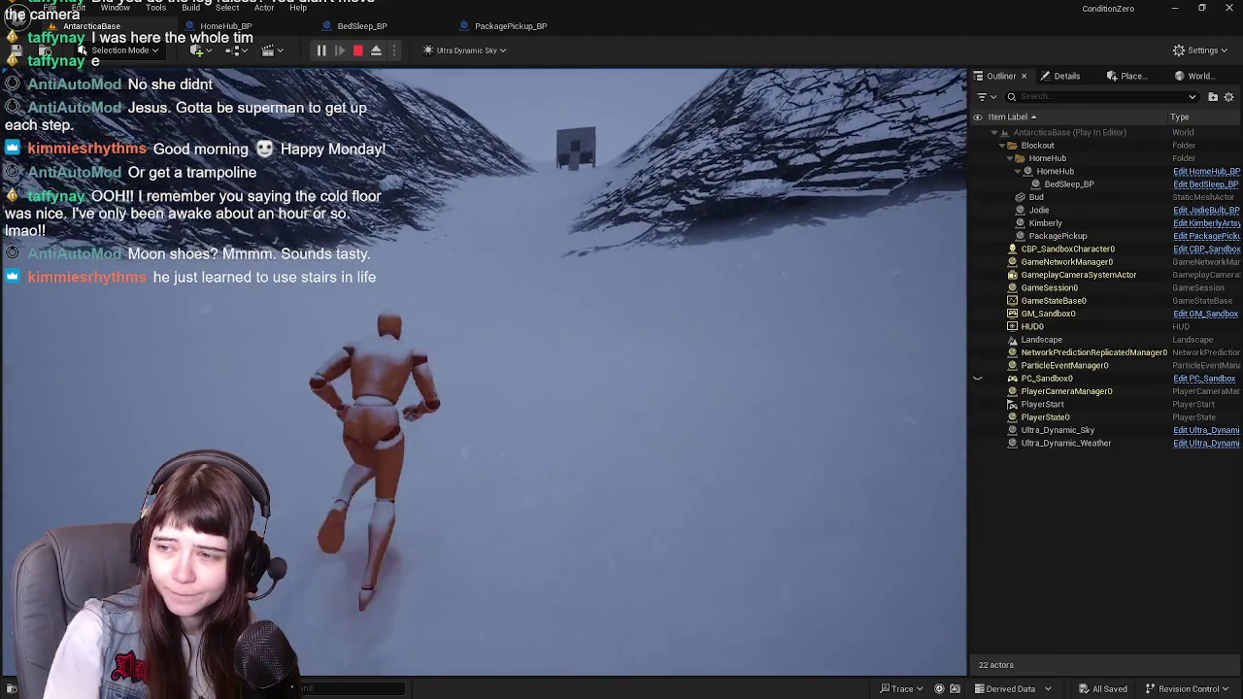
{"action": "key", "text": "w"}
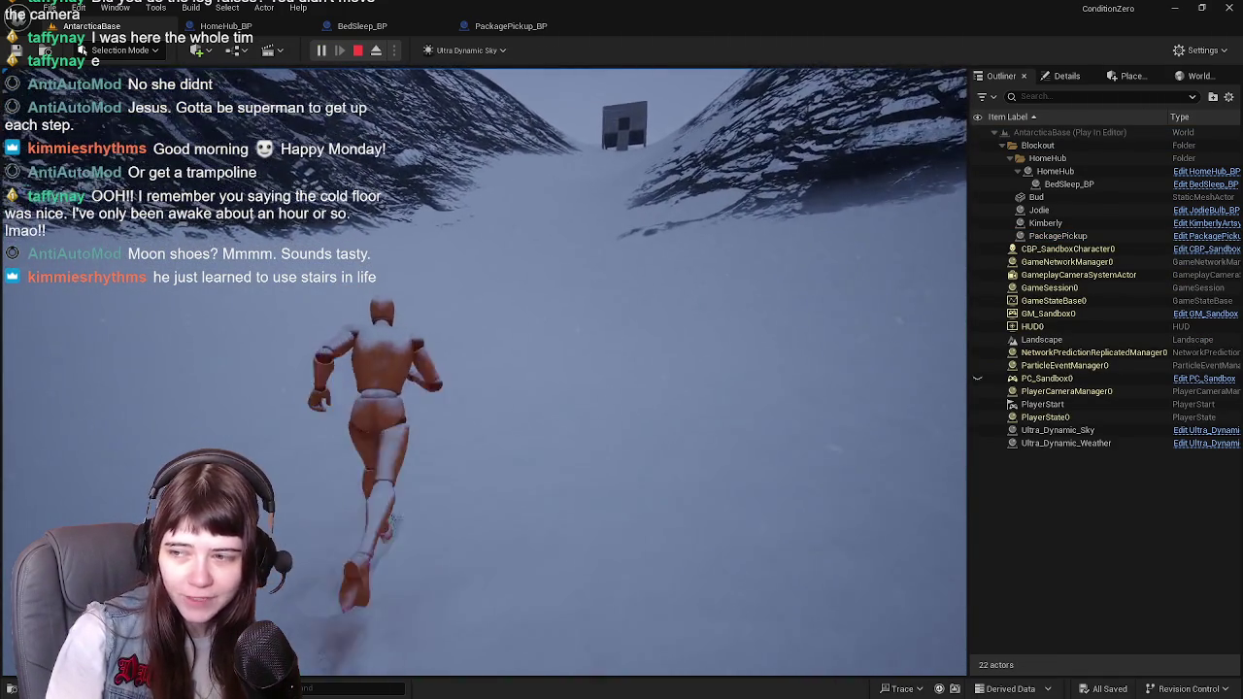
{"action": "key", "text": "w"}
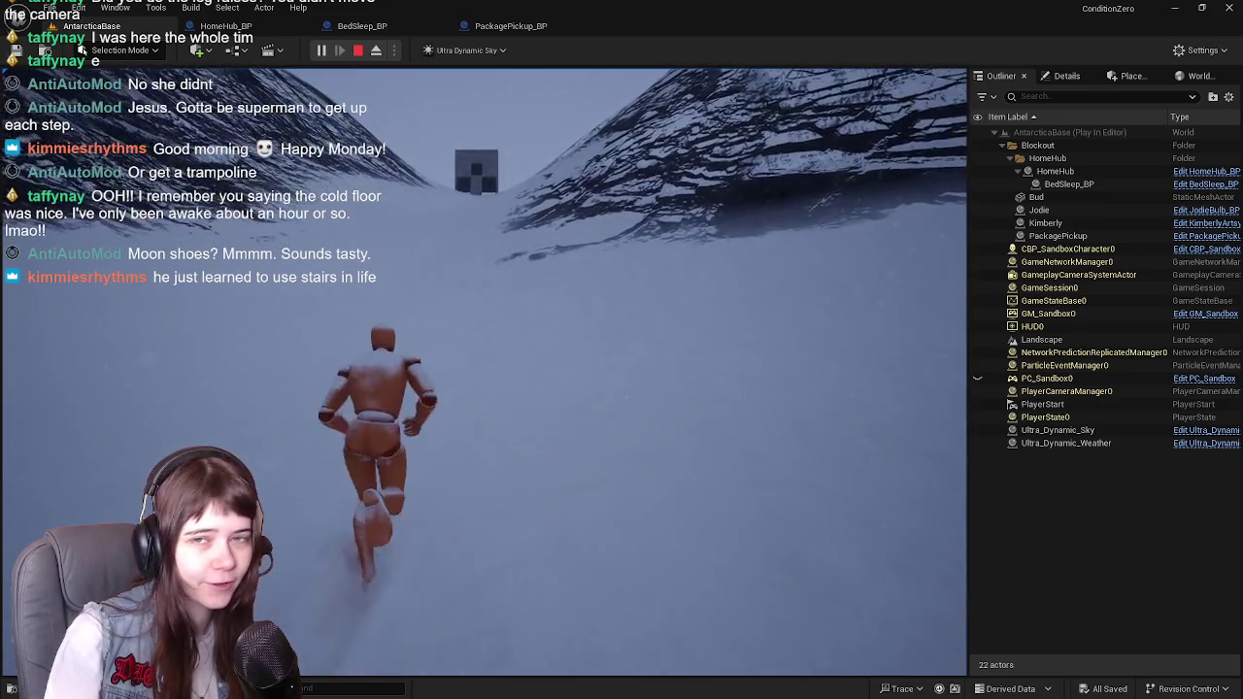
{"action": "key", "text": "w"}
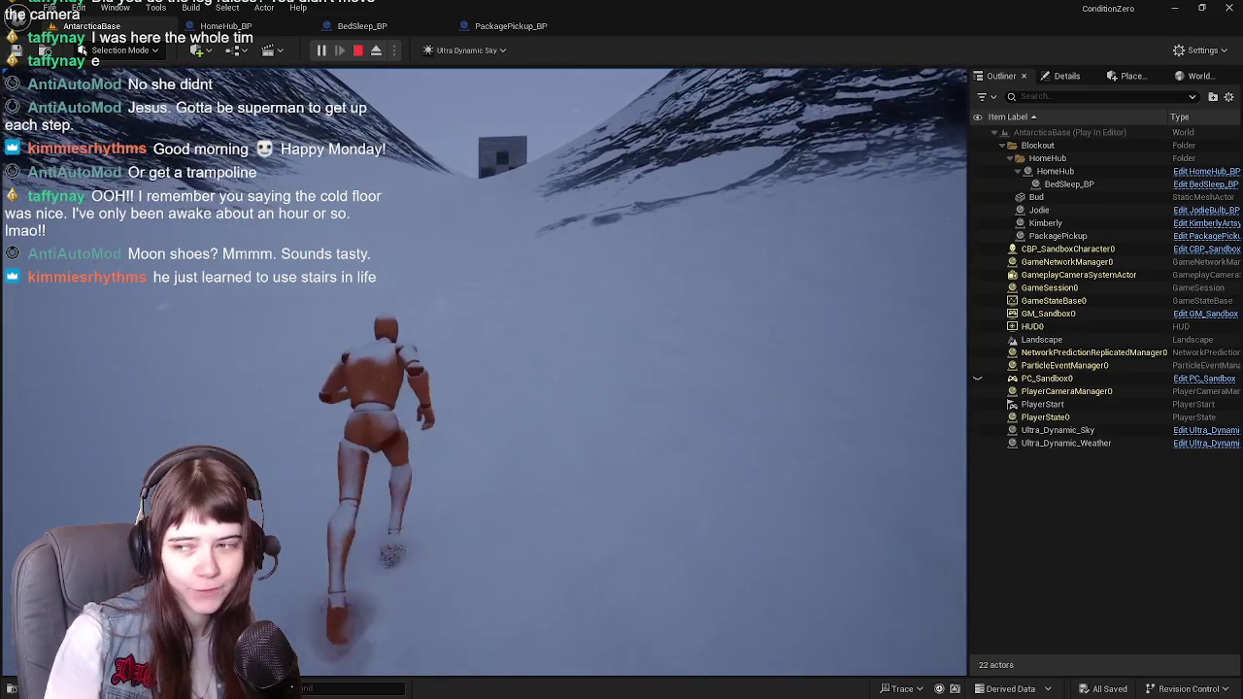
{"action": "key", "text": "w"}
{"action": "key", "text": "w"}
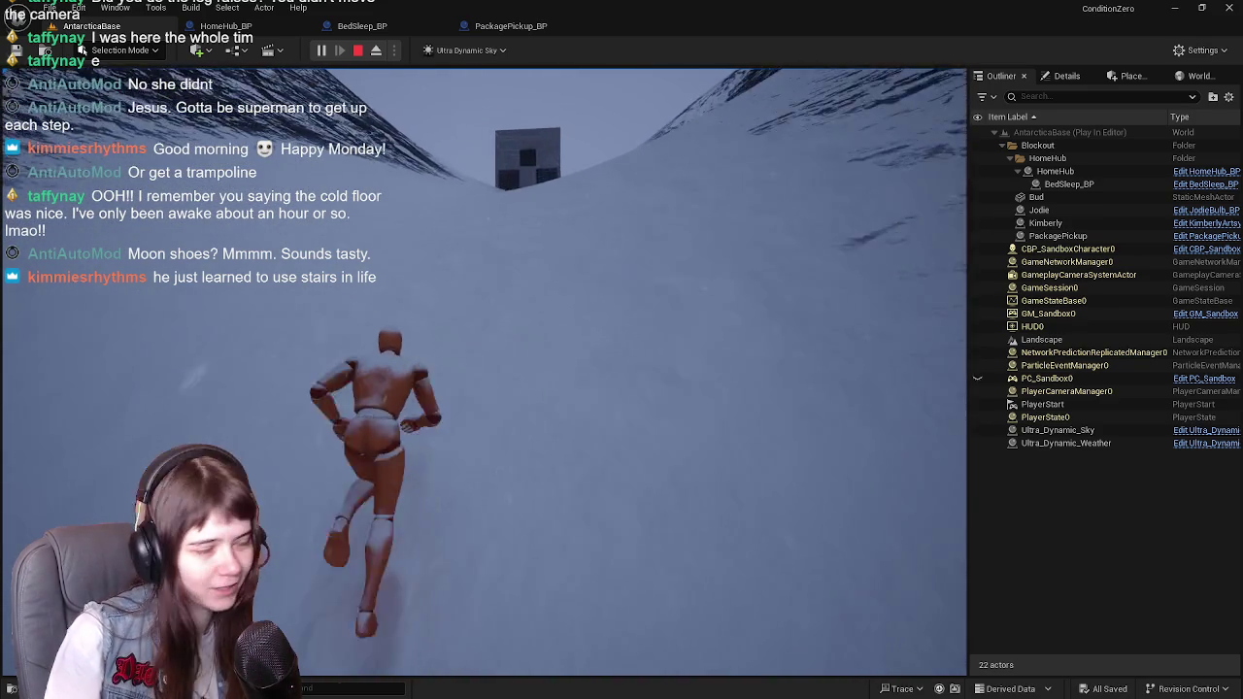
{"action": "key", "text": "w"}
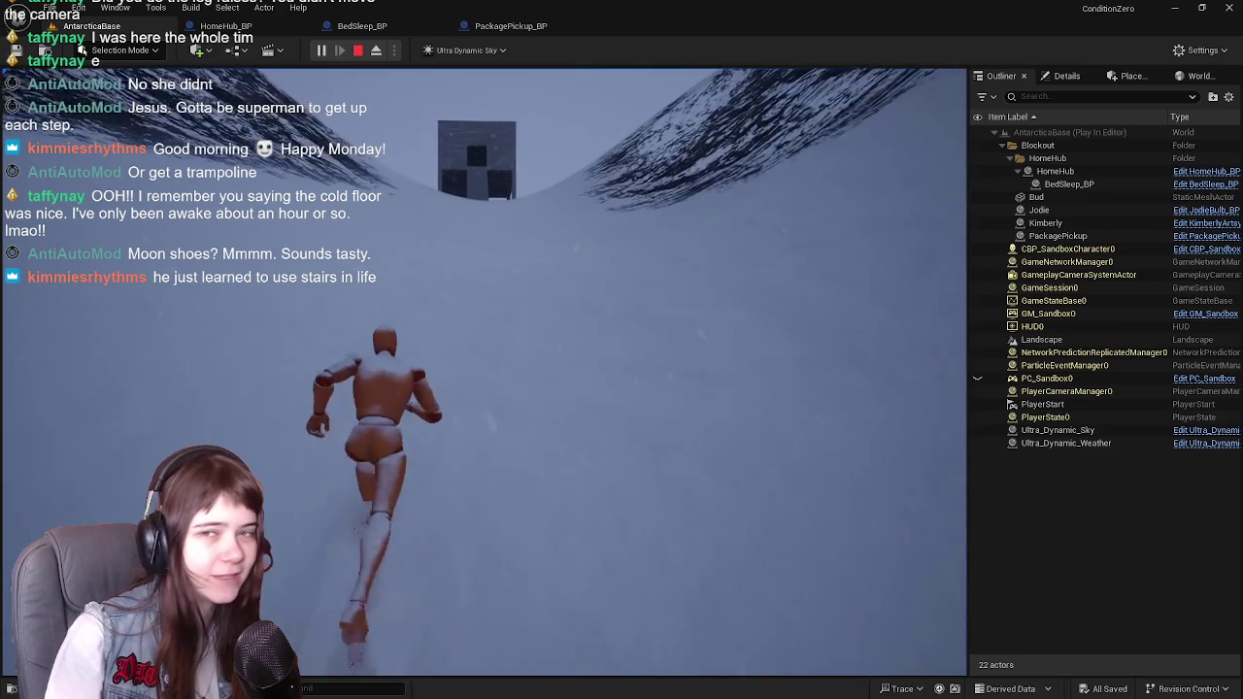
{"action": "key", "text": "w"}
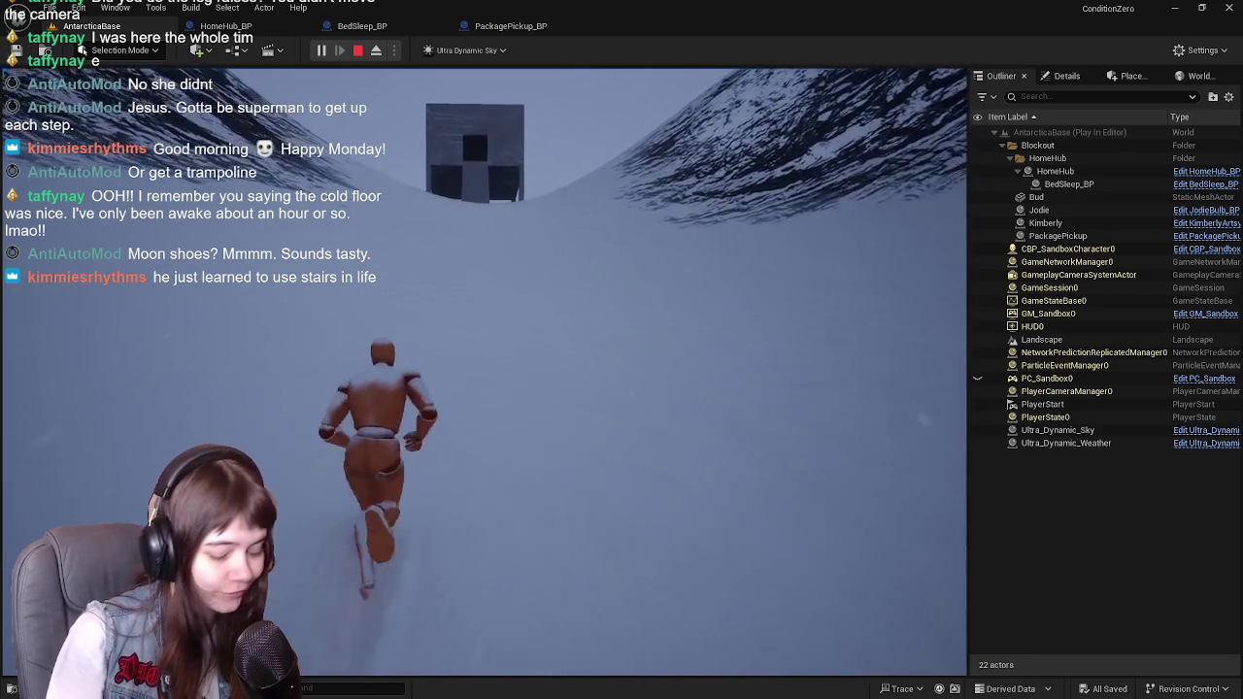
{"action": "key", "text": "w"}
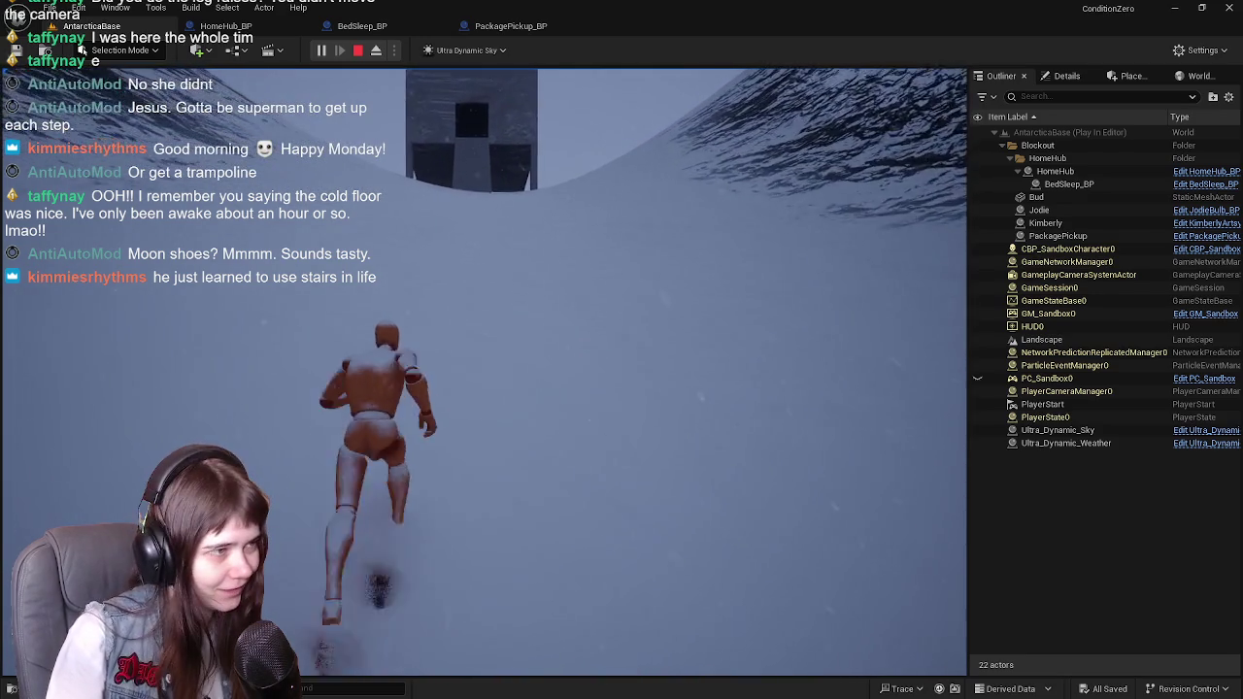
{"action": "key", "text": "w"}
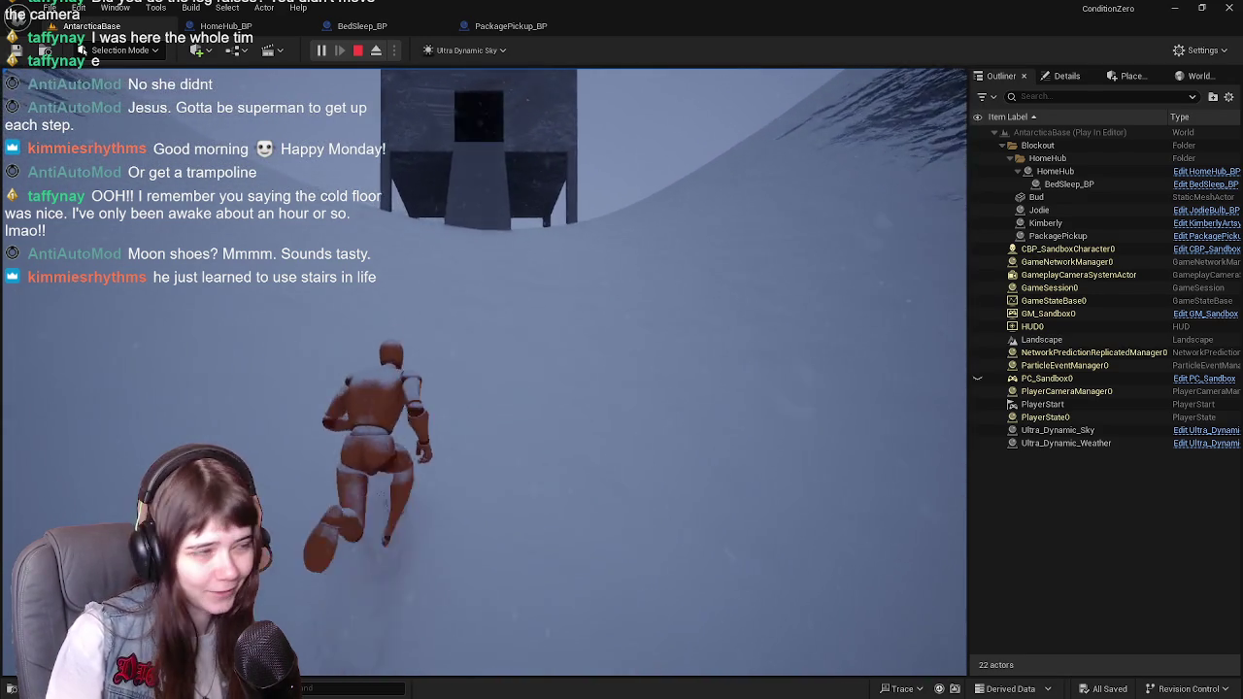
{"action": "key", "text": "w"}
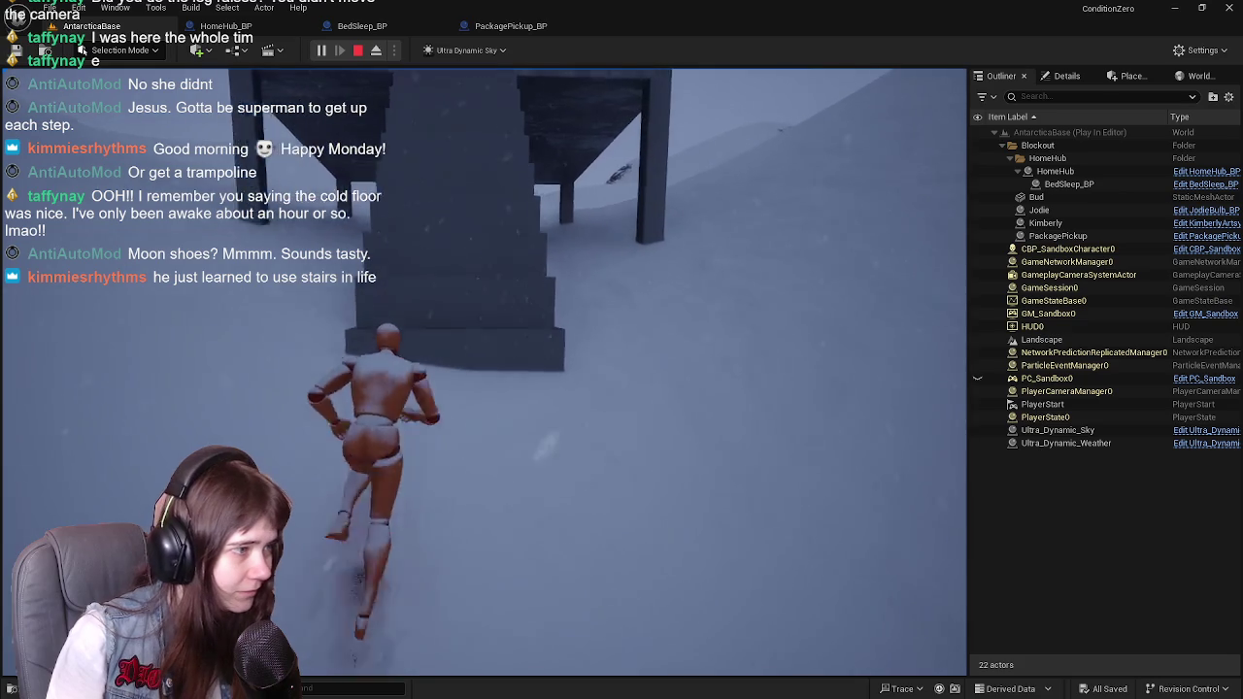
Step: Climb the stairs, eject to inspect them from a low side view, then stop and switch to Blender
{"action": "key", "text": "w"}
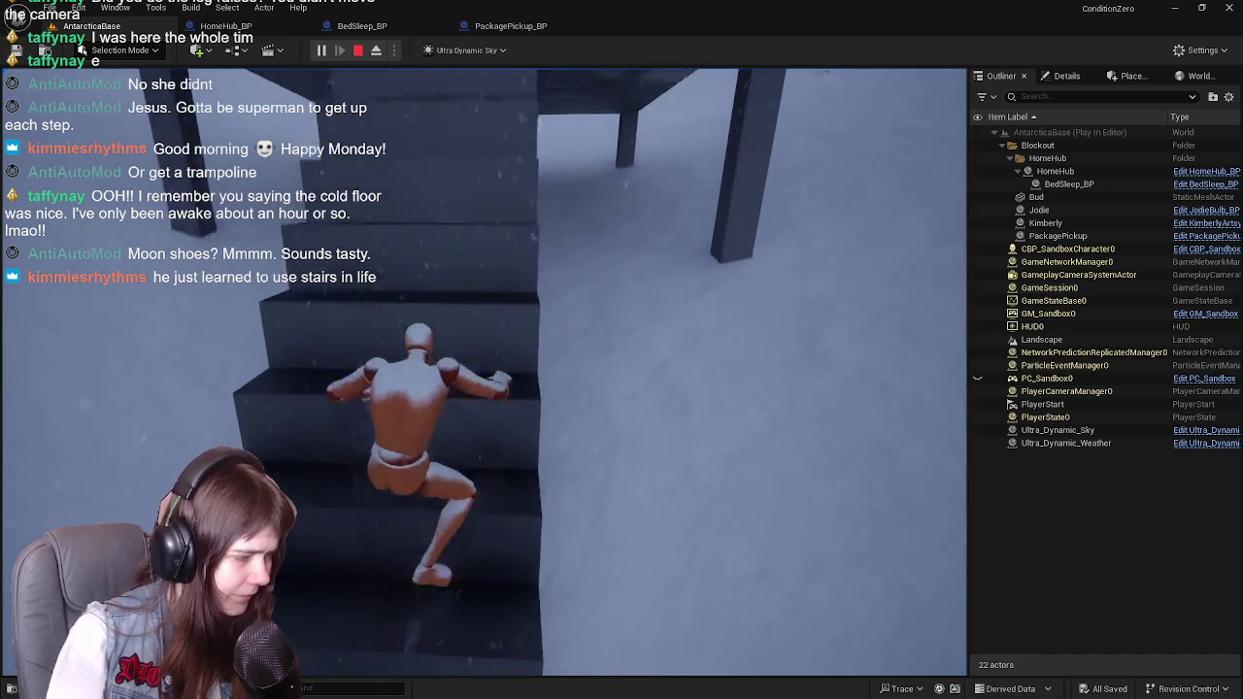
{"action": "key", "text": "w"}
{"action": "key", "text": "F8"}
{"action": "mouse_move", "coordinate": [485, 369]}
{"action": "left_mouse_down"}
{"action": "mouse_move", "coordinate": [680, 321]}
{"action": "mouse_move", "coordinate": [941, 326]}
{"action": "left_mouse_up"}
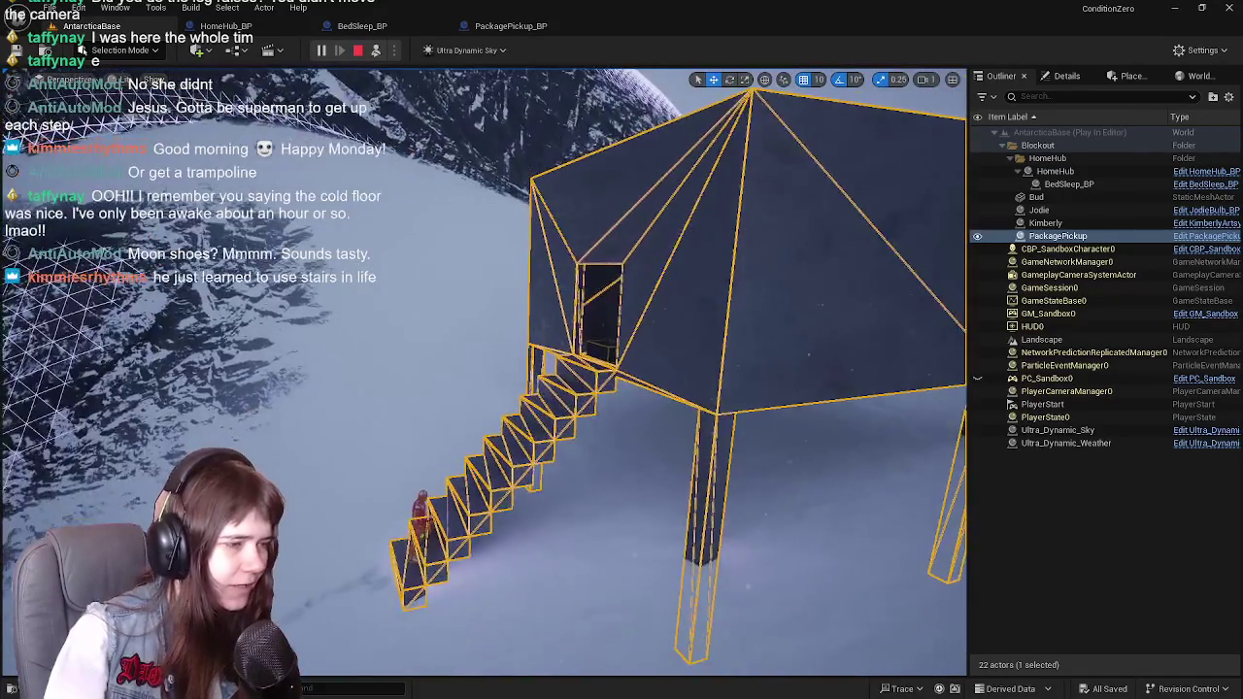
{"action": "key", "text": "Escape"}
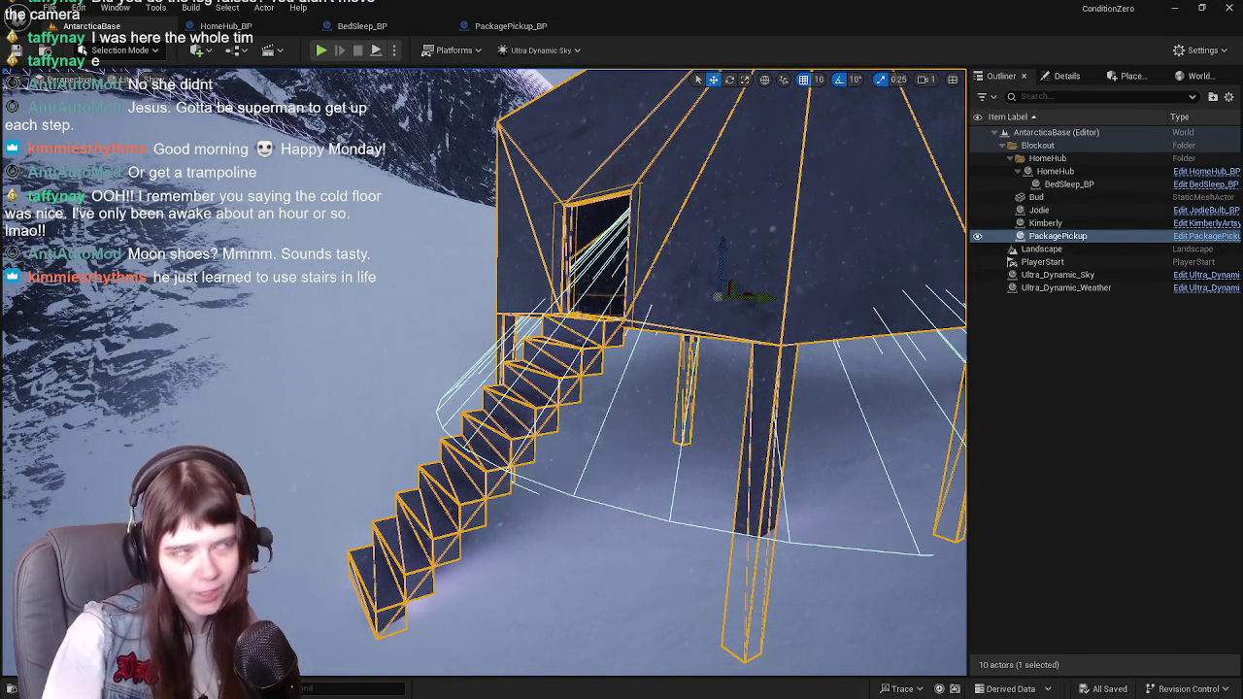
{"action": "key", "text": "alt+Tab"}
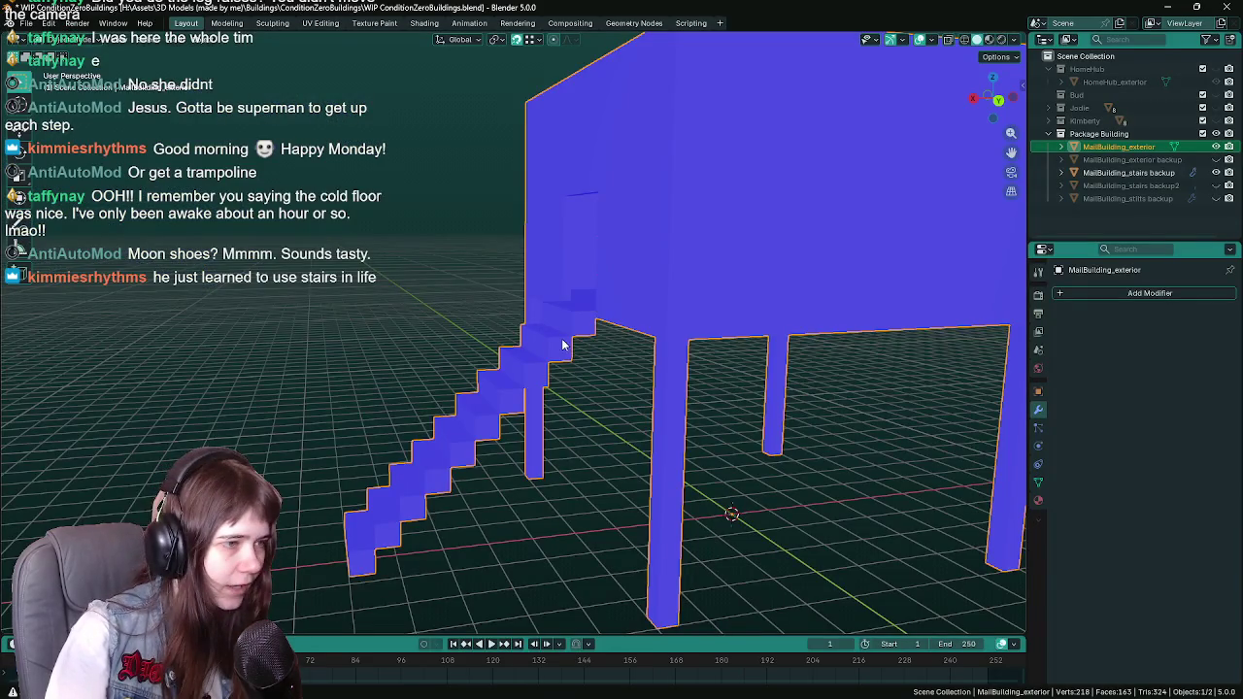
Step: Try separating the stairs into their own object, then undo the separation
{"action": "scroll", "coordinate": [561, 345], "scroll_direction": "down", "scroll_amount": 3}
{"action": "scroll", "coordinate": [553, 335], "scroll_direction": "up", "scroll_amount": 4}
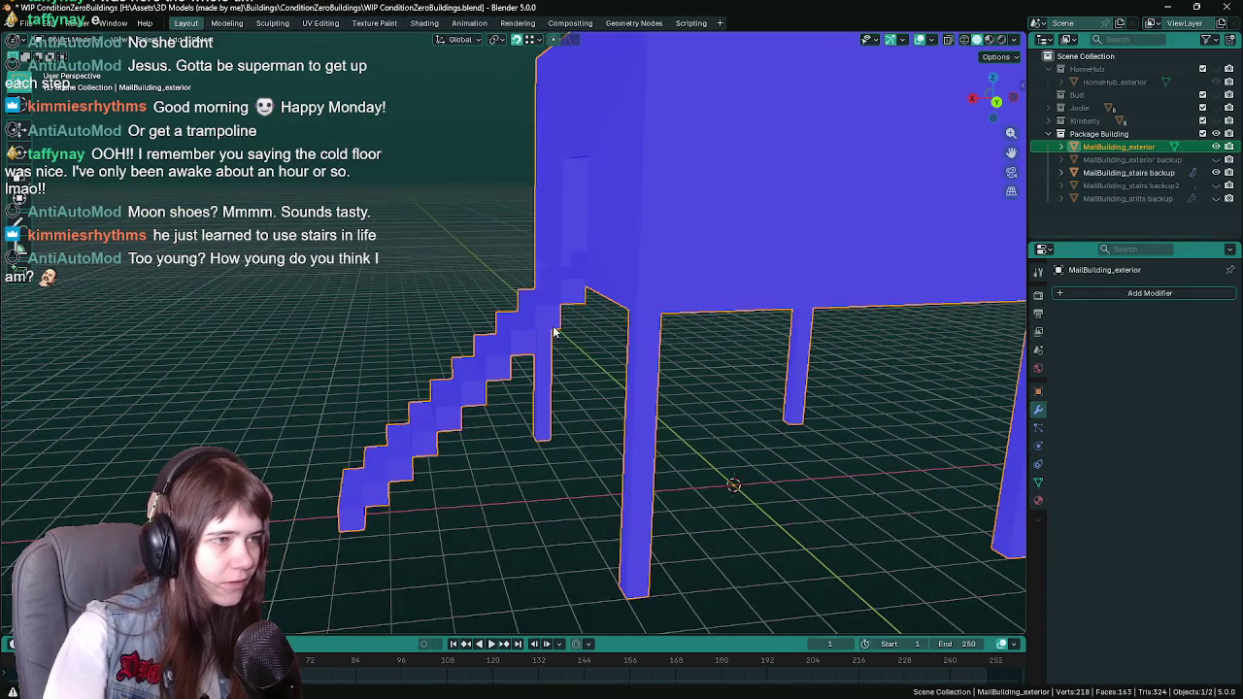
{"action": "scroll", "coordinate": [552, 333], "scroll_direction": "up", "scroll_amount": 2}
{"action": "left_click", "coordinate": [1216, 175]}
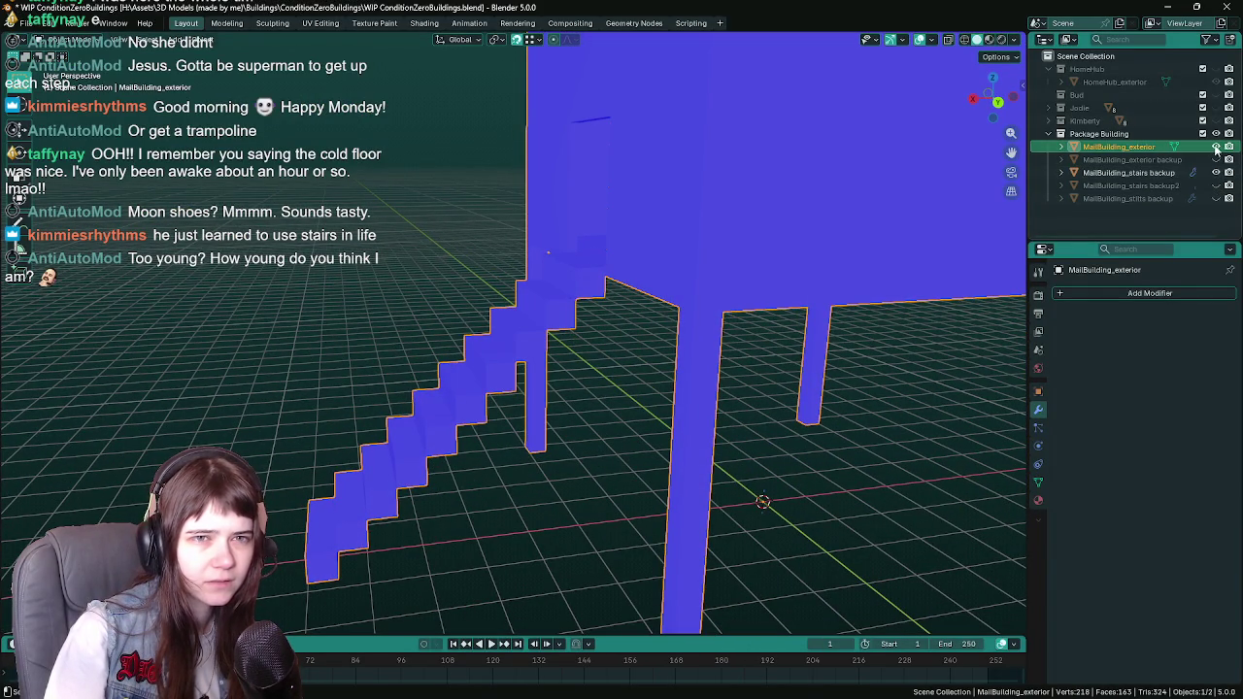
{"action": "key", "text": "Tab"}
{"action": "key", "text": "p"}
{"action": "key", "text": "Tab"}
{"action": "key", "text": "ctrl+z"}
{"action": "key", "text": "ctrl+z"}
{"action": "key", "text": "ctrl+z"}
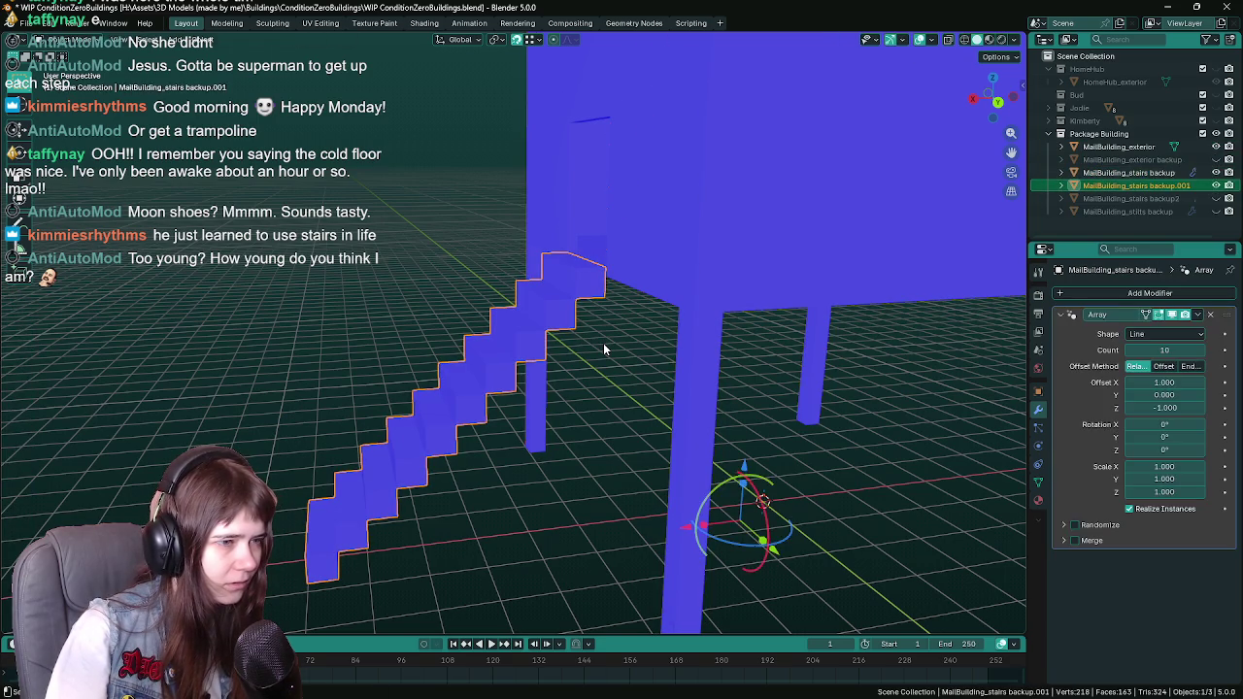
{"action": "key", "text": "ctrl+z"}
{"action": "key", "text": "ctrl+z"}
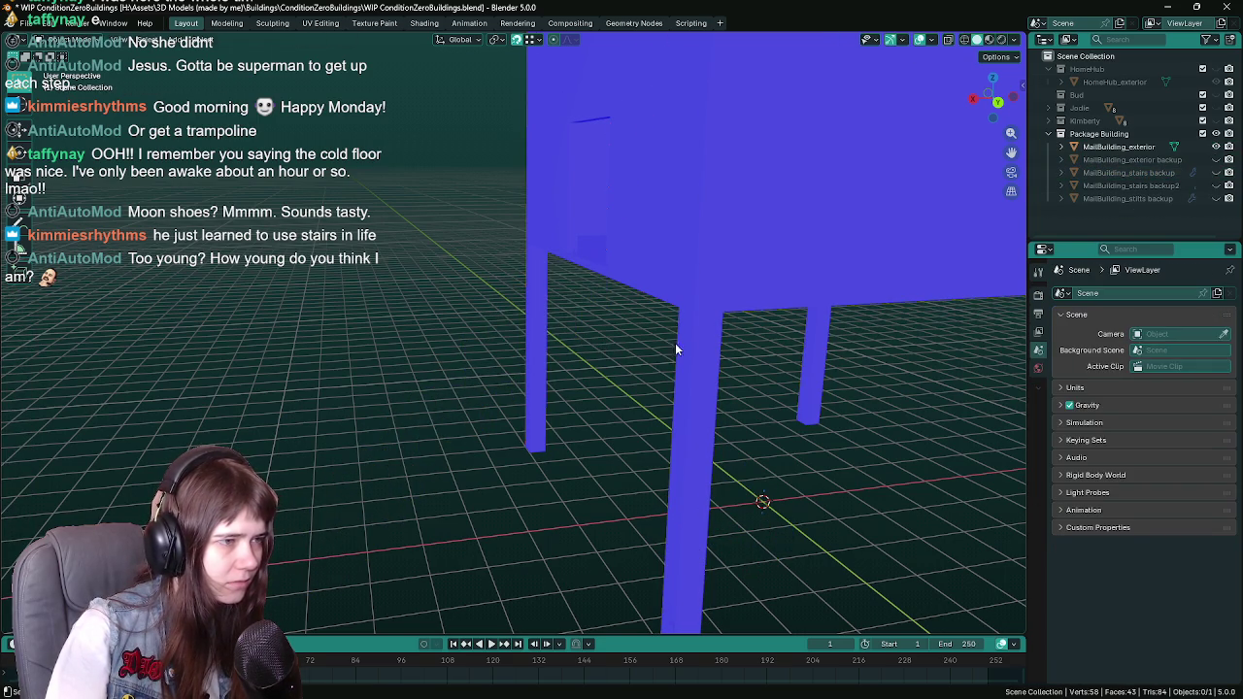
Step: Show and select MailBuilding_stairs backup, move it vertically along Z, and save the file
{"action": "left_click", "coordinate": [1220, 173]}
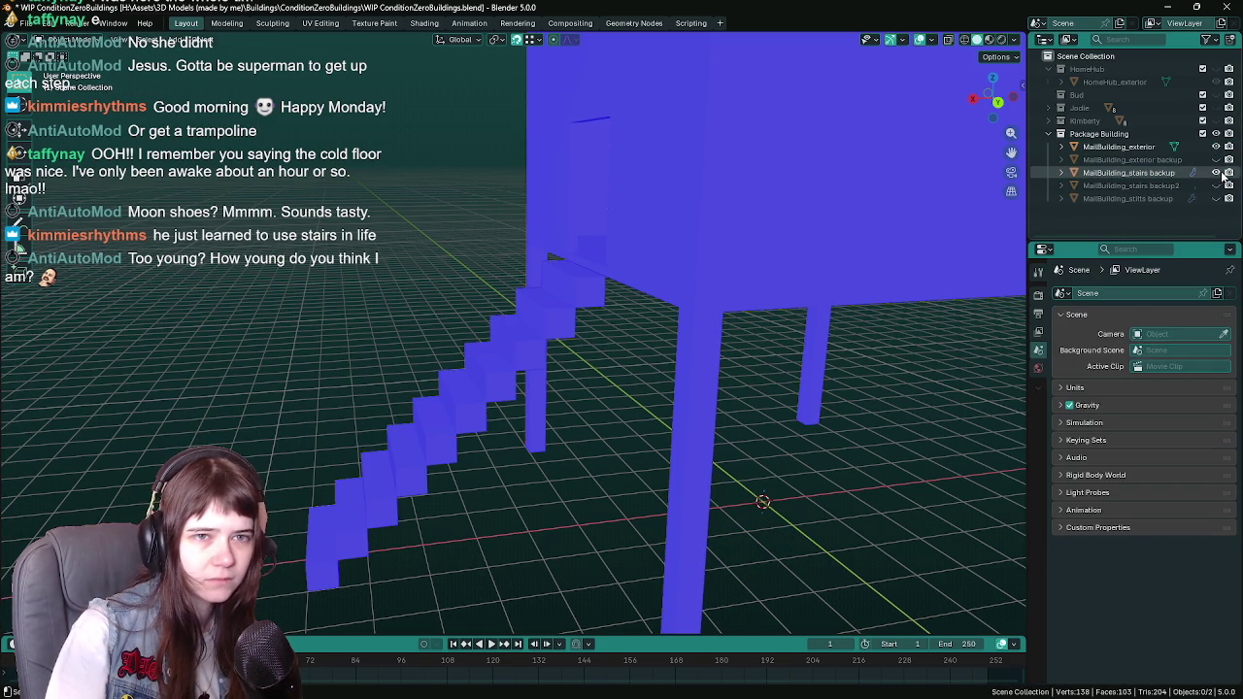
{"action": "left_click", "coordinate": [1168, 173]}
{"action": "scroll", "coordinate": [566, 365], "scroll_direction": "up", "scroll_amount": 6}
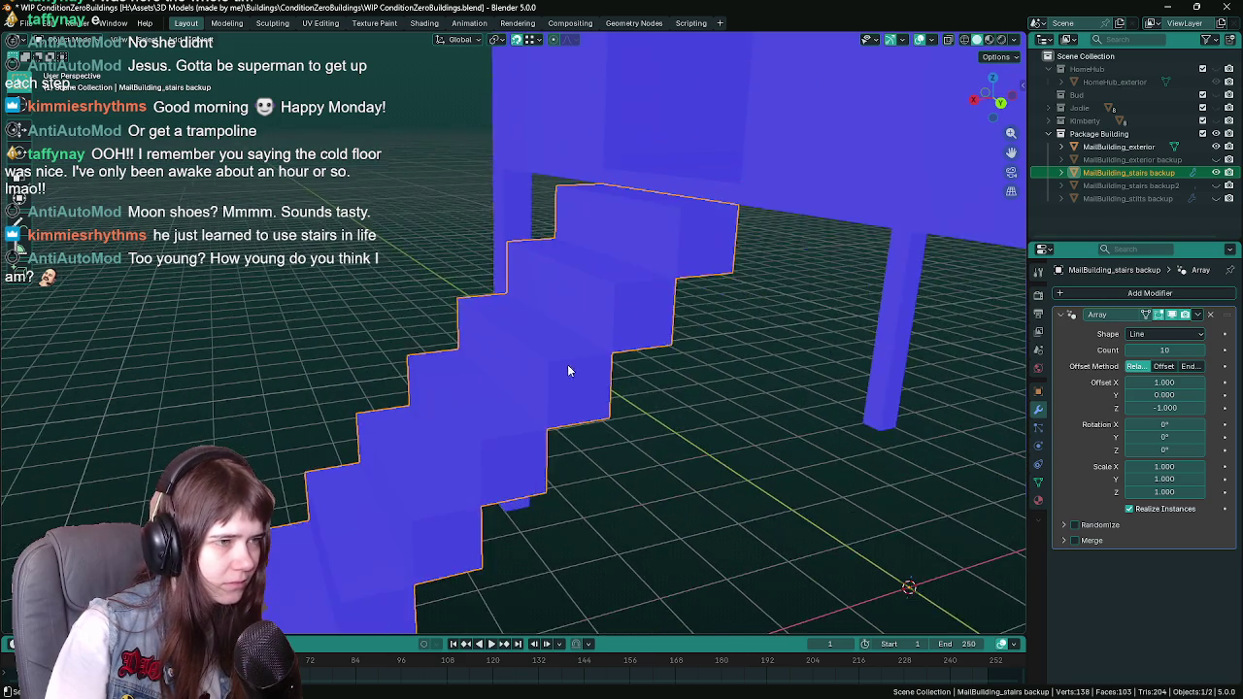
{"action": "key", "text": "g"}
{"action": "key", "text": "z"}
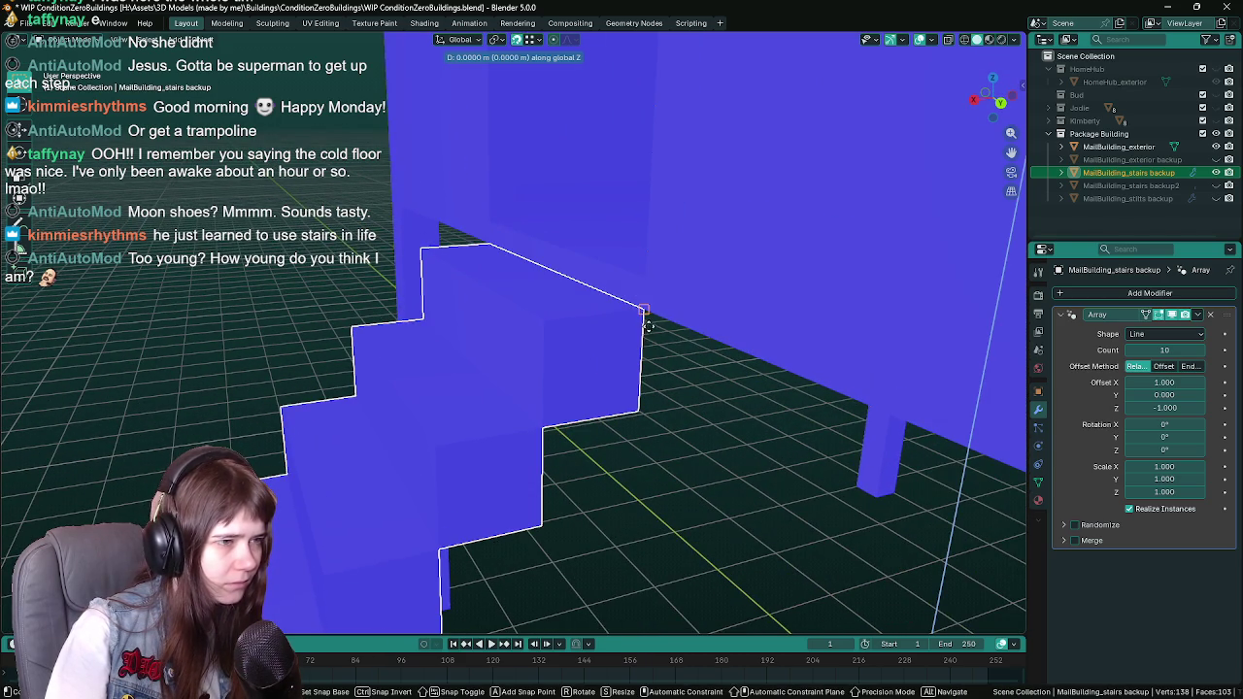
{"action": "left_click", "coordinate": [645, 278]}
{"action": "scroll", "coordinate": [547, 425], "scroll_direction": "down", "scroll_amount": 5}
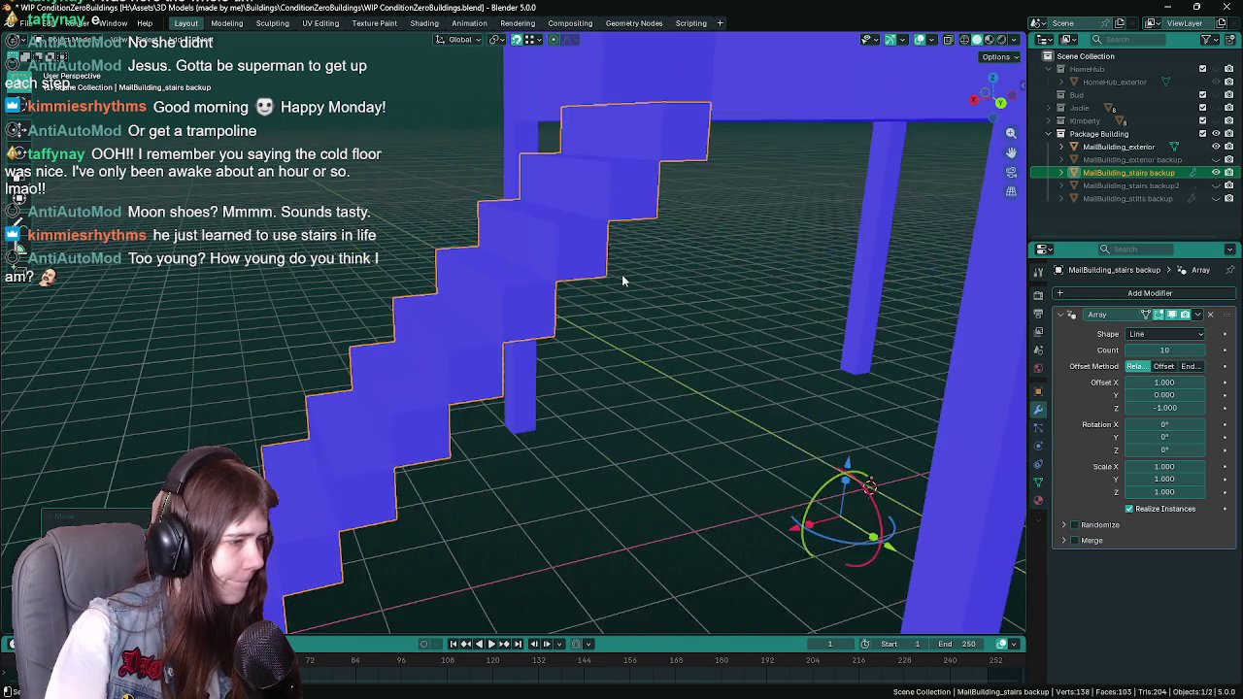
{"action": "key", "text": "ctrl+s"}
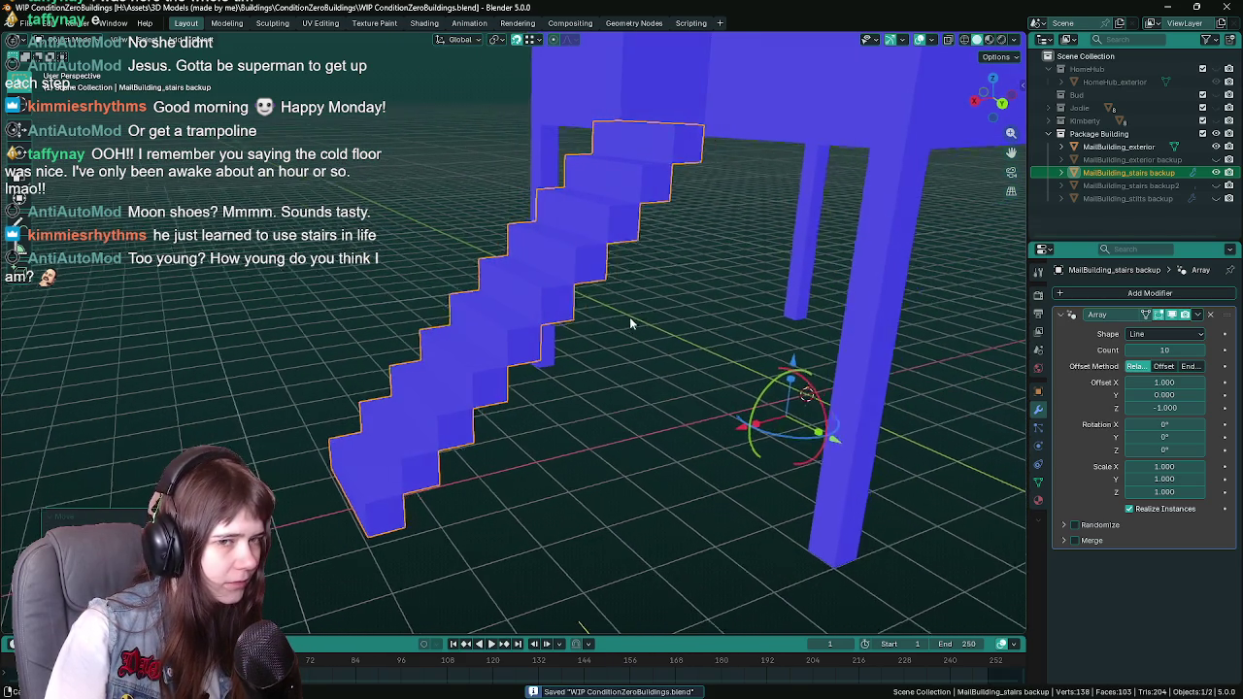
{"action": "key", "text": "Tab"}
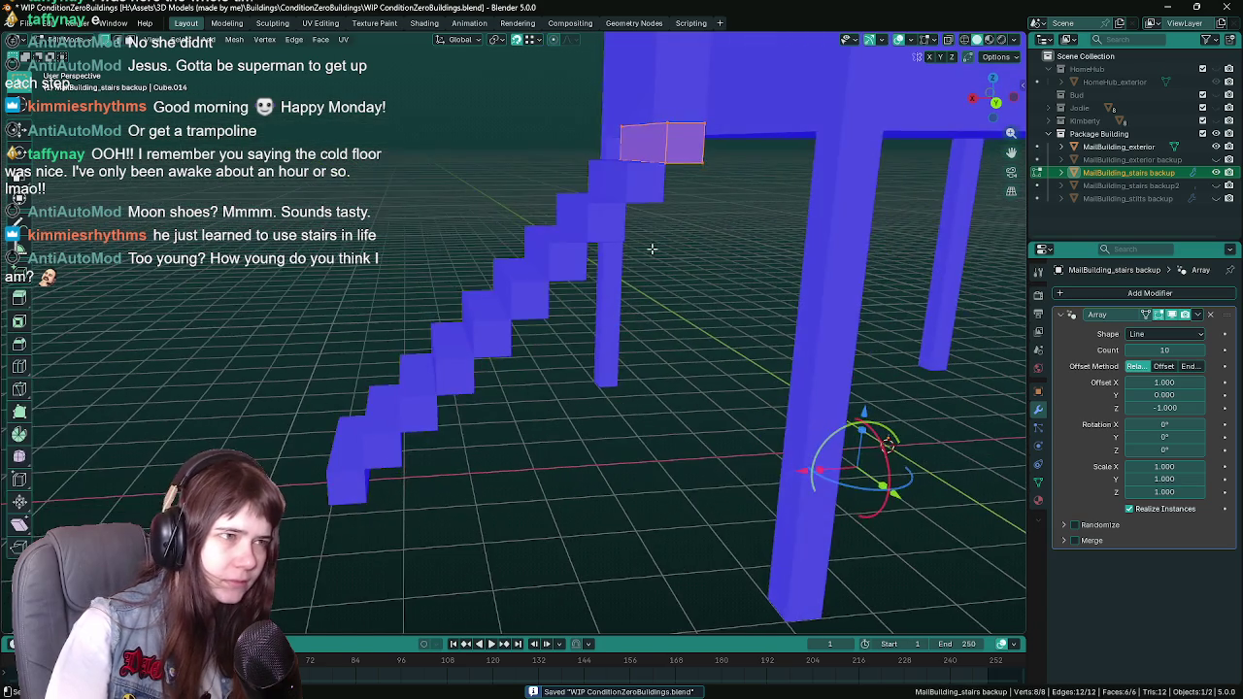
{"action": "scroll", "coordinate": [597, 363], "scroll_direction": "up", "scroll_amount": 4}
{"action": "scroll", "coordinate": [597, 363], "scroll_direction": "down", "scroll_amount": 3}
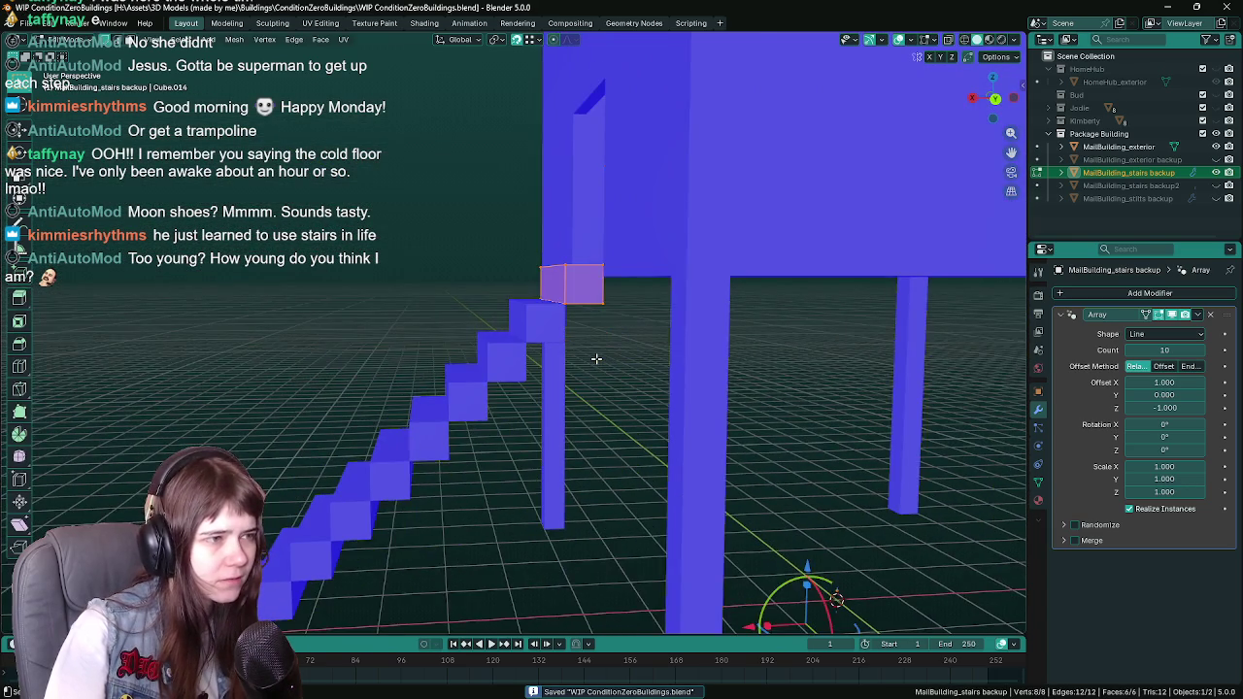
{"action": "scroll", "coordinate": [596, 359], "scroll_direction": "up", "scroll_amount": 1}
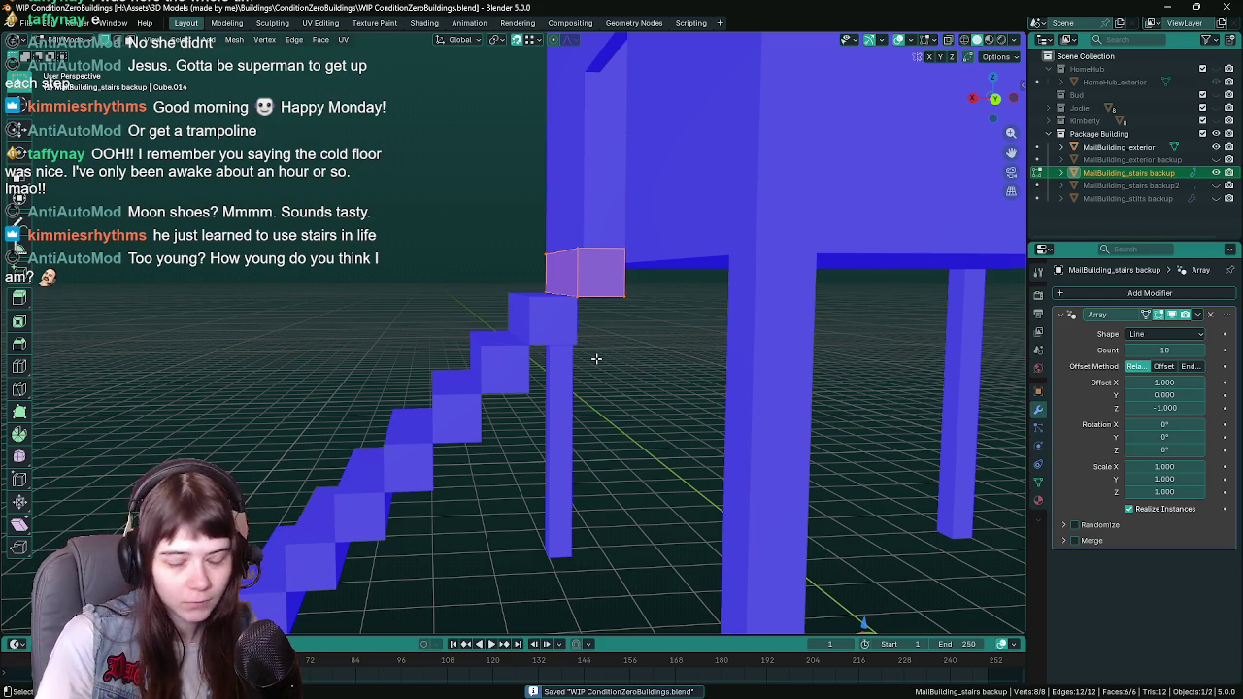
{"action": "scroll", "coordinate": [633, 331], "scroll_direction": "up", "scroll_amount": 3}
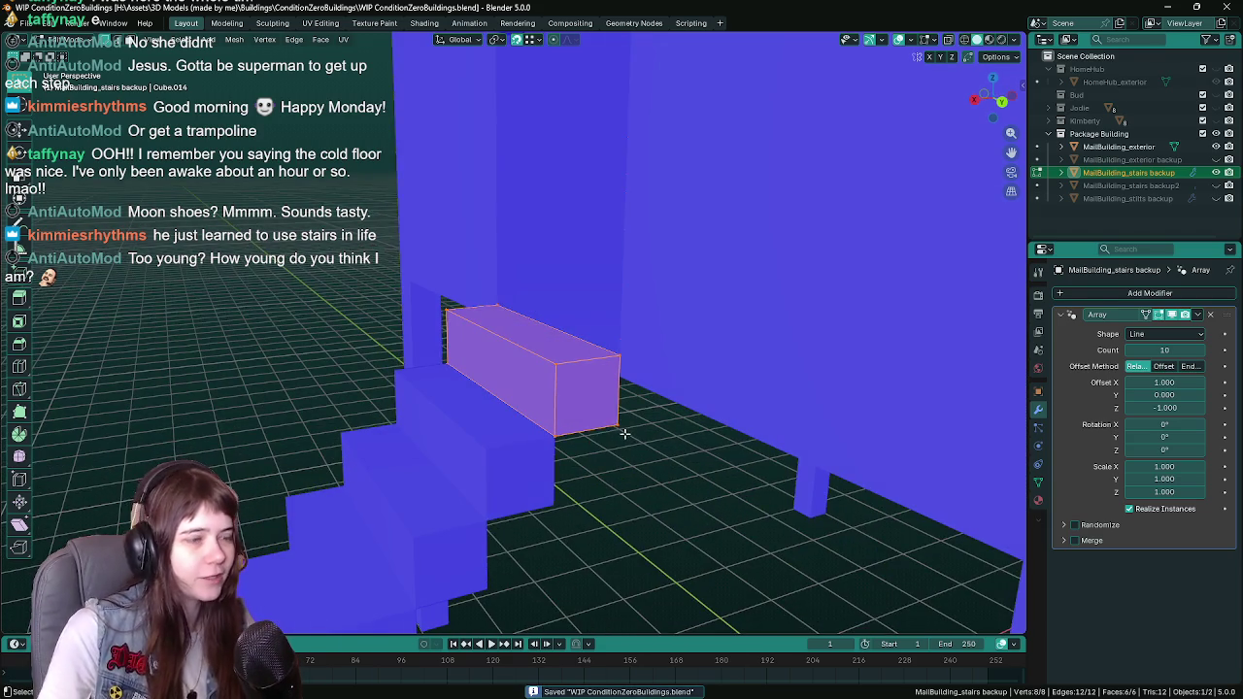
{"action": "mouse_move", "coordinate": [606, 430]}
{"action": "left_mouse_down"}
{"action": "mouse_move", "coordinate": [594, 421]}
{"action": "mouse_move", "coordinate": [599, 468]}
{"action": "left_mouse_up"}
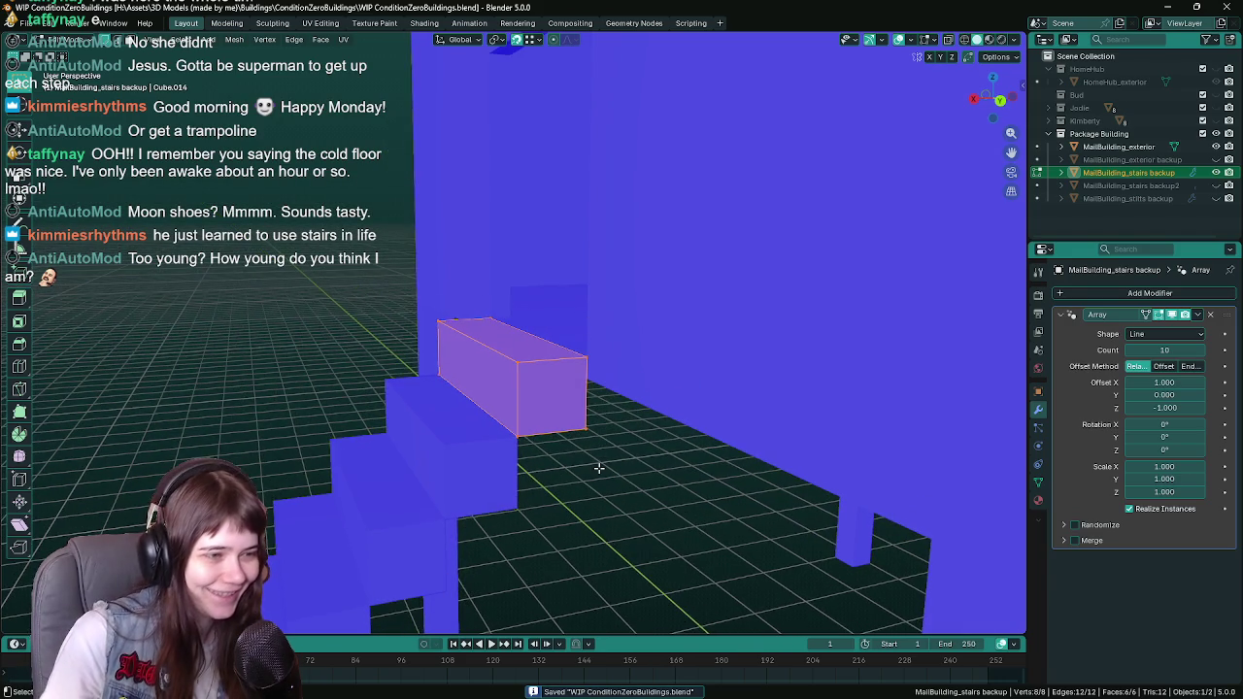
{"action": "scroll", "coordinate": [599, 465], "scroll_direction": "up", "scroll_amount": 1}
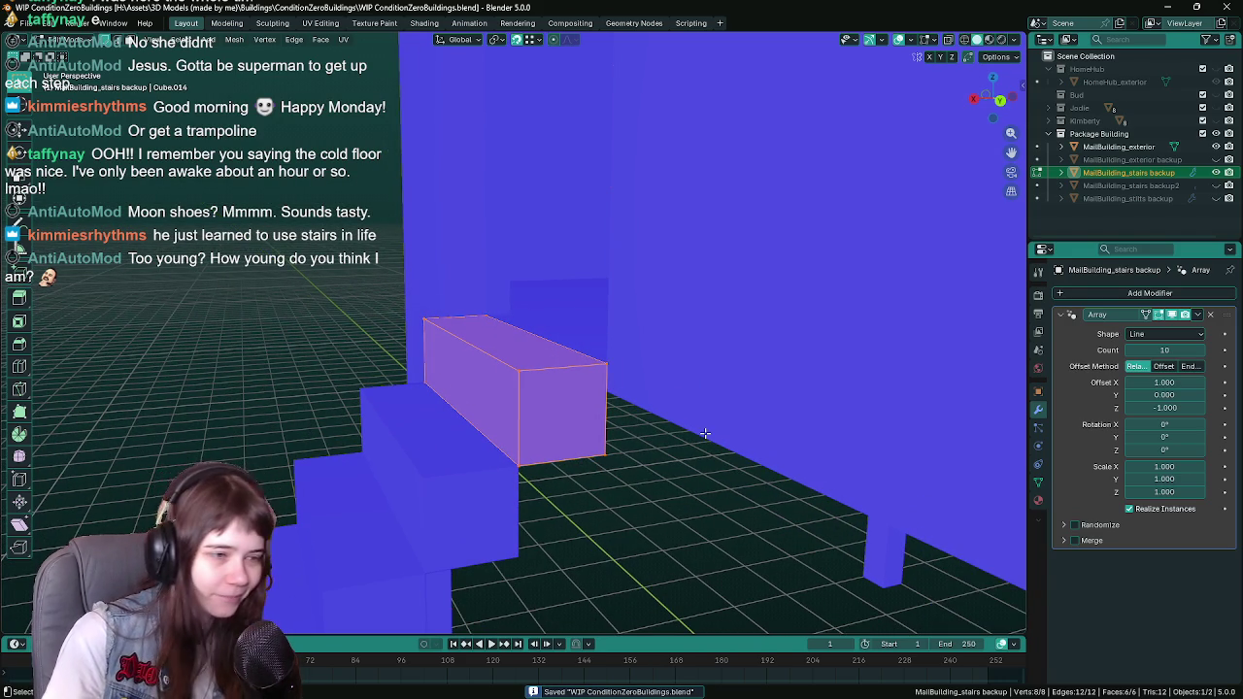
{"action": "scroll", "coordinate": [705, 433], "scroll_direction": "up", "scroll_amount": 10}
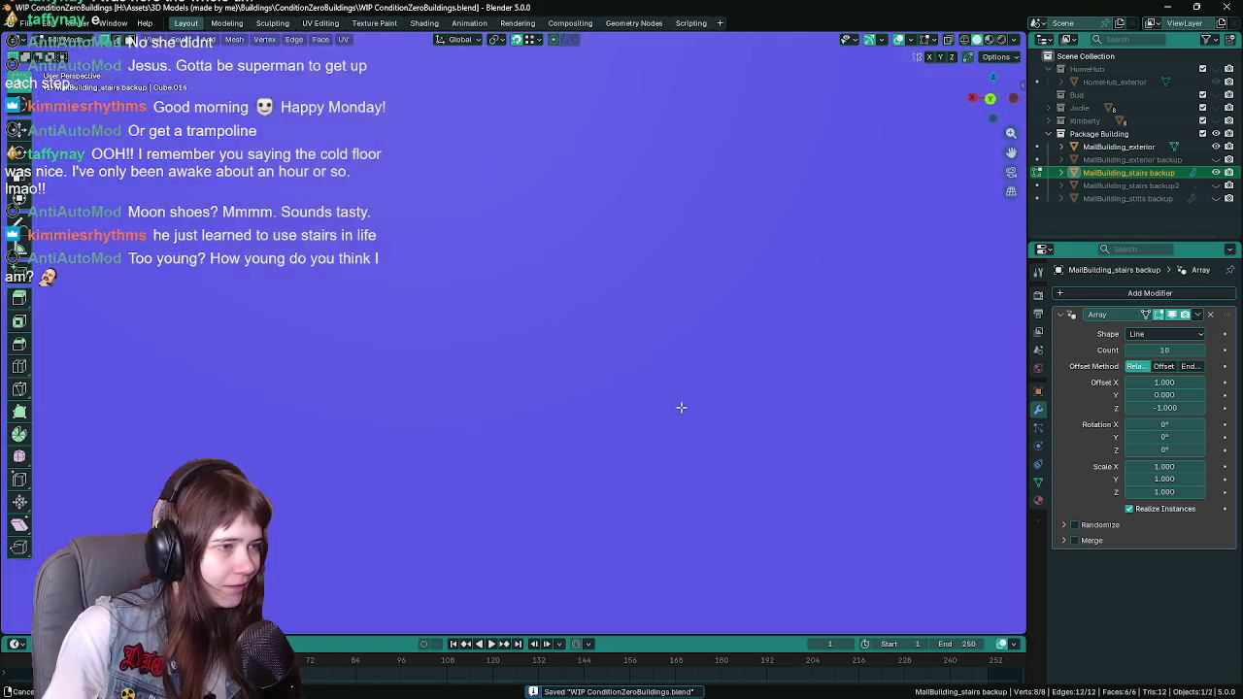
{"action": "scroll", "coordinate": [668, 408], "scroll_direction": "down", "scroll_amount": 6}
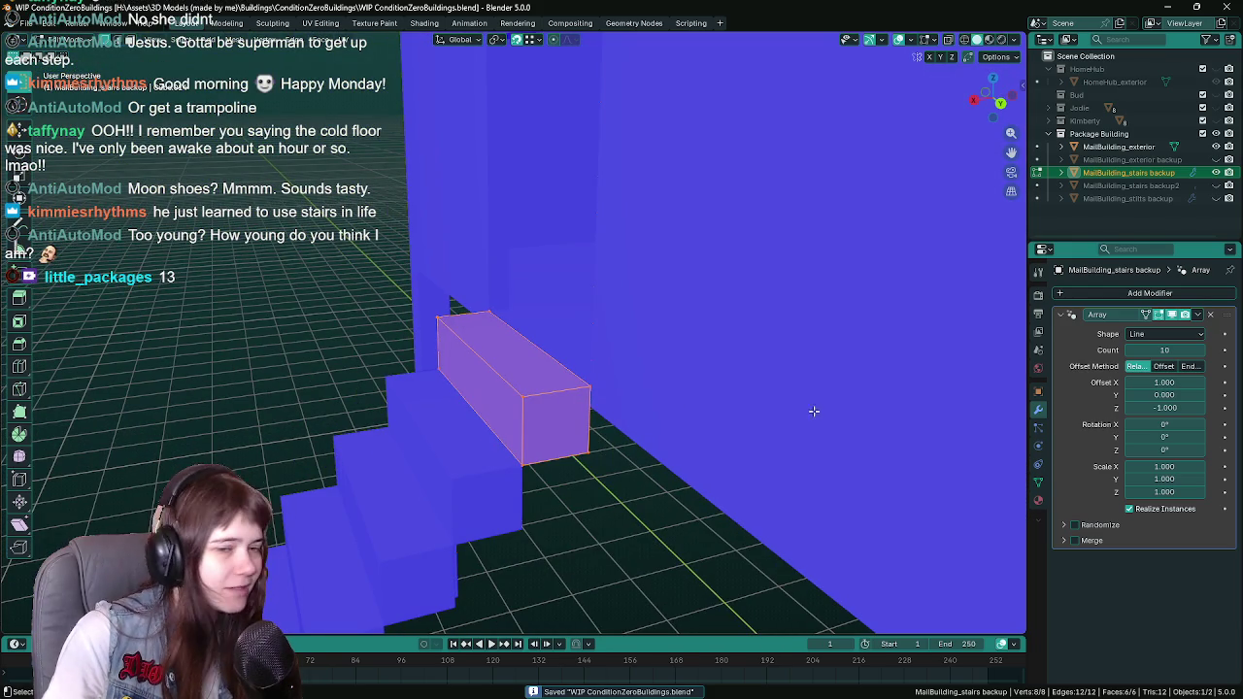
{"action": "scroll", "coordinate": [554, 389], "scroll_direction": "up", "scroll_amount": 5}
{"action": "scroll", "coordinate": [541, 375], "scroll_direction": "down", "scroll_amount": 6}
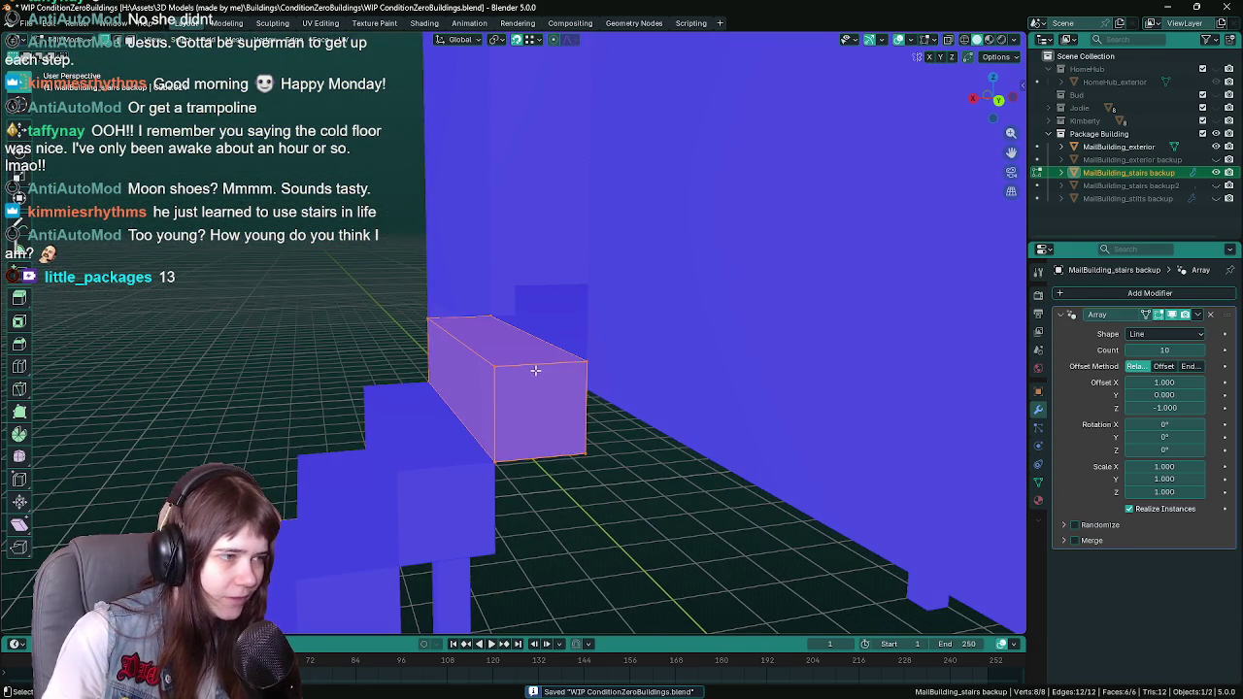
{"action": "left_click", "coordinate": [504, 365]}
Step: Undo a stray vertex move on the step block, check the stairs, and save
{"action": "left_click", "coordinate": [500, 433]}
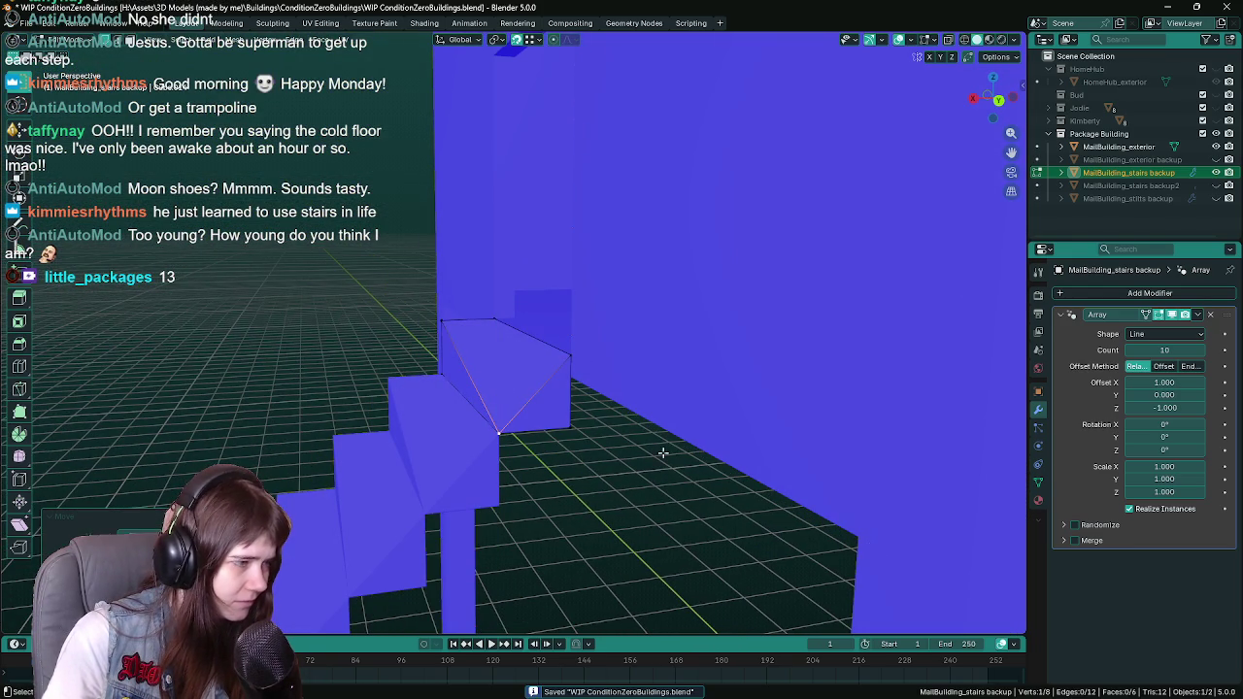
{"action": "key", "text": "ctrl+z"}
{"action": "mouse_move", "coordinate": [577, 469]}
{"action": "left_mouse_down"}
{"action": "mouse_move", "coordinate": [621, 421]}
{"action": "mouse_move", "coordinate": [591, 427]}
{"action": "mouse_move", "coordinate": [607, 429]}
{"action": "mouse_move", "coordinate": [579, 403]}
{"action": "left_mouse_up"}
{"action": "scroll", "coordinate": [607, 429], "scroll_direction": "down", "scroll_amount": 5}
{"action": "scroll", "coordinate": [599, 388], "scroll_direction": "up", "scroll_amount": 5}
{"action": "key", "text": "ctrl+s"}
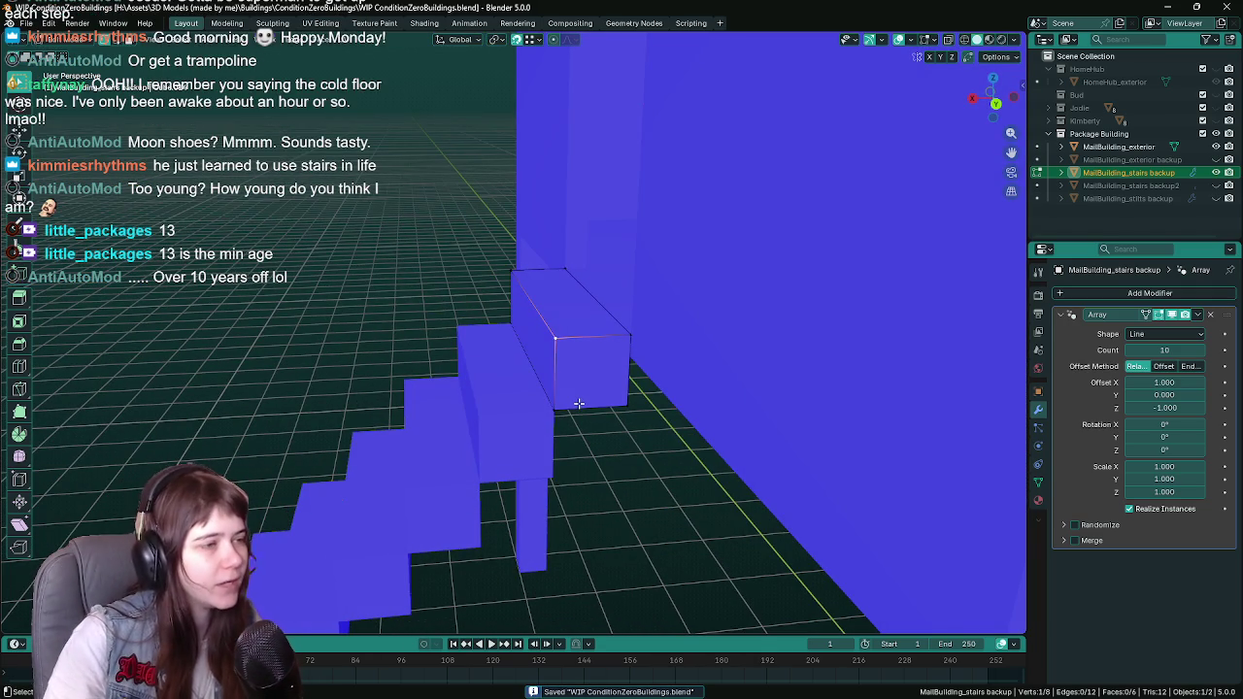
Step: Slide the block's top edge along X by about 0.25 m
{"action": "left_click", "coordinate": [504, 272], "text": "shift"}
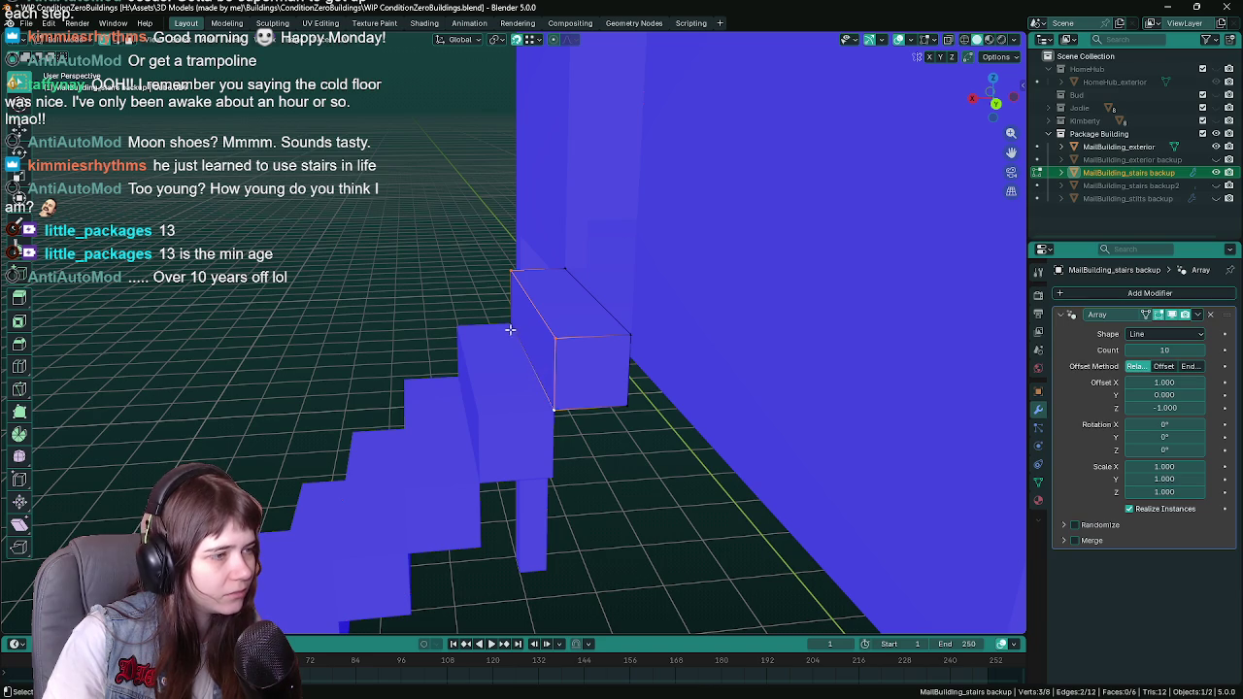
{"action": "key", "text": "g"}
{"action": "key", "text": "x"}
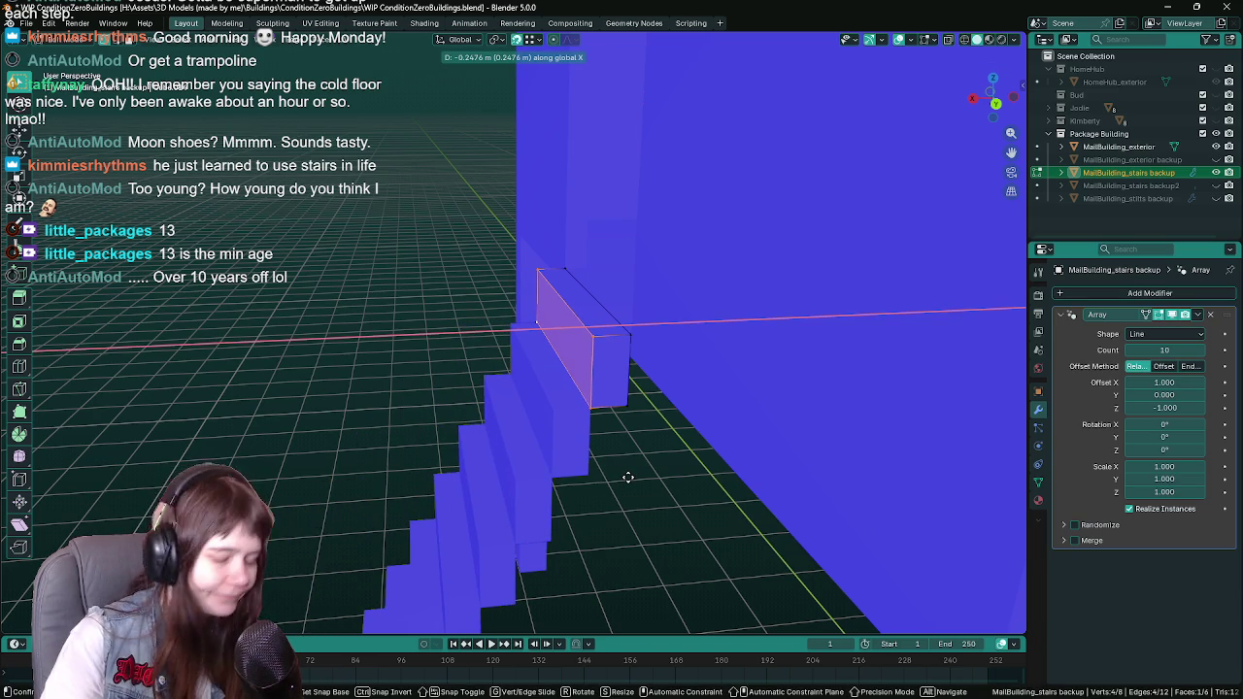
{"action": "left_click", "coordinate": [628, 476]}
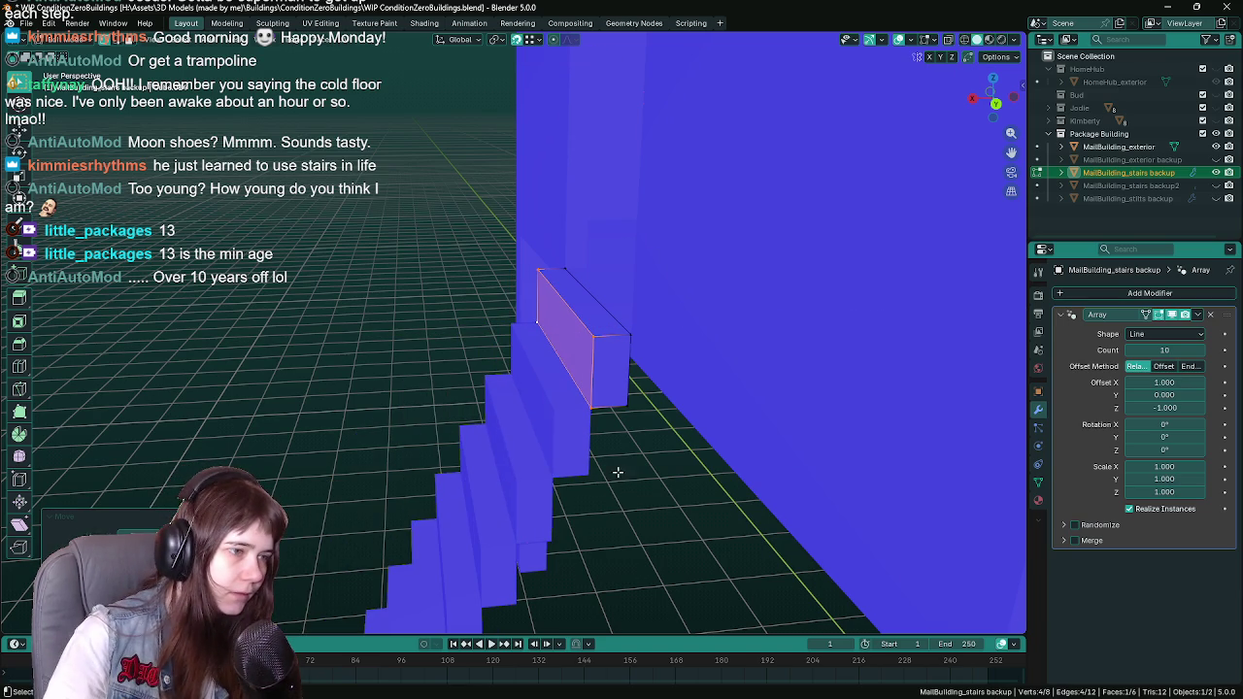
Step: Raise one edge of the step block so its top slopes
{"action": "left_click", "coordinate": [585, 405]}
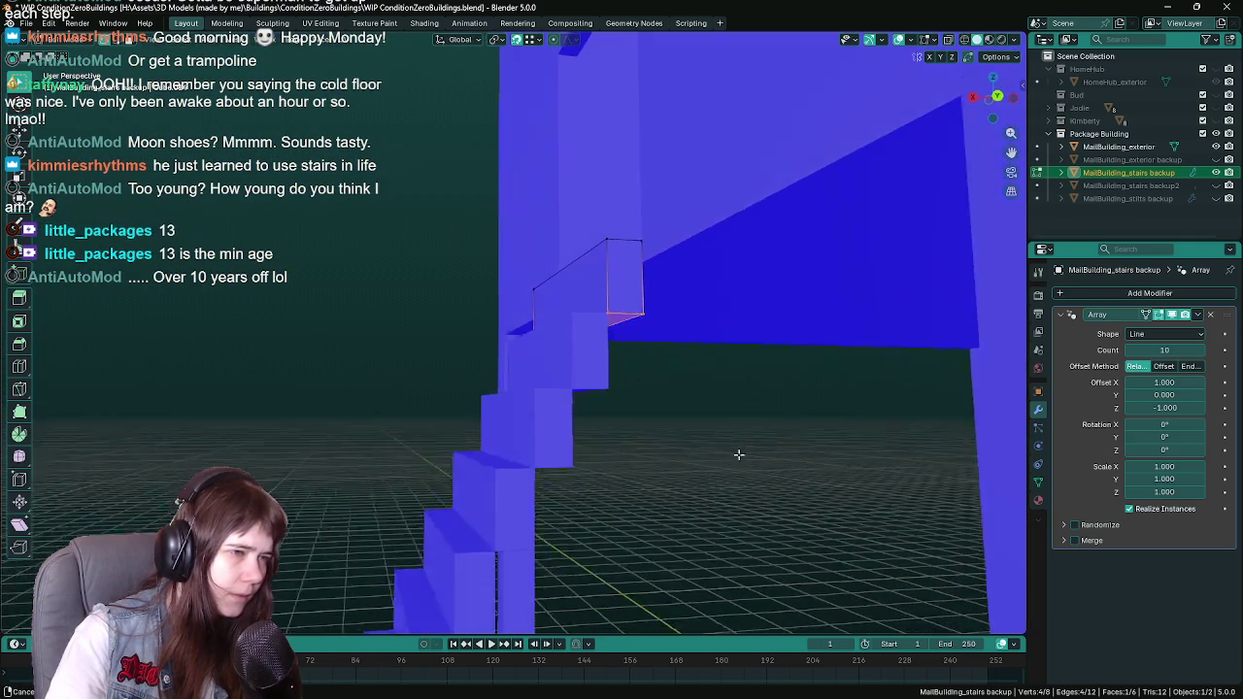
{"action": "key", "text": "ctrl+s"}
{"action": "key", "text": "g"}
{"action": "left_click", "coordinate": [650, 451]}
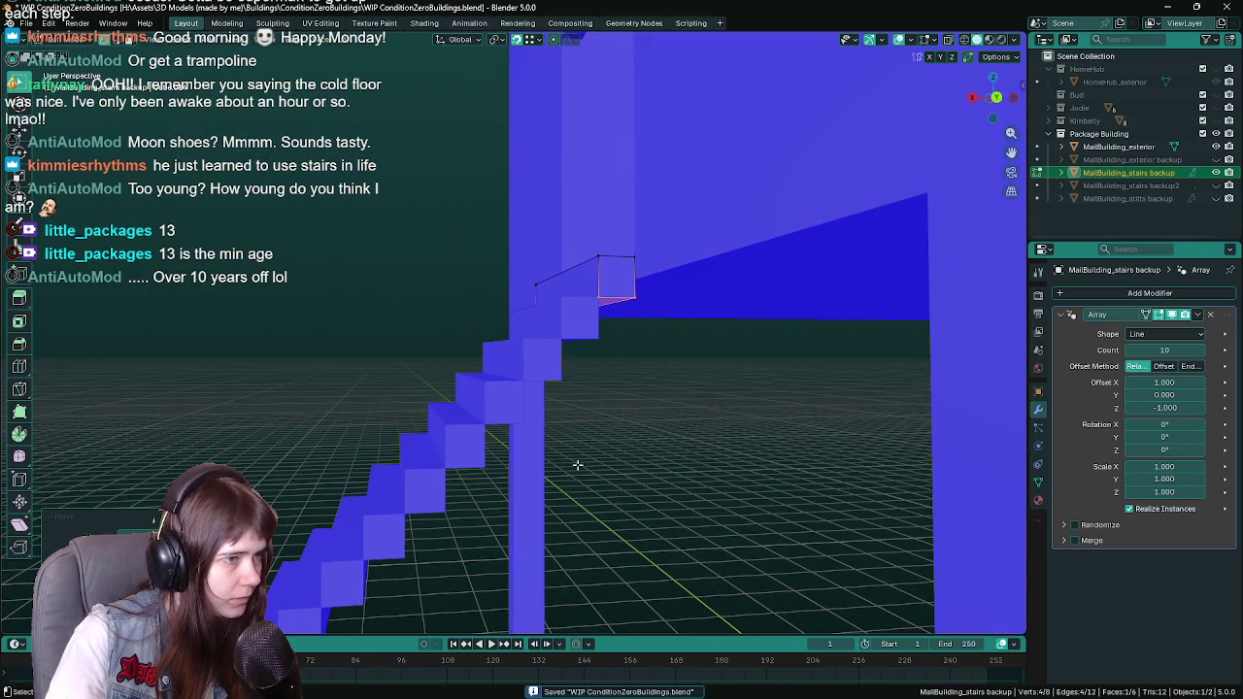
{"action": "key", "text": "Return"}
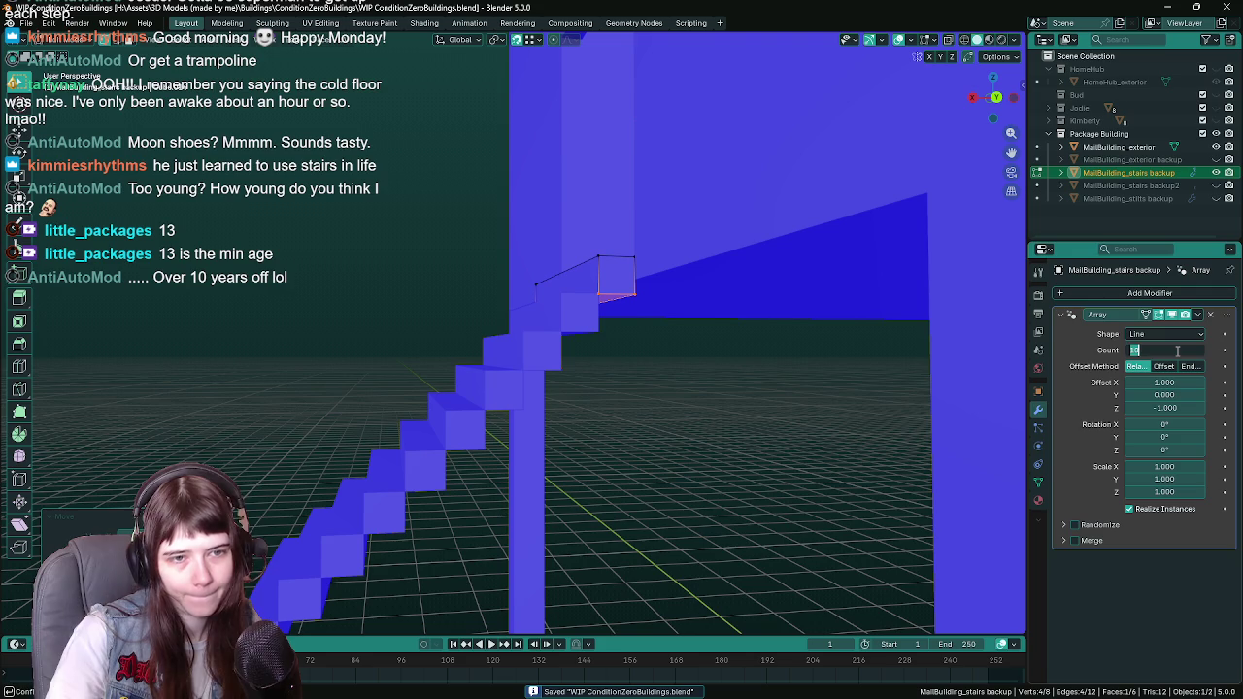
{"action": "type", "text": "20"}
Step: Return to Object Mode and orbit around the 20-step array staircase to inspect it
{"action": "scroll", "coordinate": [448, 407], "scroll_direction": "down", "scroll_amount": 4}
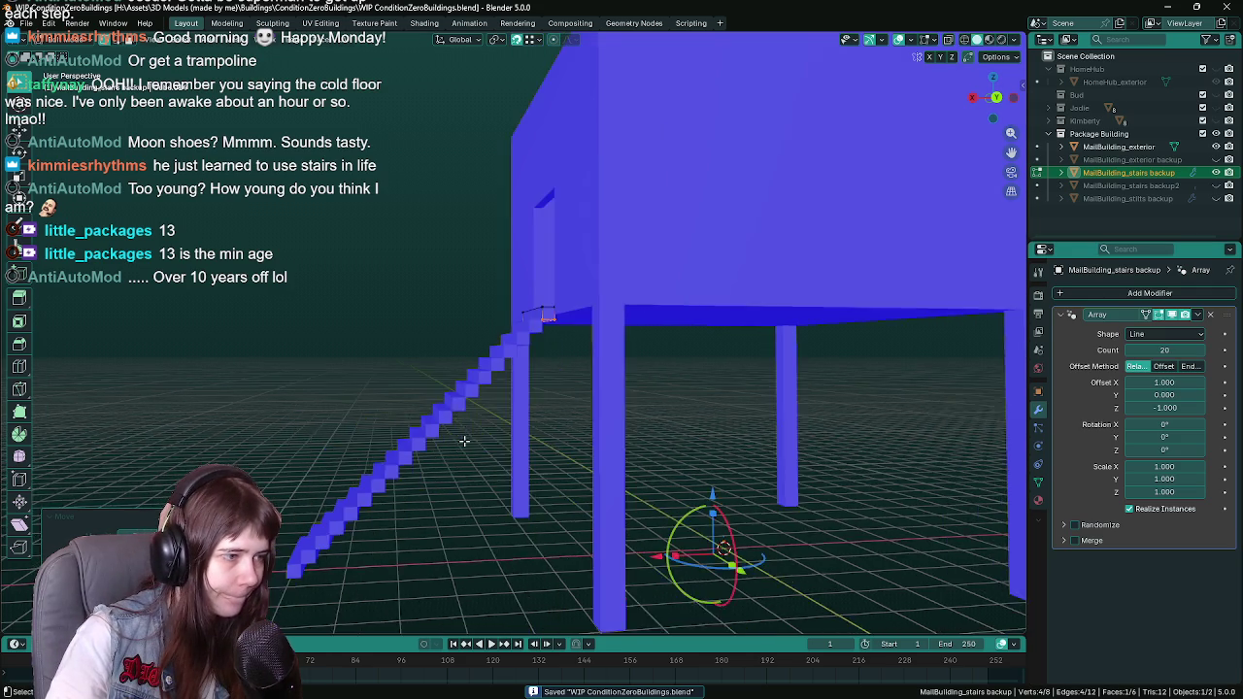
{"action": "key", "text": "Tab"}
{"action": "scroll", "coordinate": [549, 379], "scroll_direction": "up", "scroll_amount": 3}
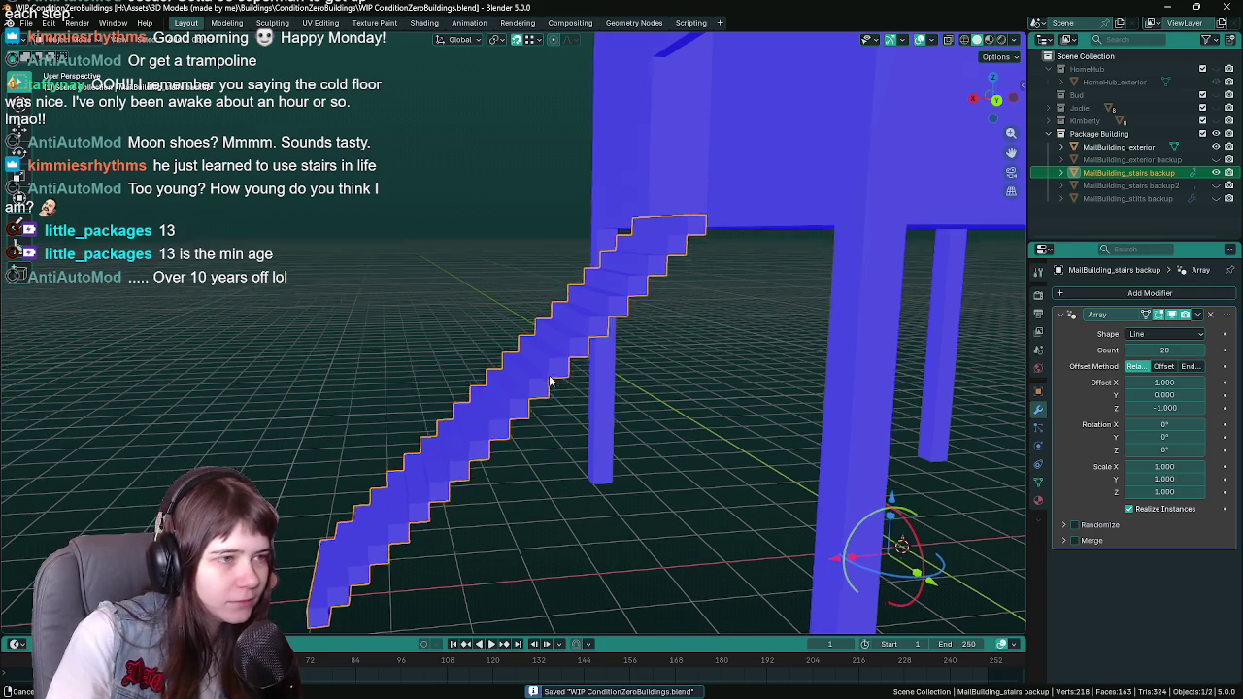
{"action": "scroll", "coordinate": [551, 381], "scroll_direction": "down", "scroll_amount": 3}
{"action": "scroll", "coordinate": [549, 386], "scroll_direction": "up", "scroll_amount": 3}
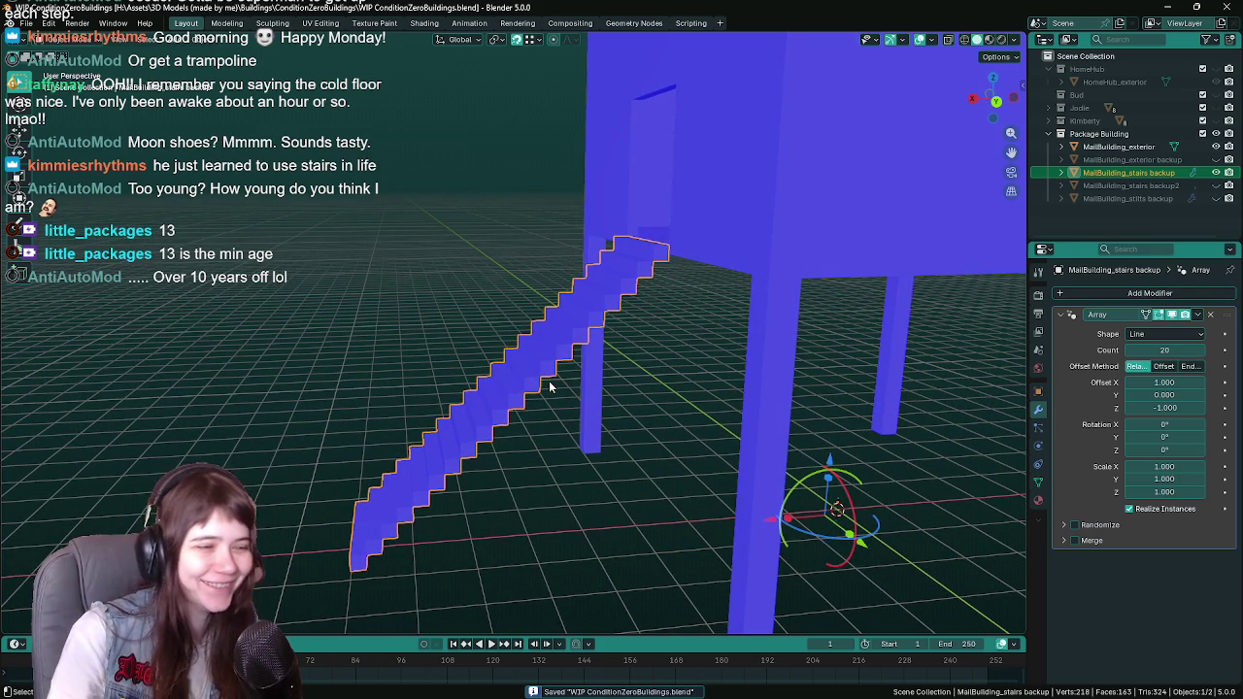
{"action": "scroll", "coordinate": [549, 386], "scroll_direction": "down", "scroll_amount": 3}
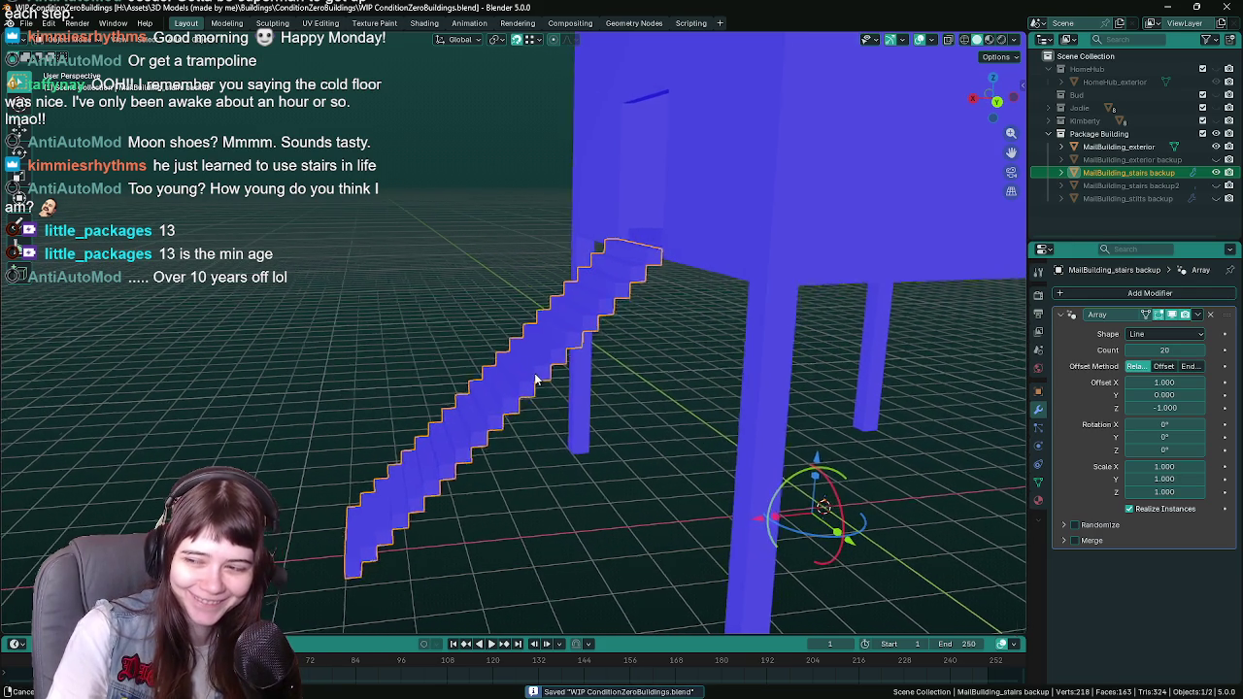
{"action": "scroll", "coordinate": [530, 379], "scroll_direction": "up", "scroll_amount": 3}
{"action": "left_click_drag", "start_coordinate": [530, 379], "coordinate": [534, 375]}
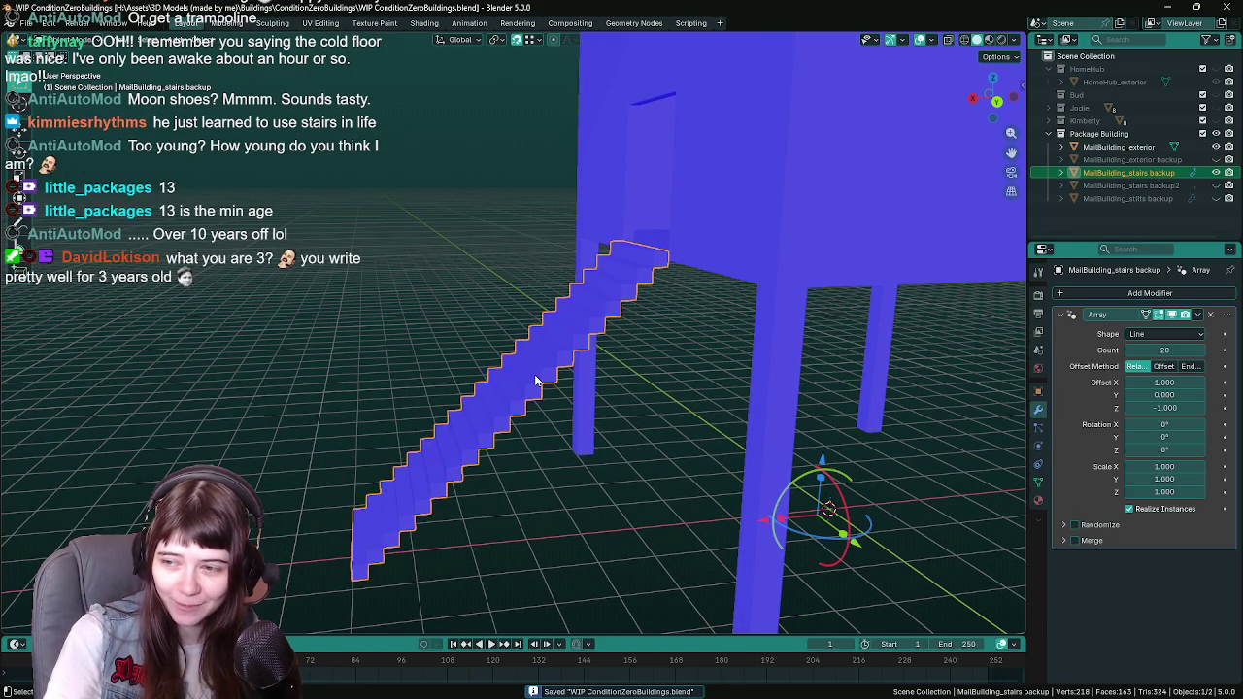
{"action": "left_click_drag", "start_coordinate": [534, 378], "coordinate": [542, 386]}
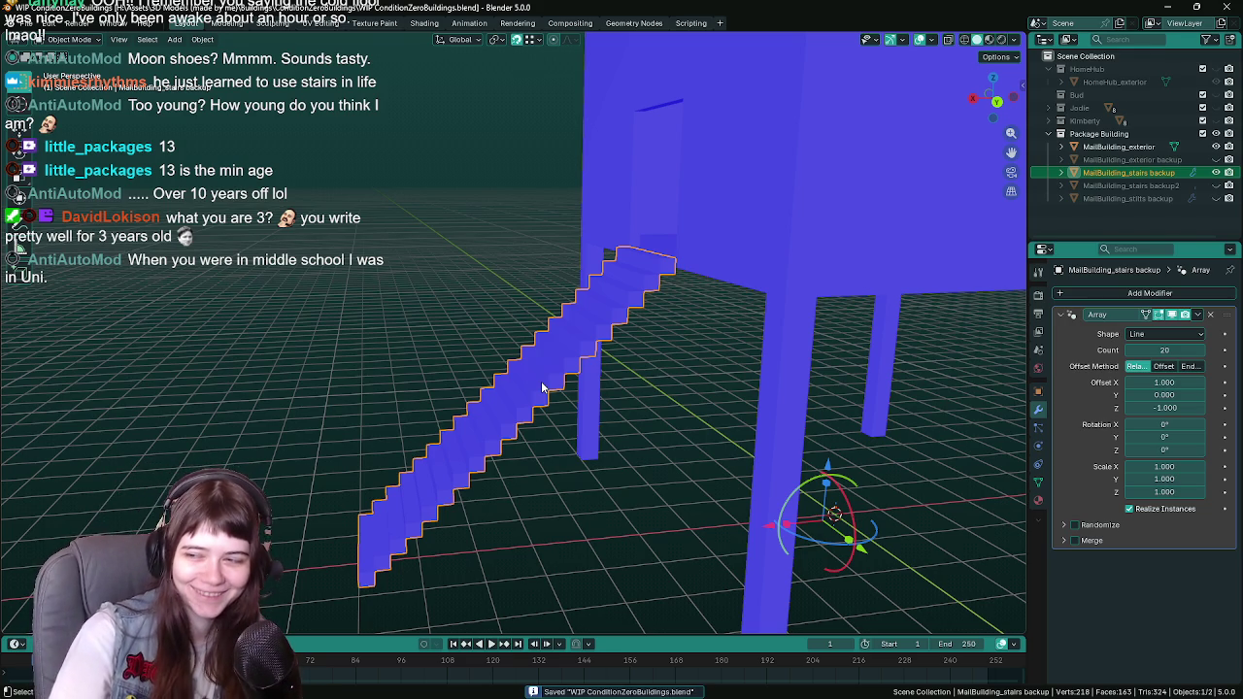
{"action": "mouse_move", "coordinate": [538, 393]}
{"action": "left_mouse_down"}
{"action": "mouse_move", "coordinate": [524, 397]}
{"action": "mouse_move", "coordinate": [507, 364]}
{"action": "mouse_move", "coordinate": [530, 372]}
{"action": "mouse_move", "coordinate": [534, 355]}
{"action": "left_mouse_up"}
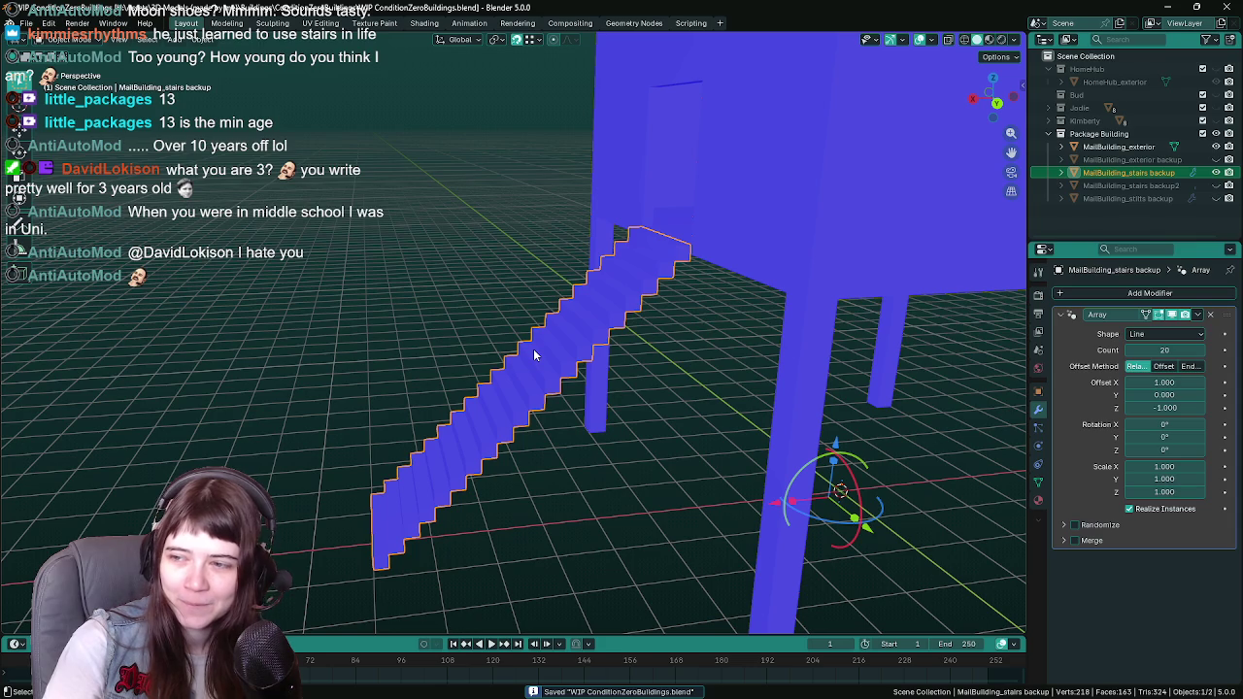
{"action": "mouse_move", "coordinate": [480, 340]}
{"action": "left_mouse_down"}
{"action": "mouse_move", "coordinate": [507, 320]}
{"action": "mouse_move", "coordinate": [521, 326]}
{"action": "mouse_move", "coordinate": [486, 325]}
{"action": "mouse_move", "coordinate": [583, 348]}
{"action": "mouse_move", "coordinate": [554, 344]}
{"action": "left_mouse_up"}
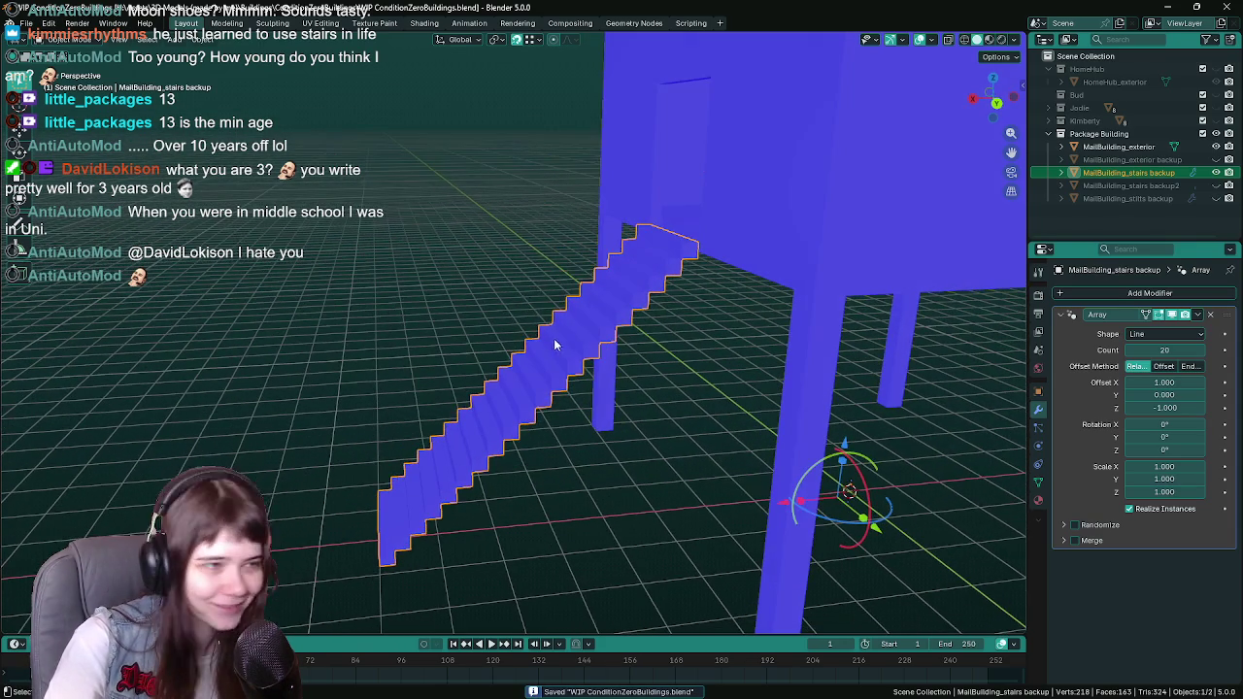
Step: Duplicate the stairs object, rename the copy MailBuilding_stairs, and save the file
{"action": "key", "text": "shift+d"}
{"action": "key", "text": "Escape"}
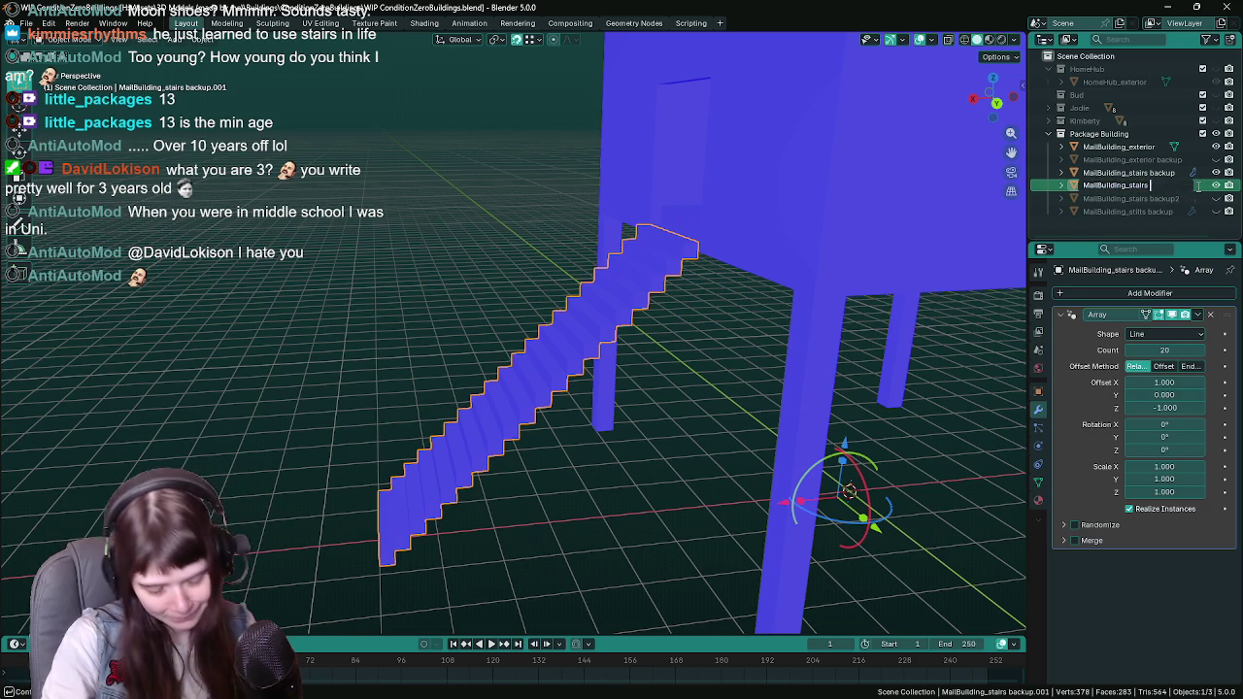
{"action": "key", "text": "BackSpace"}
{"action": "key", "text": "BackSpace"}
{"action": "key", "text": "Return"}
{"action": "key", "text": "ctrl+s"}
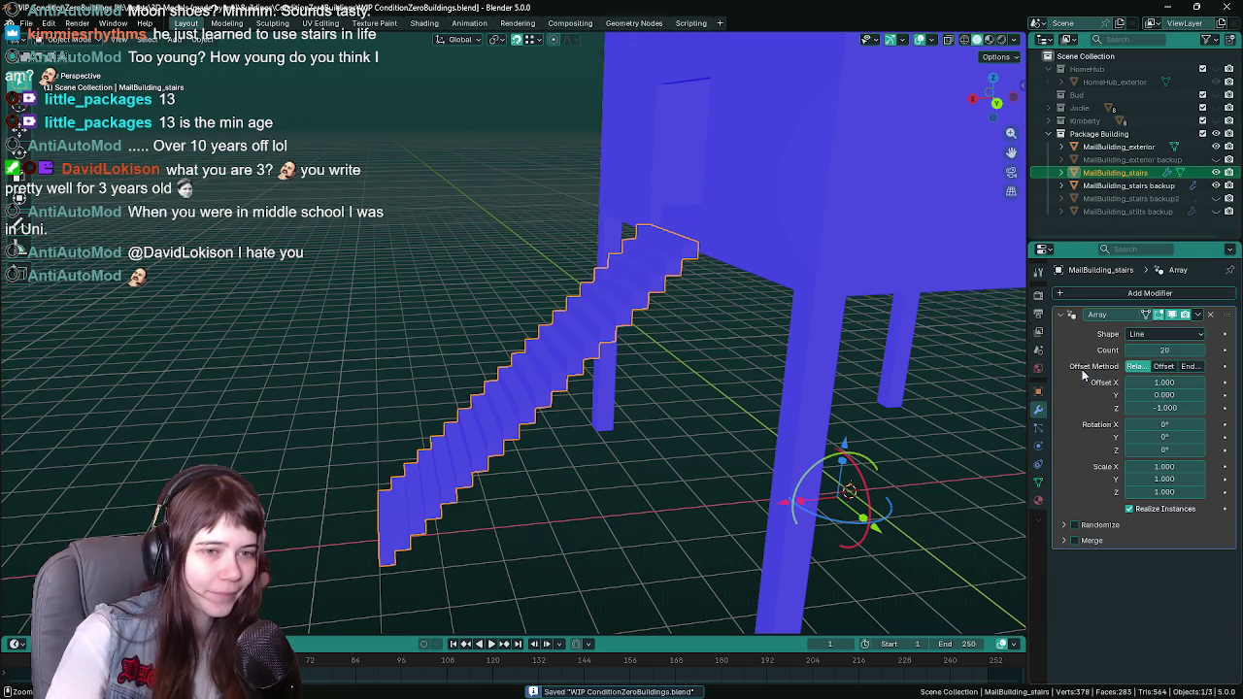
Step: Join the stairs into MailBuilding_exterior and check the merged mesh in Edit Mode
{"action": "left_click", "coordinate": [837, 256], "text": "shift"}
{"action": "key", "text": "ctrl+j"}
{"action": "key", "text": "Tab"}
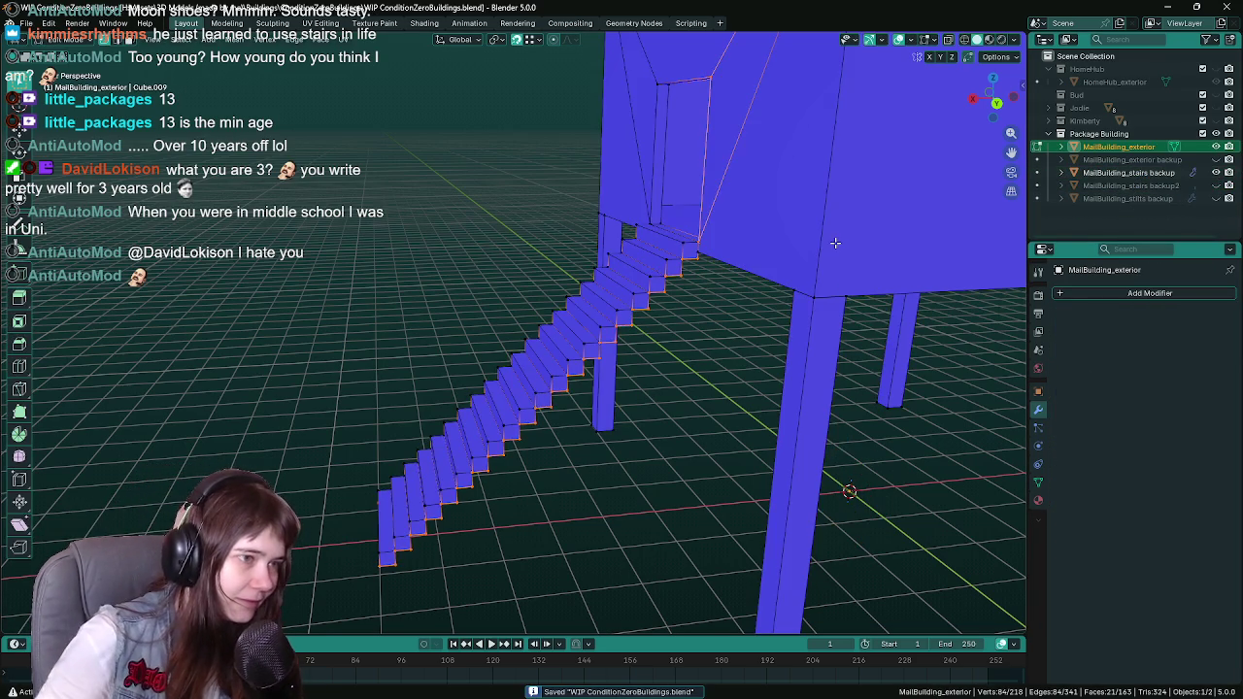
{"action": "key", "text": "Tab"}
Step: Export MailBuilding_exterior.fbx with the UnrealEngine preset, then switch to Unreal Engine
{"action": "key", "text": "F3"}
{"action": "key", "text": "Return"}
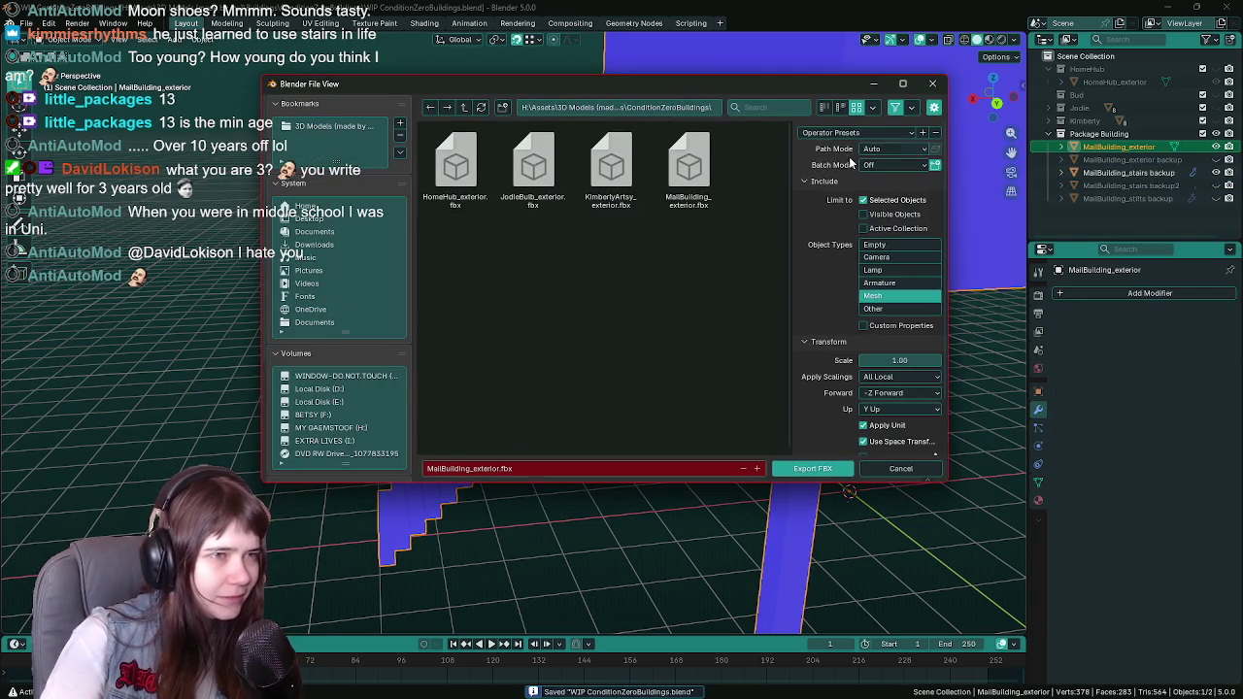
{"action": "left_click", "coordinate": [851, 167]}
{"action": "left_click", "coordinate": [808, 468]}
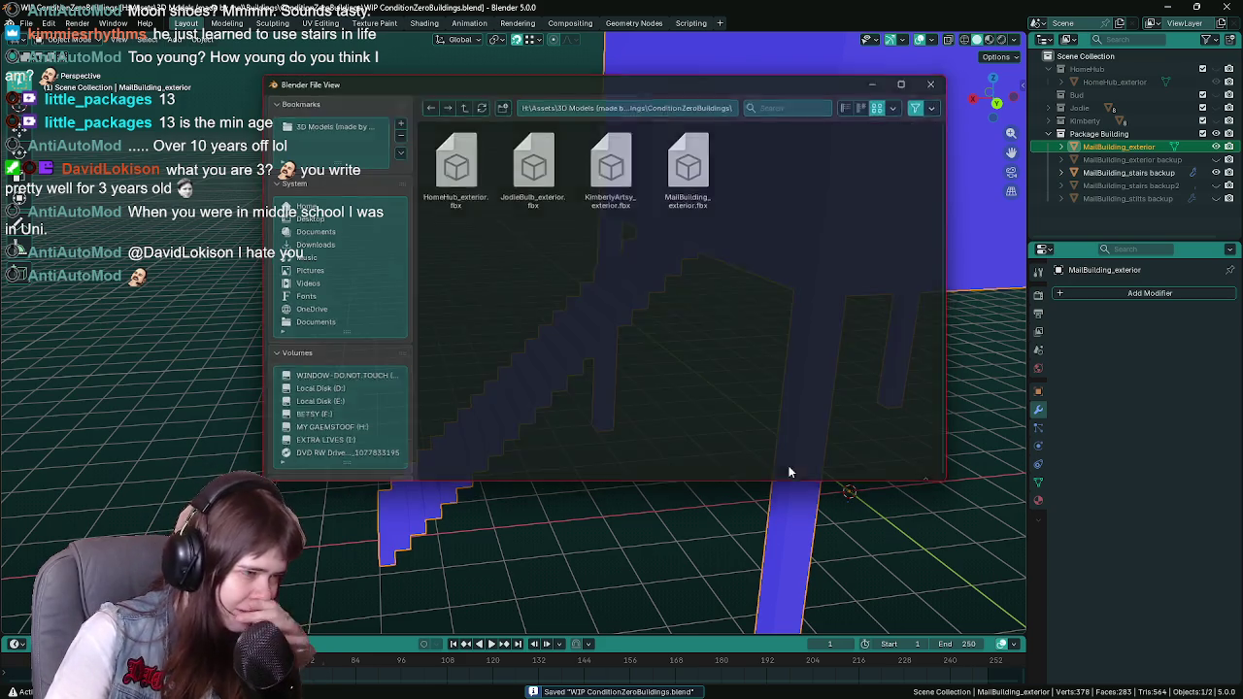
{"action": "key", "text": "alt+Tab"}
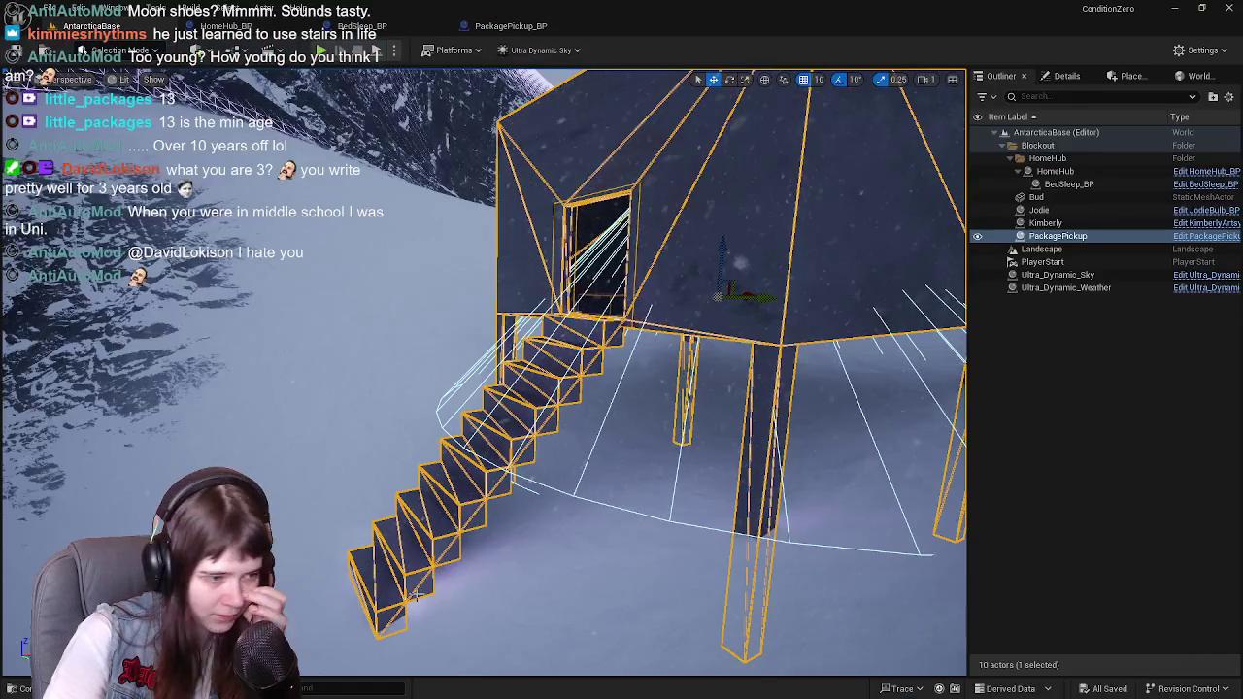
Step: Reimport MailBuilding_exterior from the Content Drawer, then play-test walking the character toward the new stairs
{"action": "key", "text": "ctrl+space"}
{"action": "right_click", "coordinate": [506, 529]}
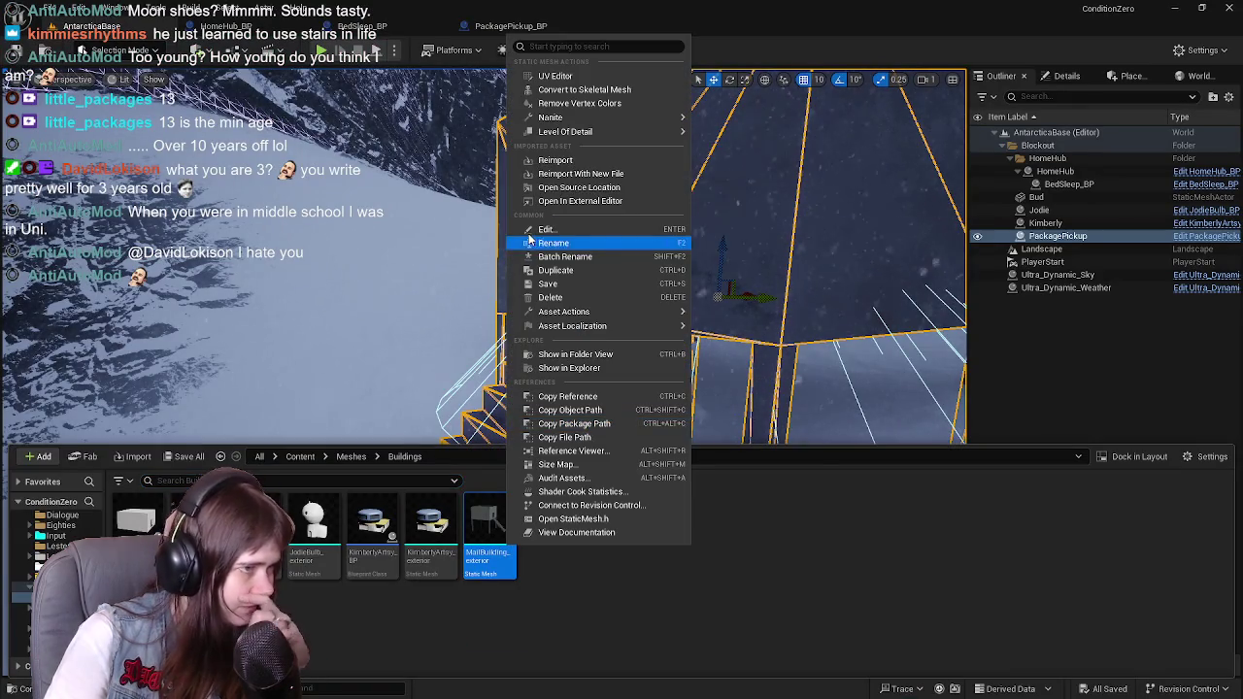
{"action": "left_click", "coordinate": [570, 162]}
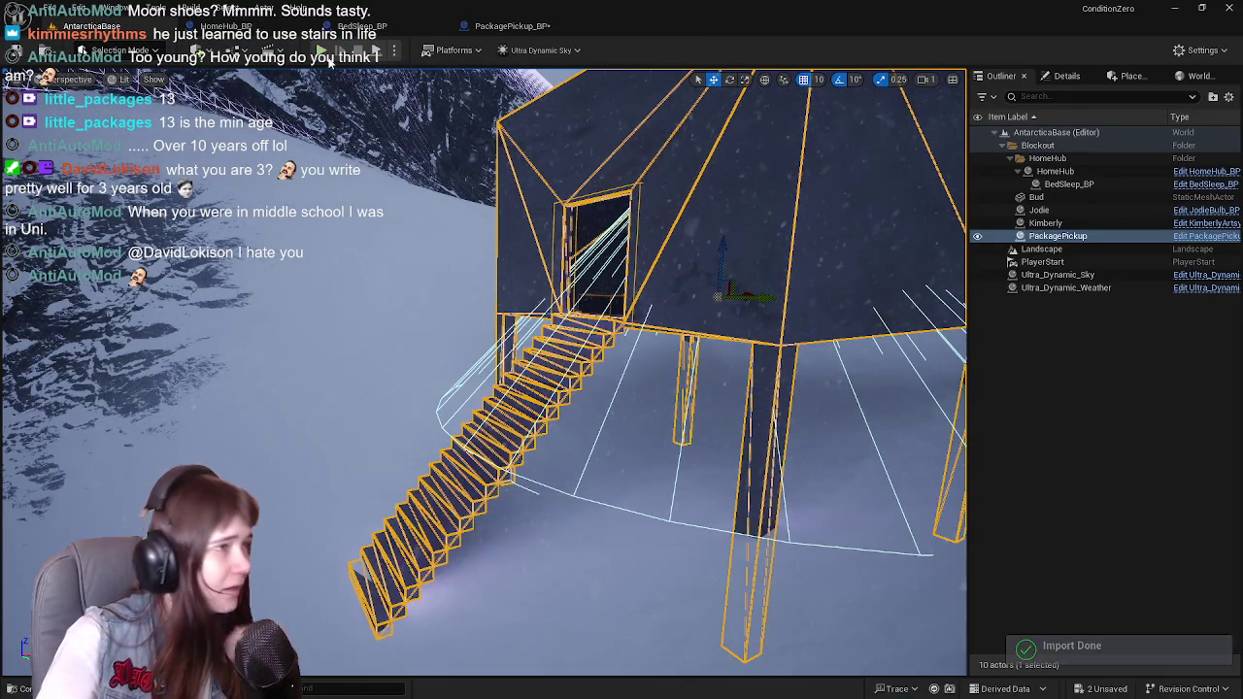
{"action": "key", "text": "alt+p"}
{"action": "key", "text": "w"}
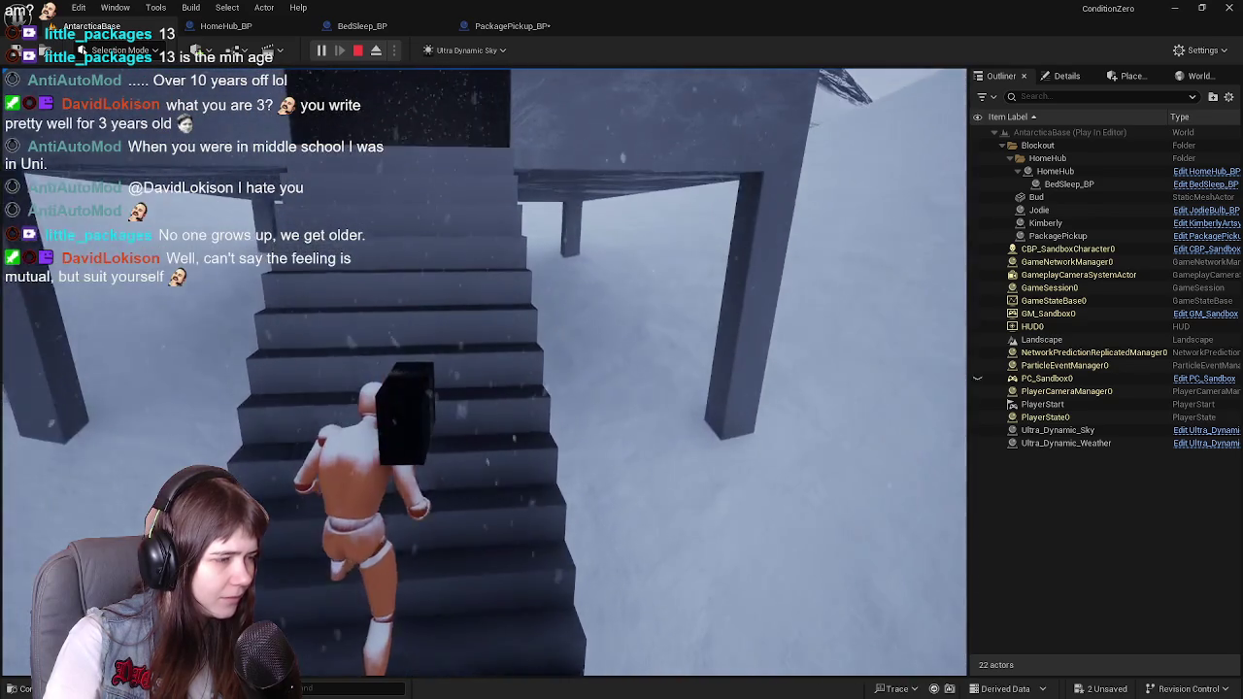
Step: Detach from the player with F8 to inspect the stairs from the slope, then retake control
{"action": "key", "text": "F8"}
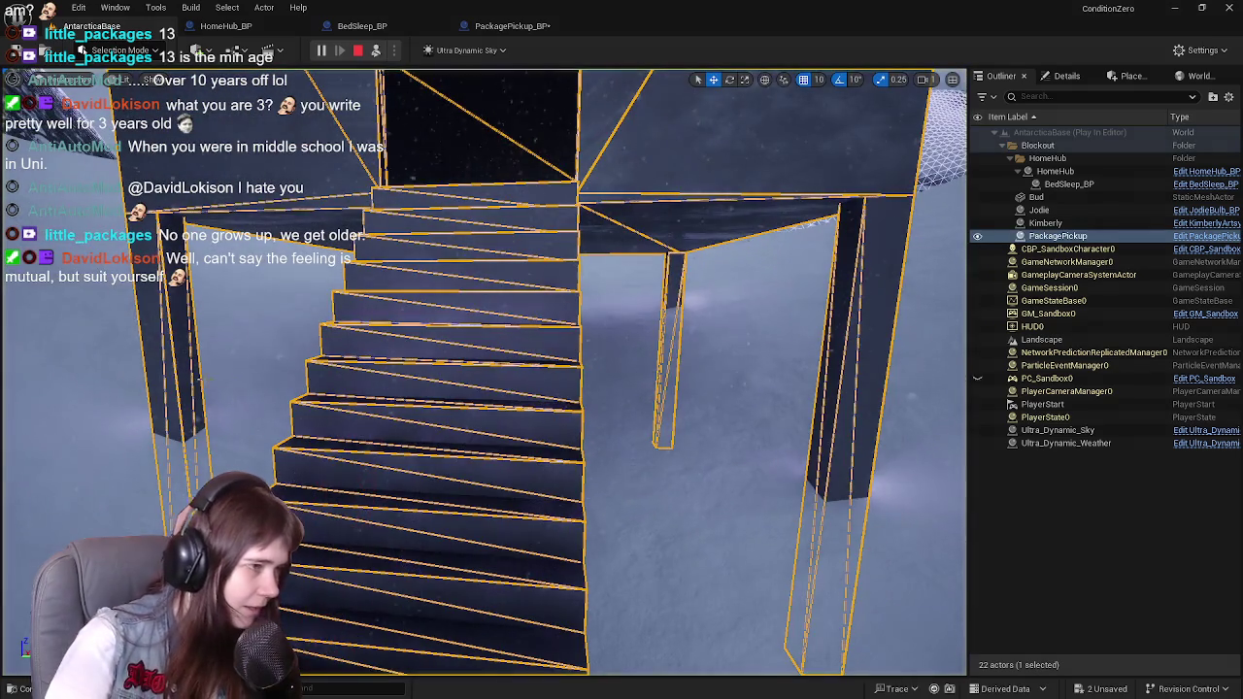
{"action": "key", "text": "f"}
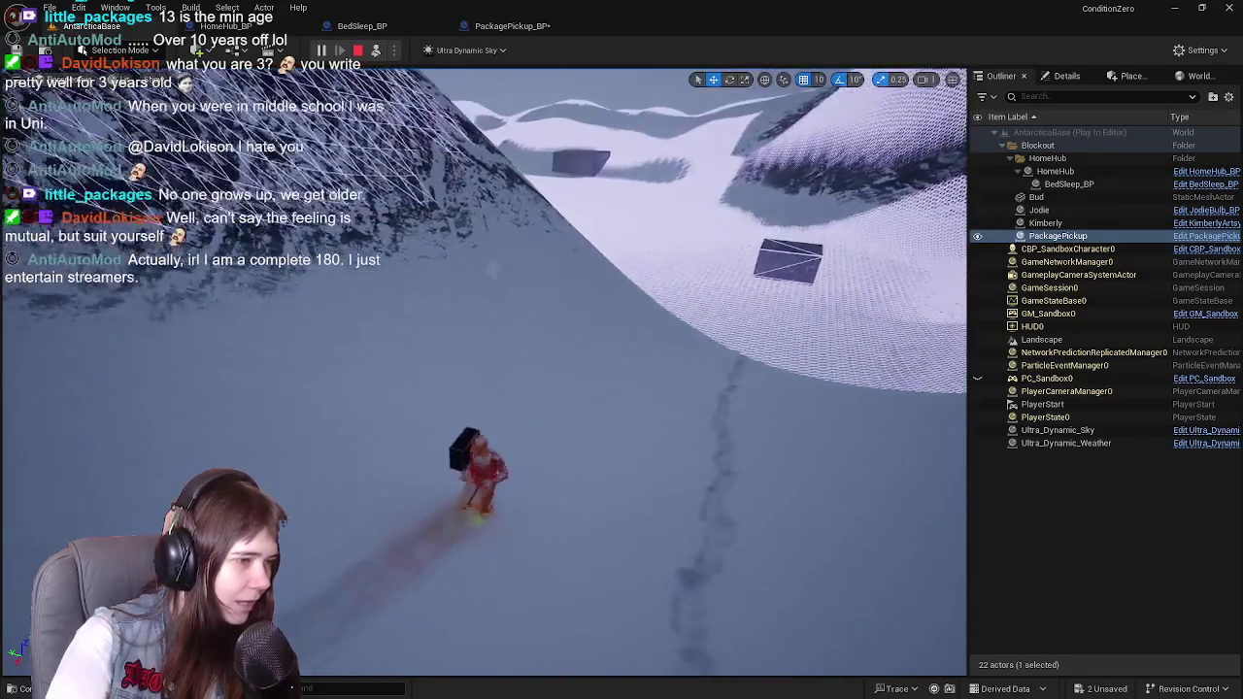
{"action": "key", "text": "F8"}
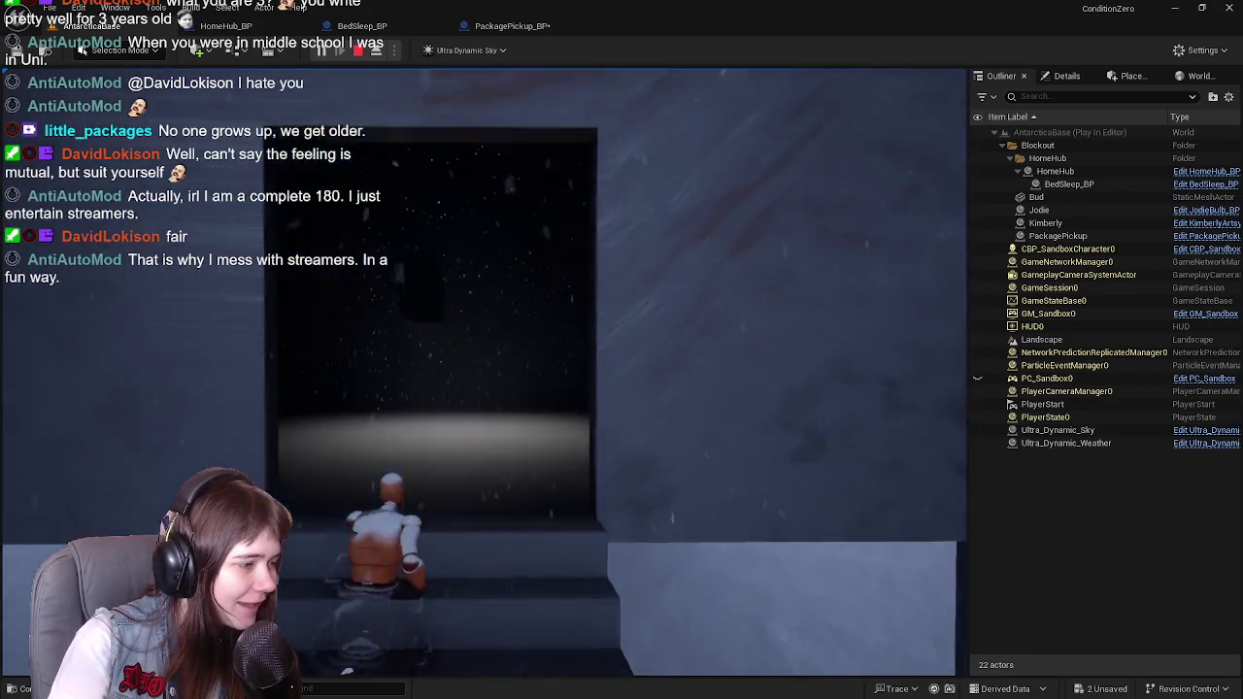
Step: Run the character repeatedly down the stairs and back up into the building
{"action": "key", "text": "w"}
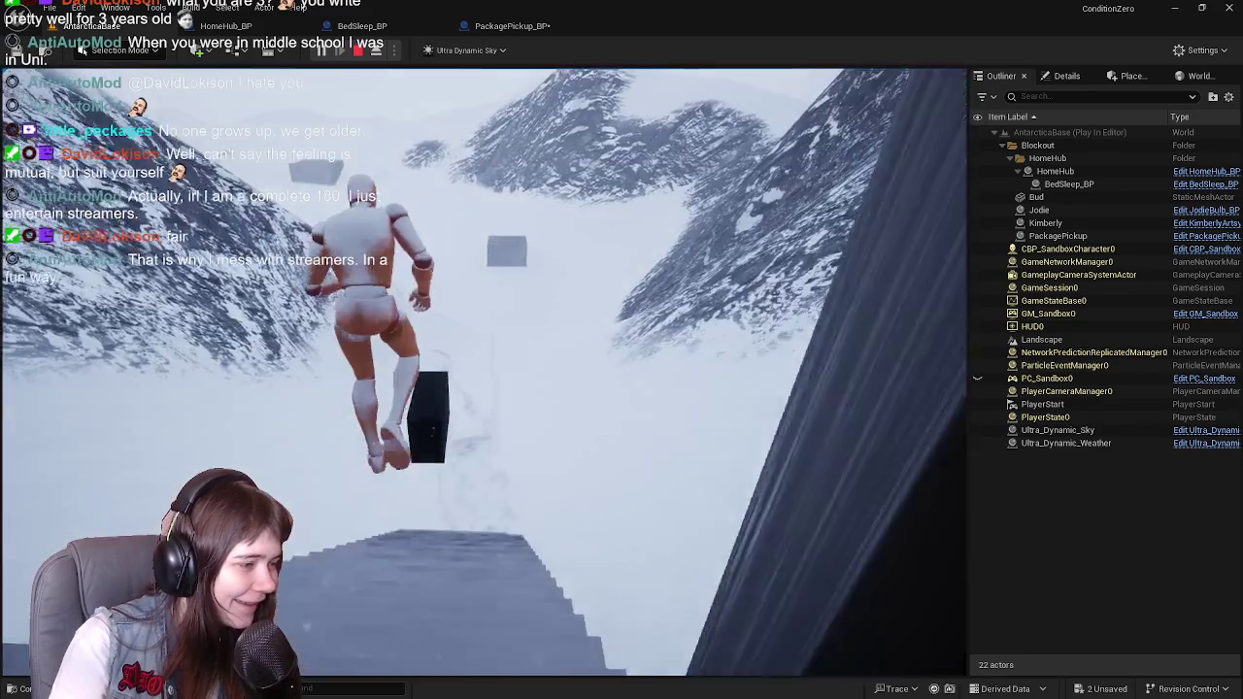
{"action": "key", "text": "w"}
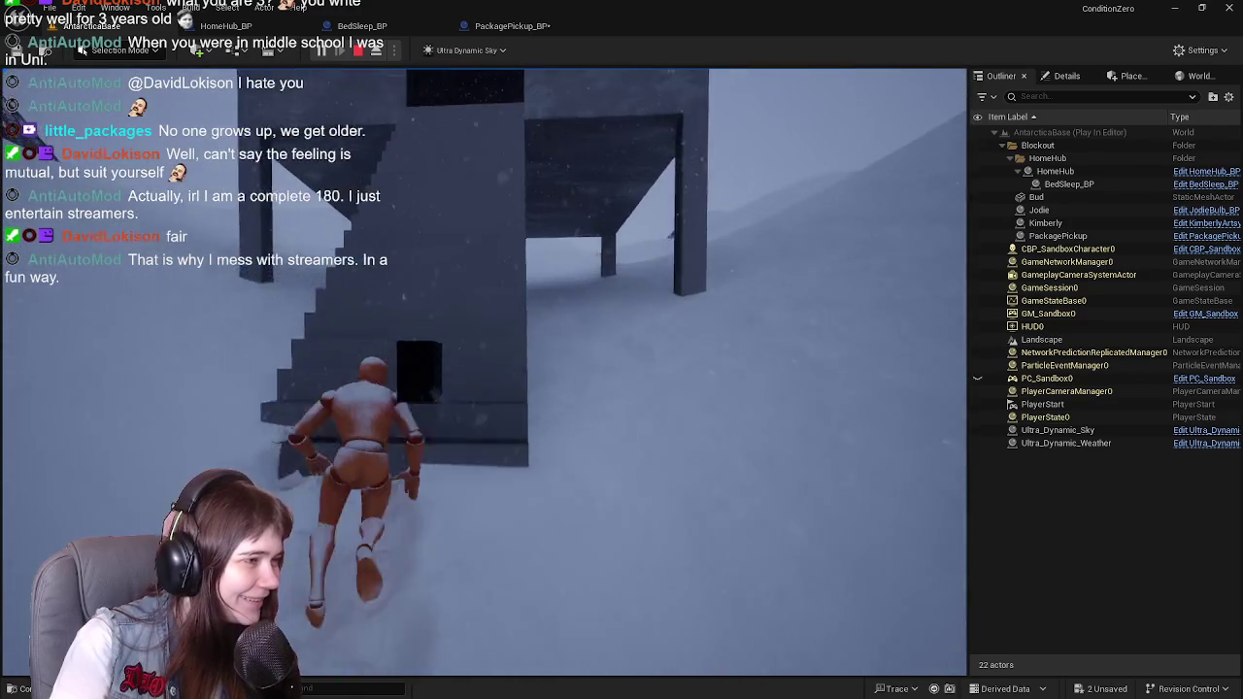
{"action": "key", "text": "w"}
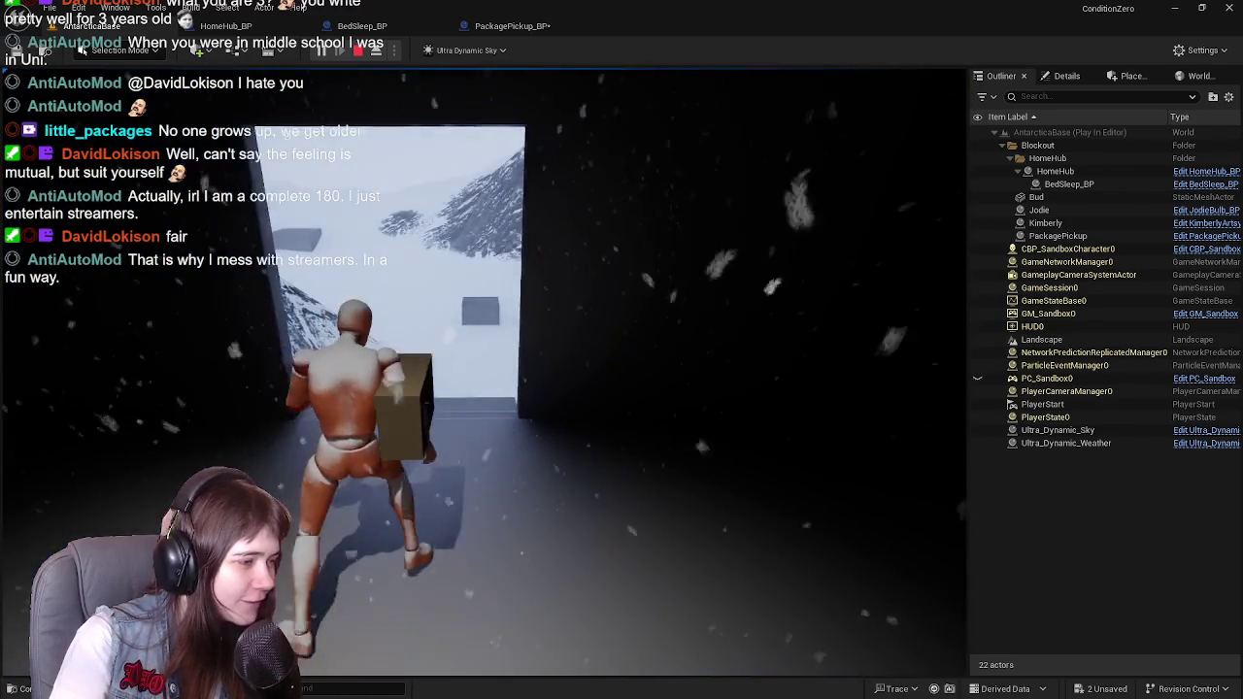
{"action": "key", "text": "w"}
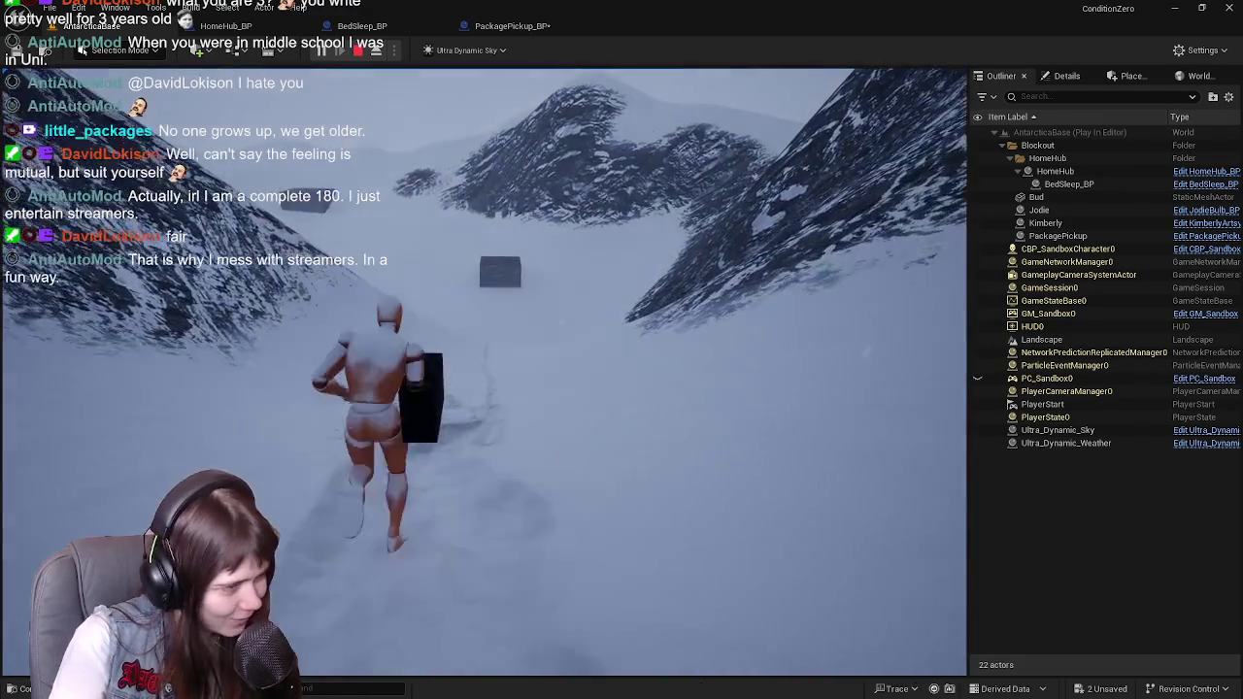
{"action": "key", "text": "w"}
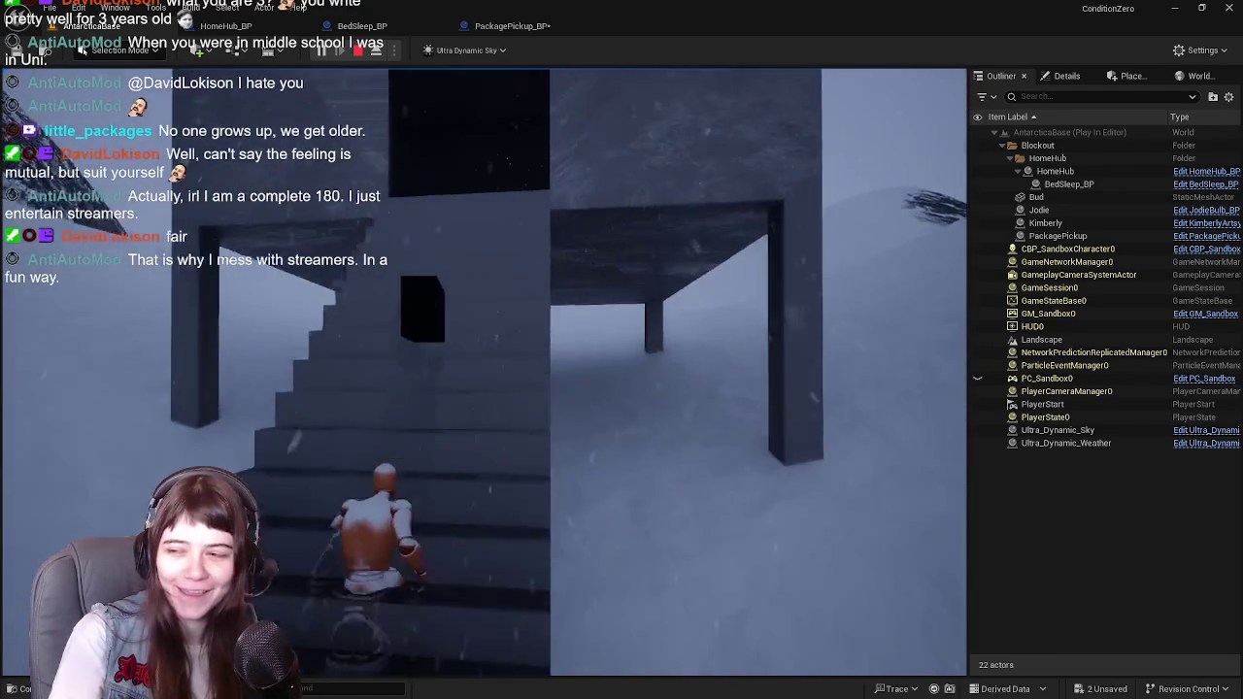
{"action": "key", "text": "w"}
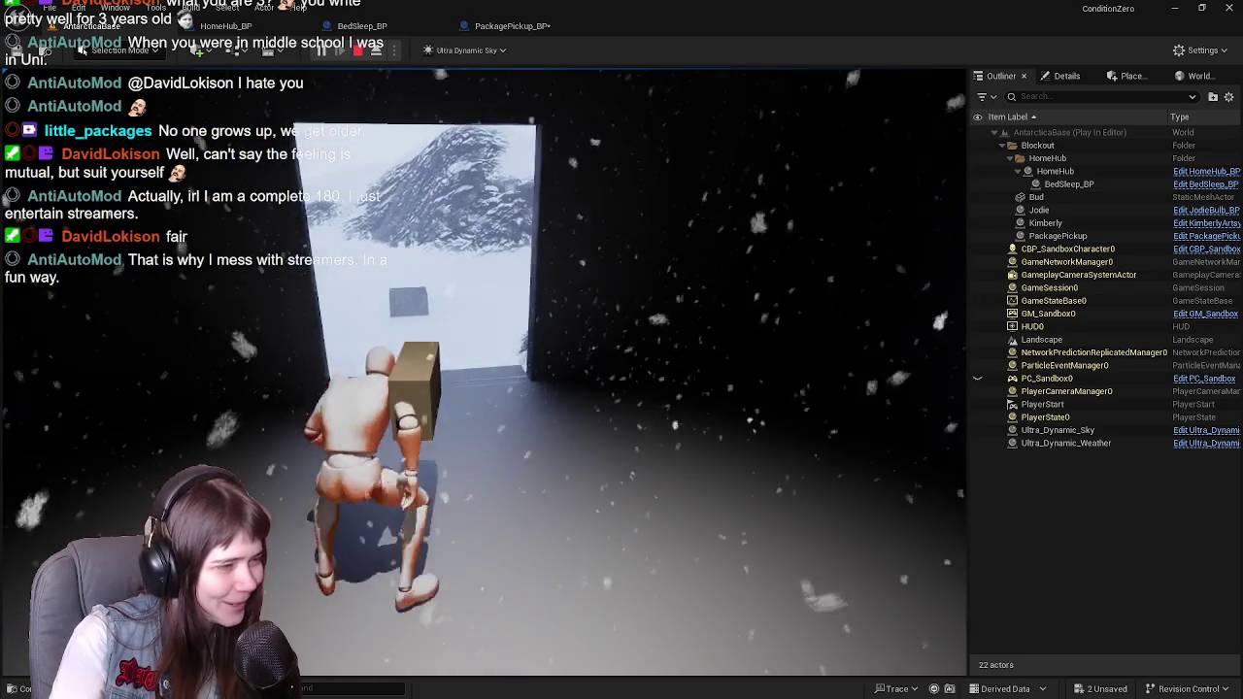
{"action": "key", "text": "w"}
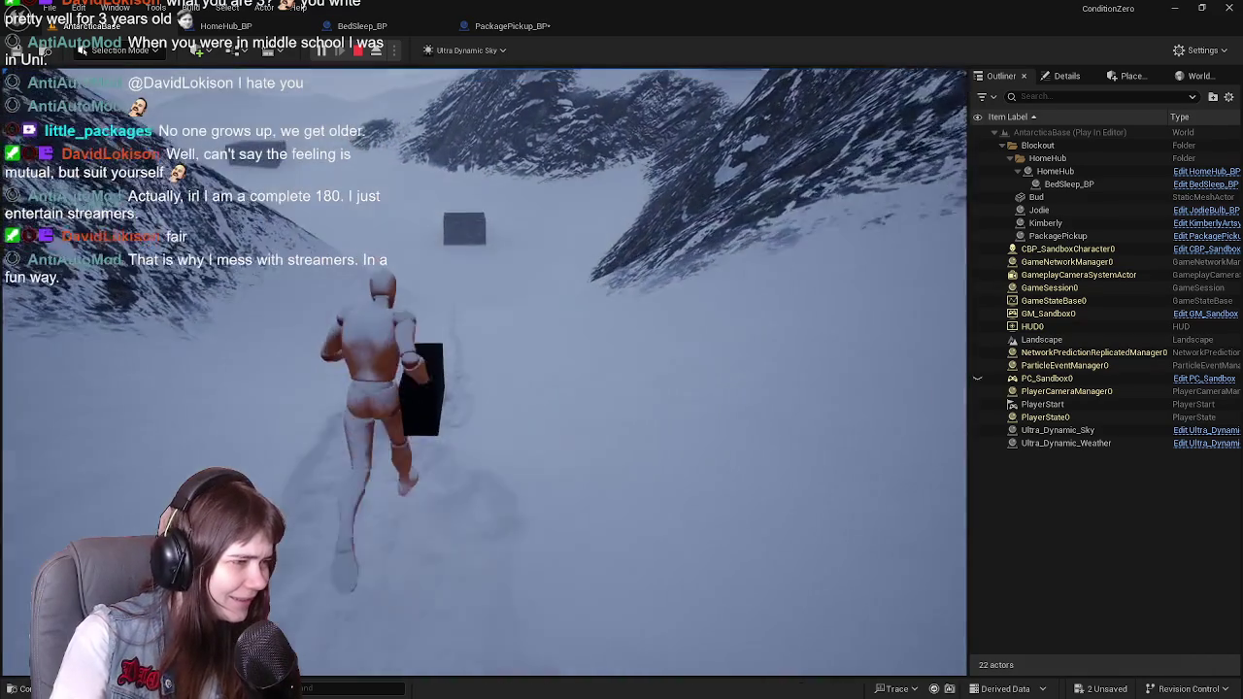
{"action": "key", "text": "w"}
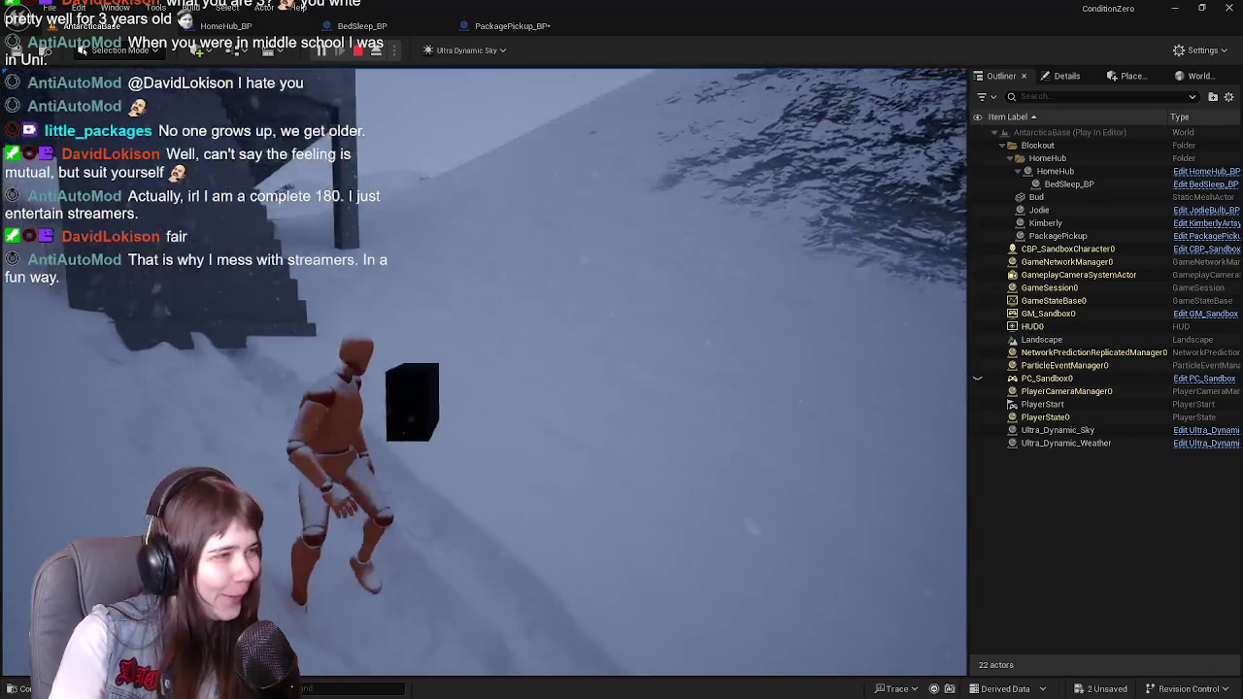
{"action": "key", "text": "w"}
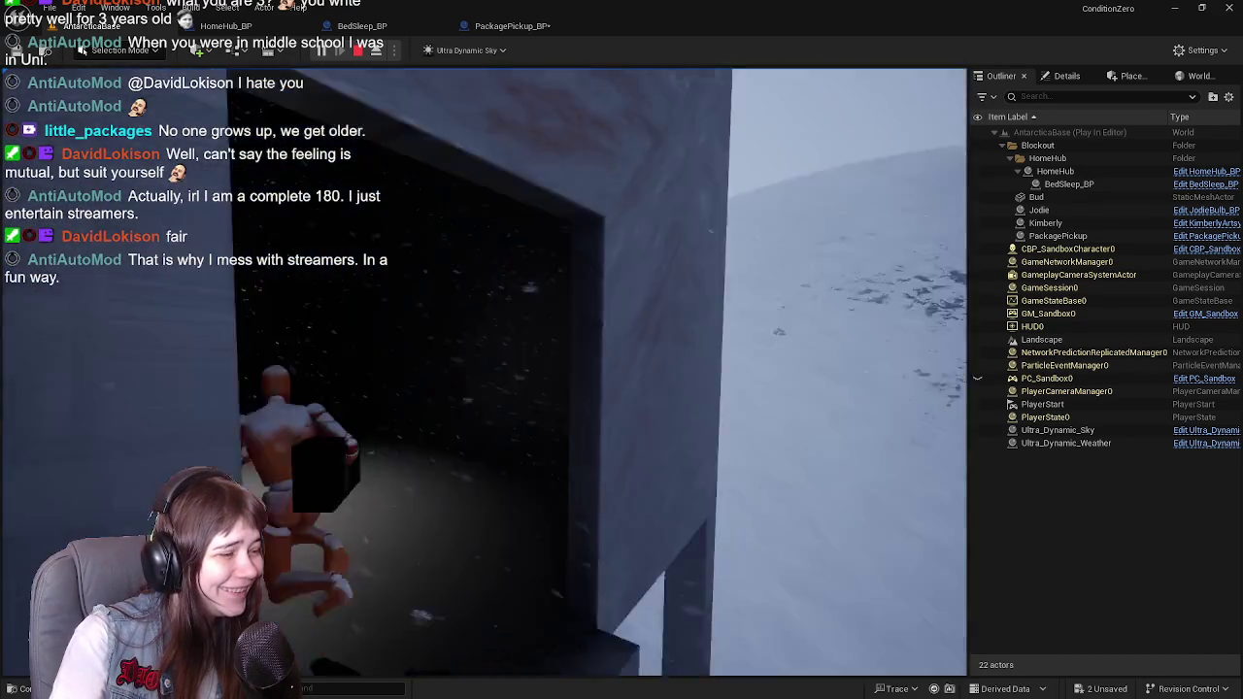
Step: Carry the box up the snowy path to the dark building and run through it
{"action": "key", "text": "w"}
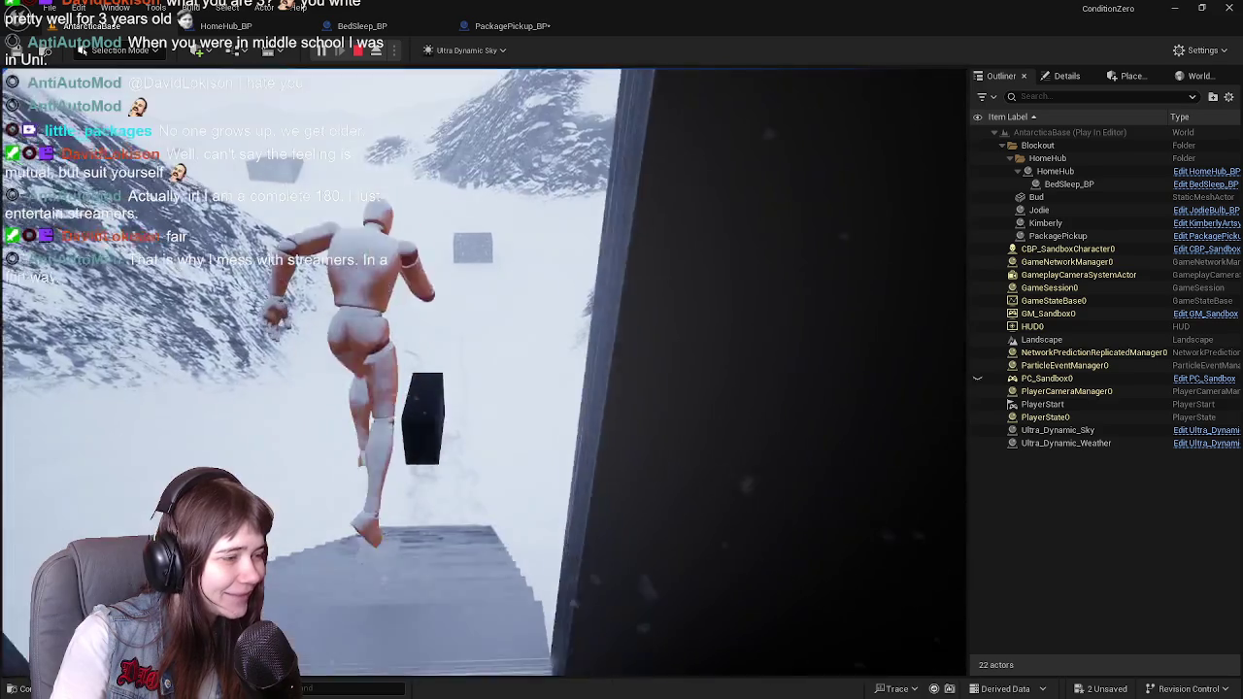
{"action": "key", "text": "w"}
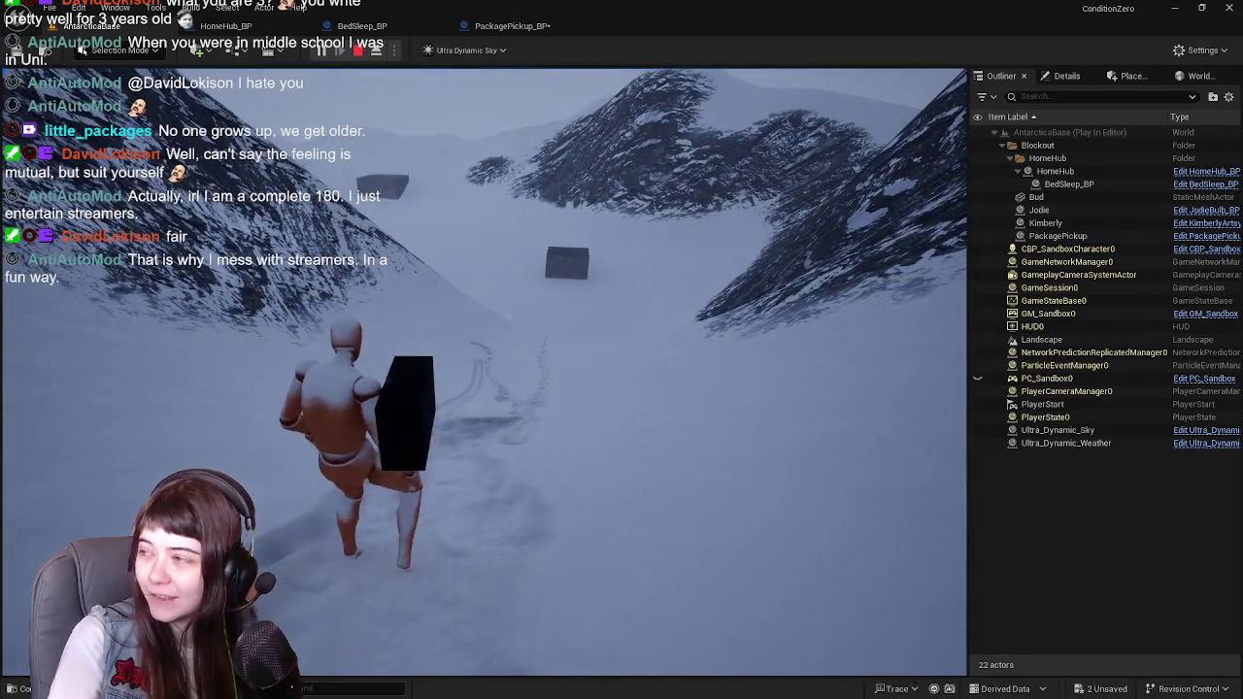
{"action": "key", "text": "w"}
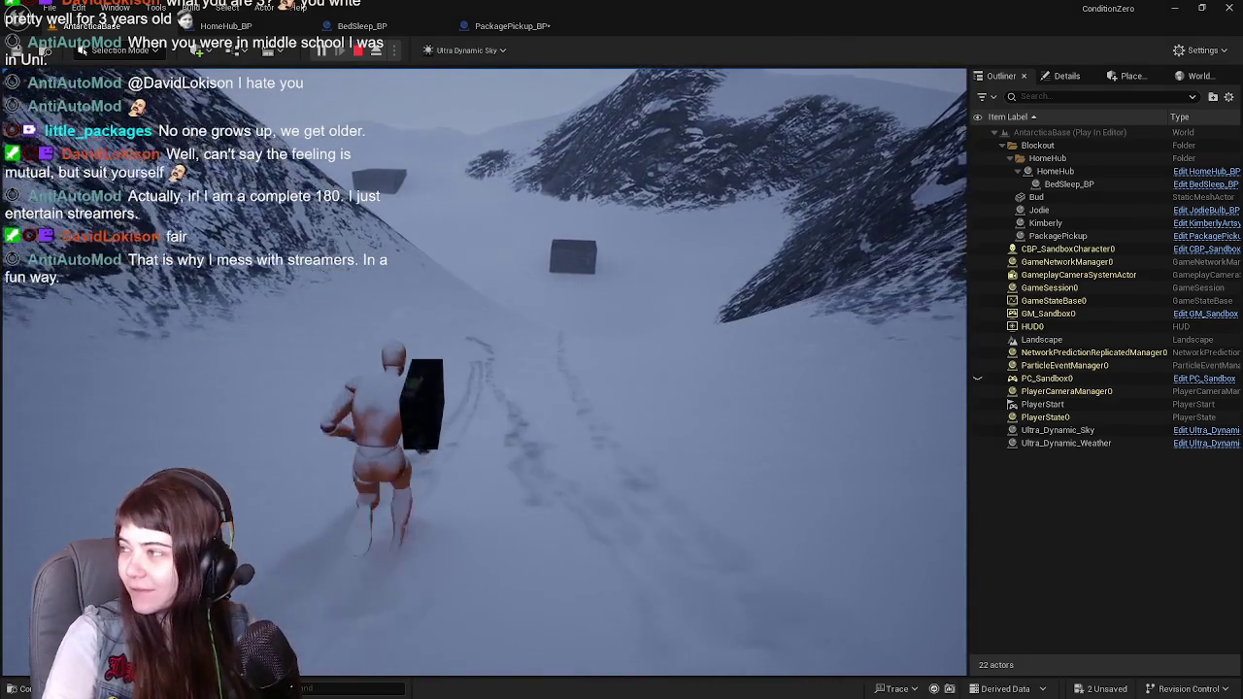
{"action": "key", "text": "w"}
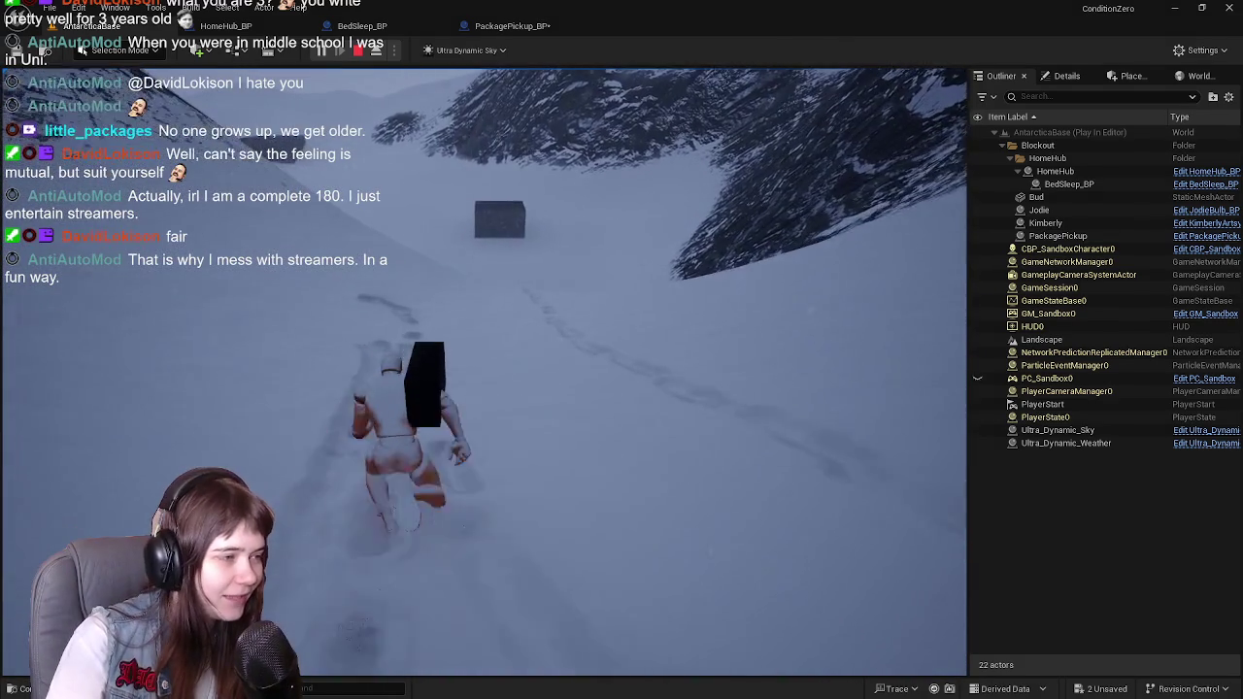
{"action": "key", "text": "w"}
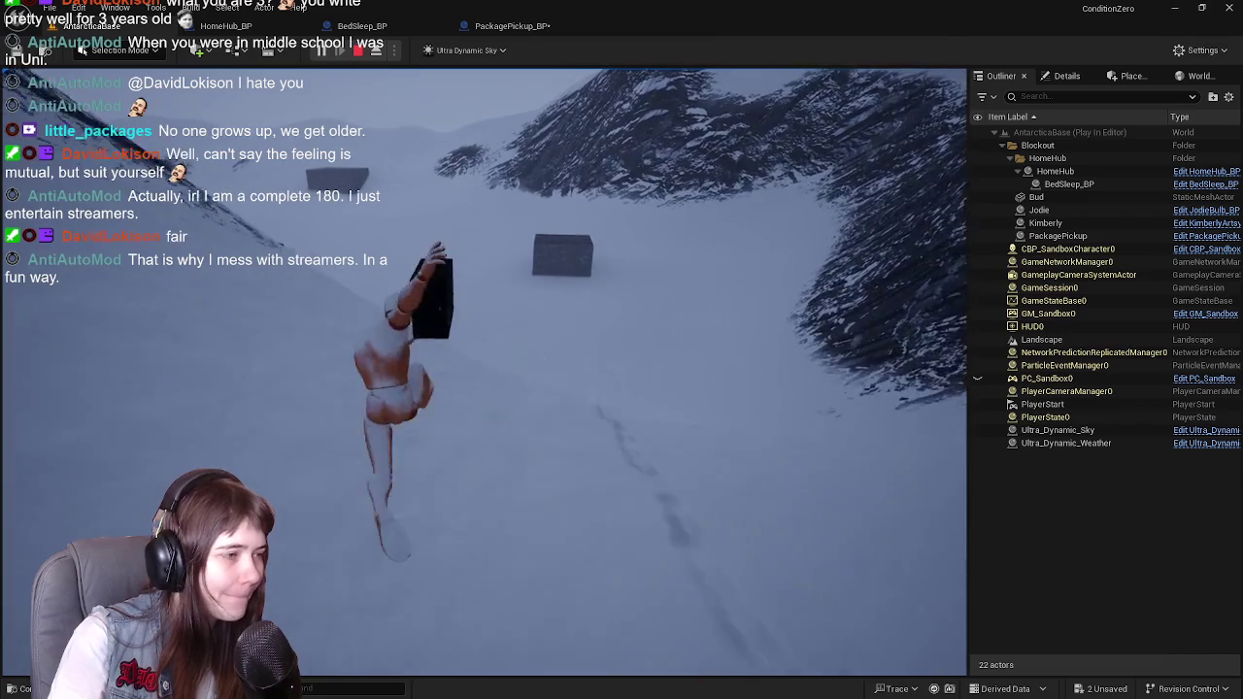
{"action": "key", "text": "w"}
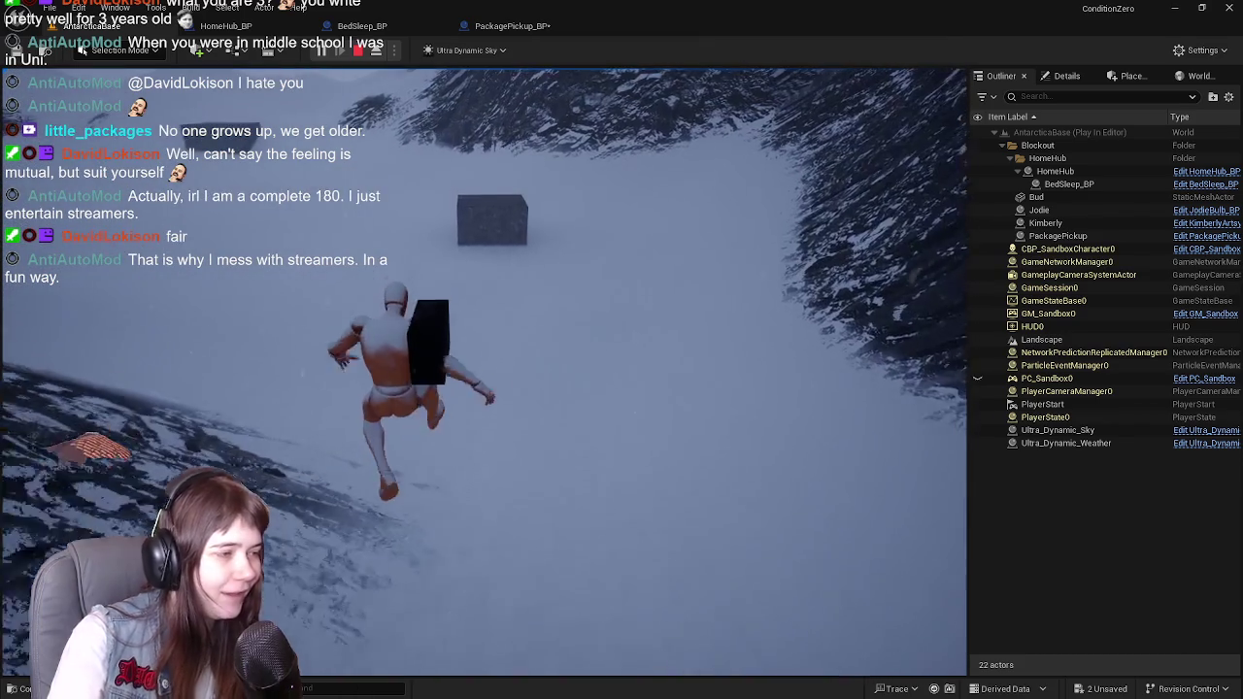
{"action": "key", "text": "w"}
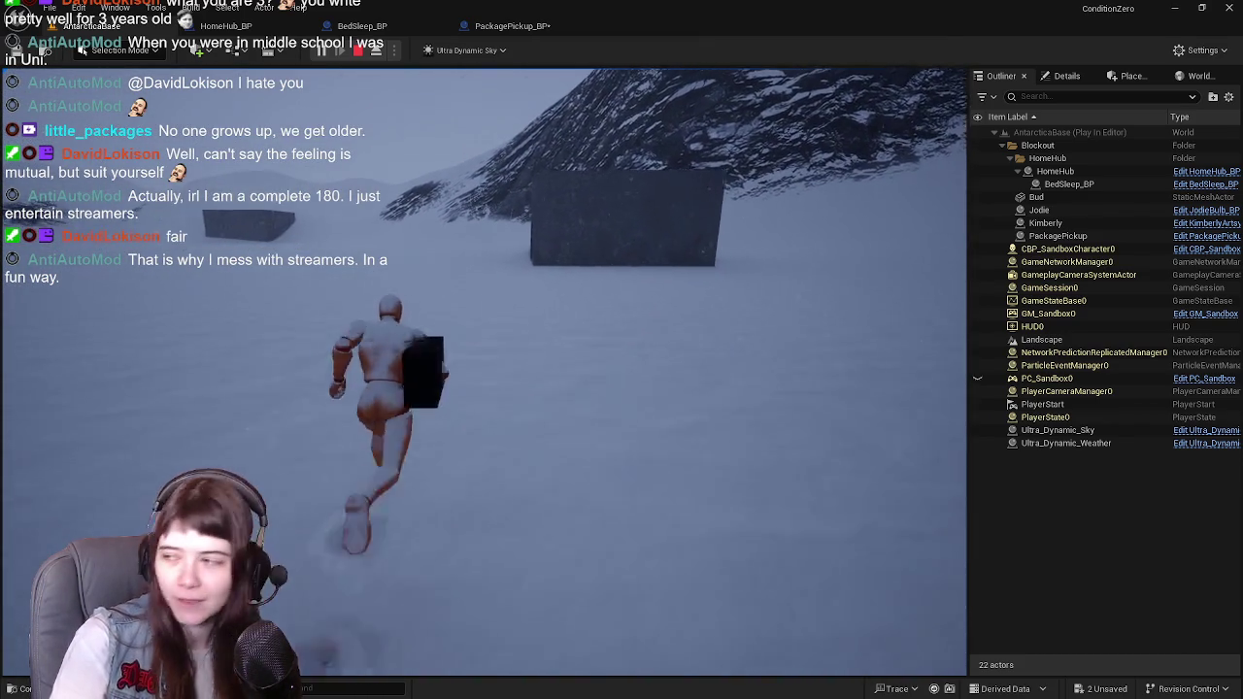
{"action": "key", "text": "w"}
{"action": "key", "text": "w"}
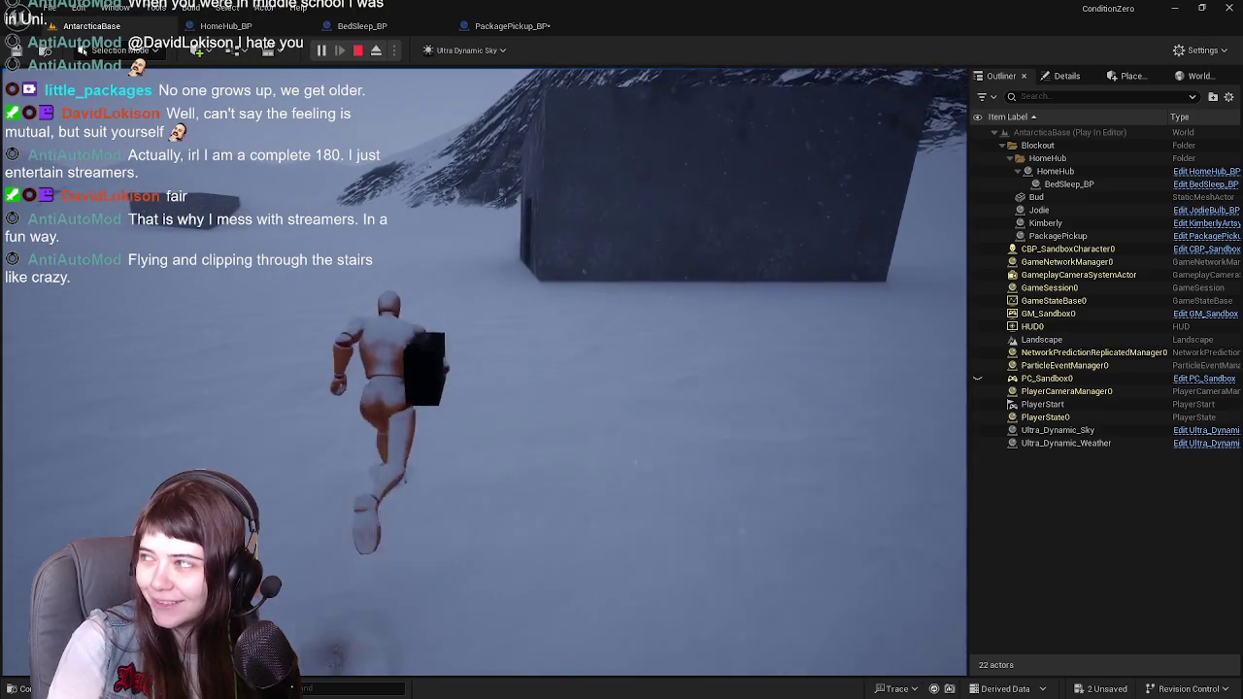
{"action": "key", "text": "w"}
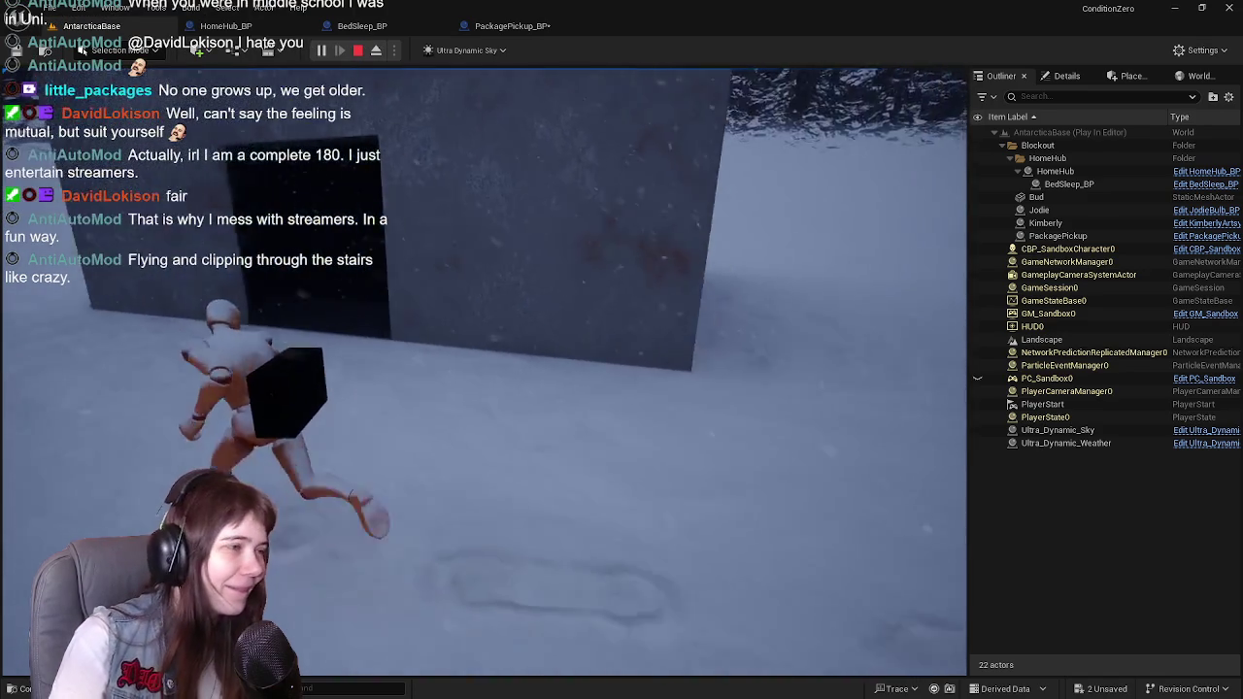
{"action": "key", "text": "w"}
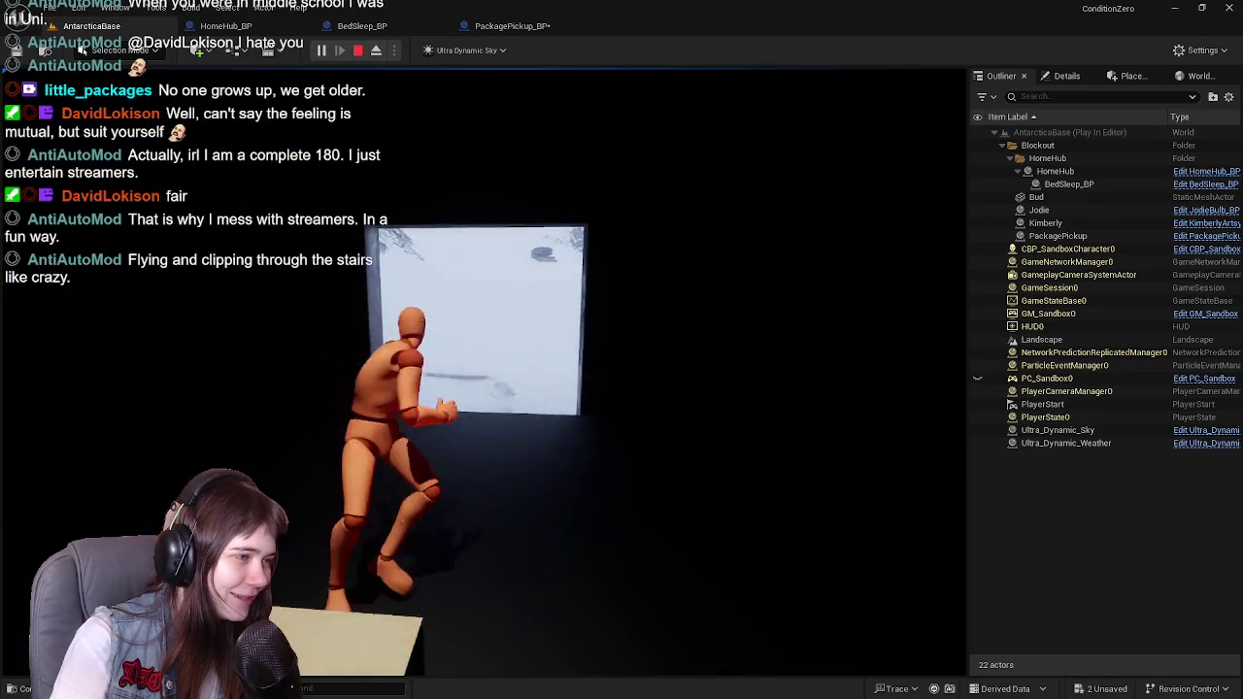
{"action": "key", "text": "w"}
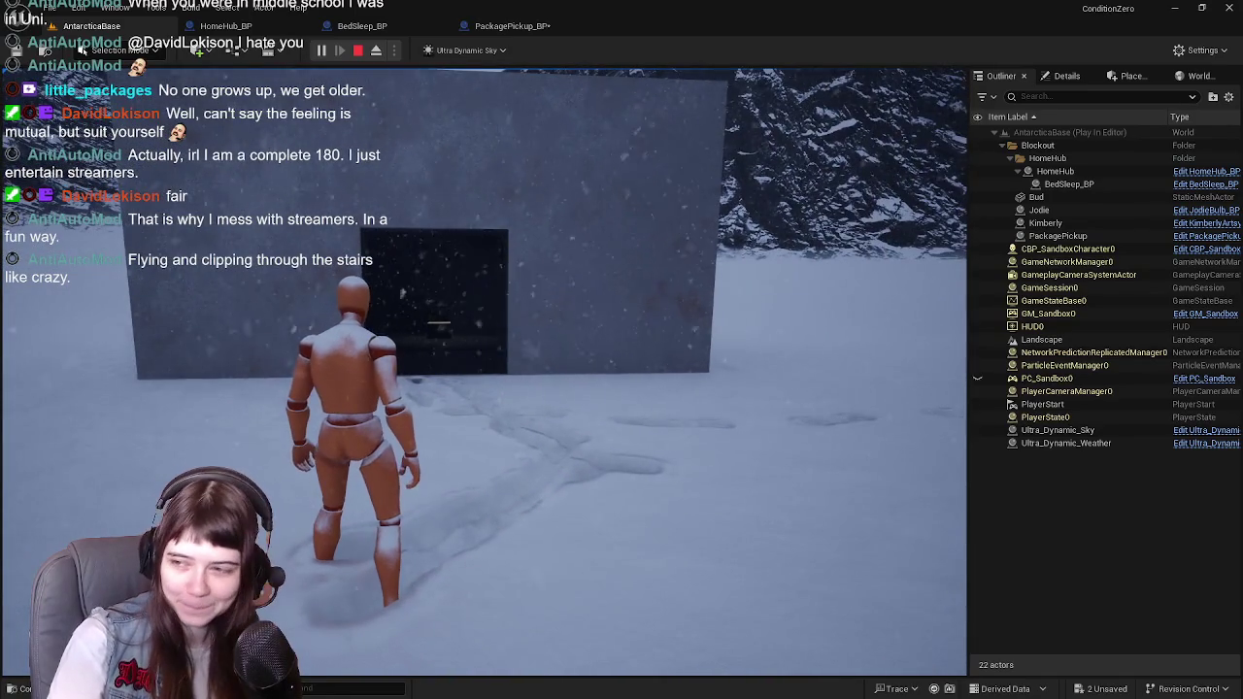
{"action": "key", "text": "w"}
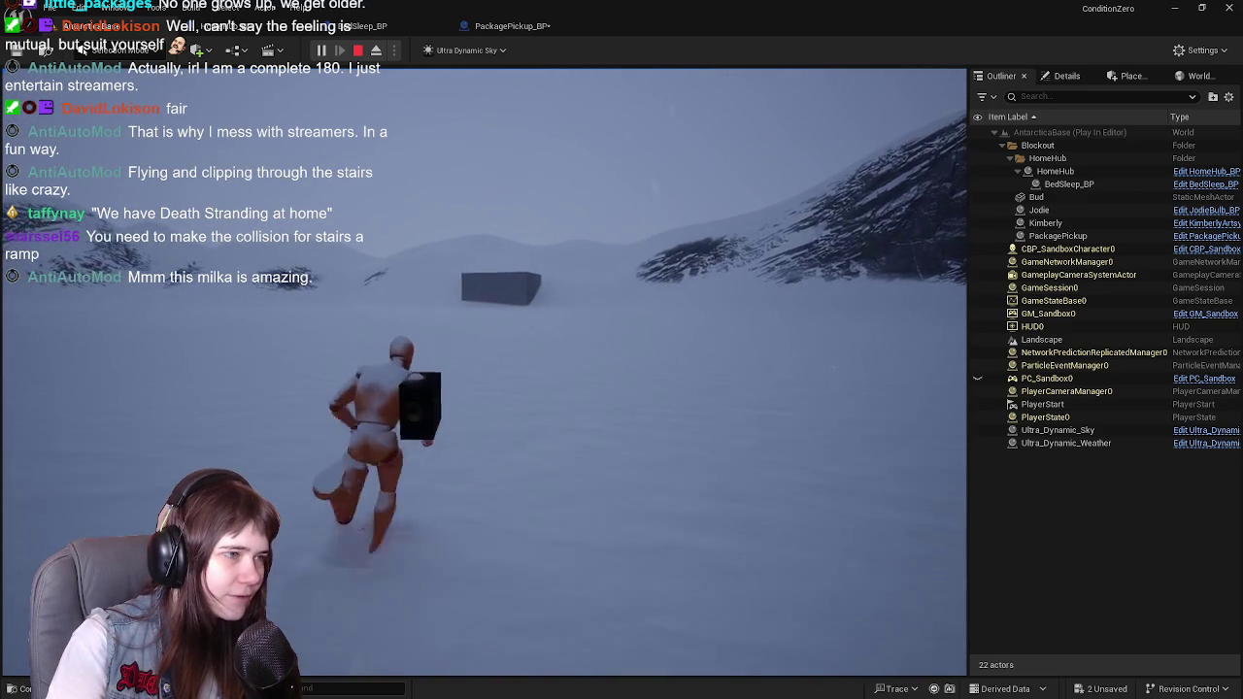
Step: End the play session and return to the AntarcticaBase level editor
{"action": "key", "text": "Escape"}
Step: Open the MailBuilding_exterior static mesh from the PackagePickup_BP blueprint
{"action": "left_click_drag", "start_coordinate": [284, 393], "coordinate": [291, 481]}
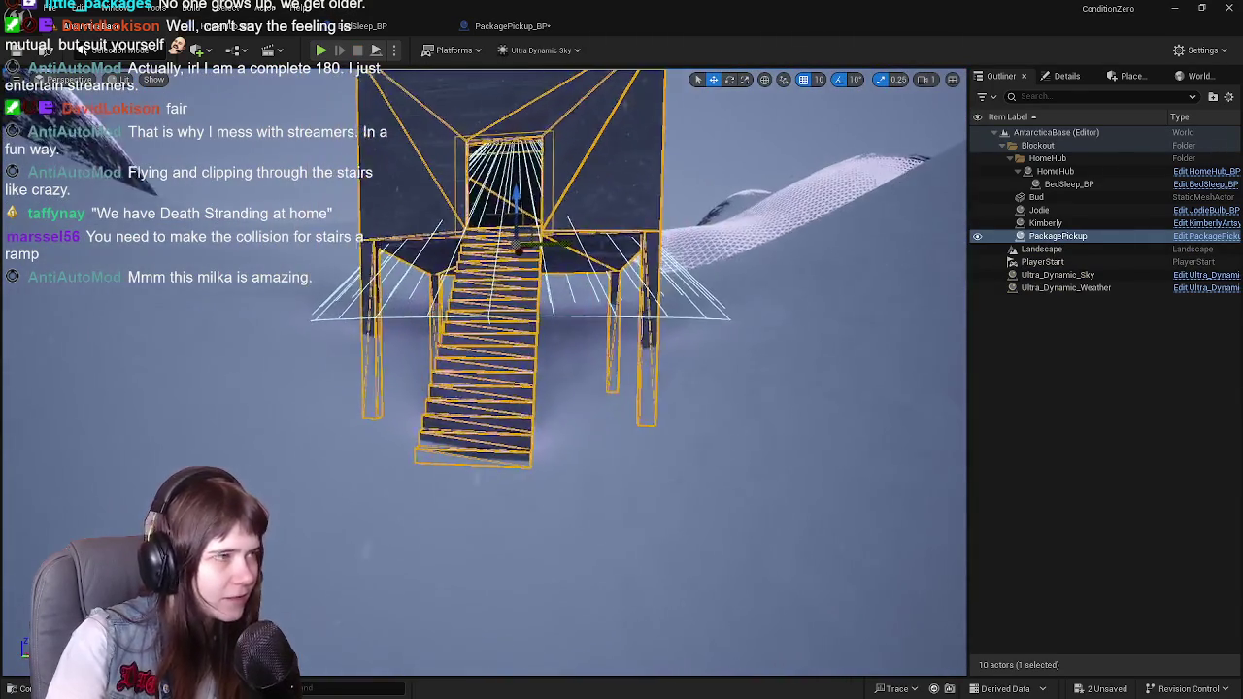
{"action": "left_click_drag", "start_coordinate": [428, 140], "coordinate": [446, 145]}
{"action": "left_click", "coordinate": [513, 26]}
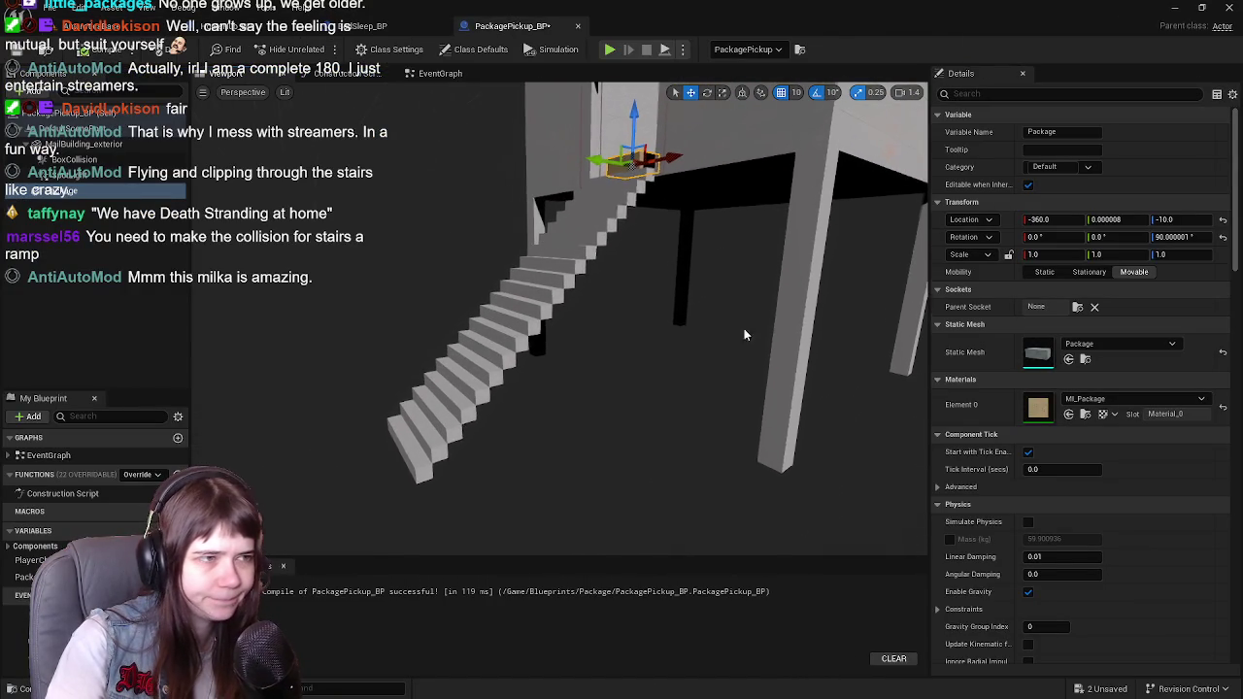
{"action": "left_click", "coordinate": [844, 340]}
{"action": "left_click", "coordinate": [1068, 359]}
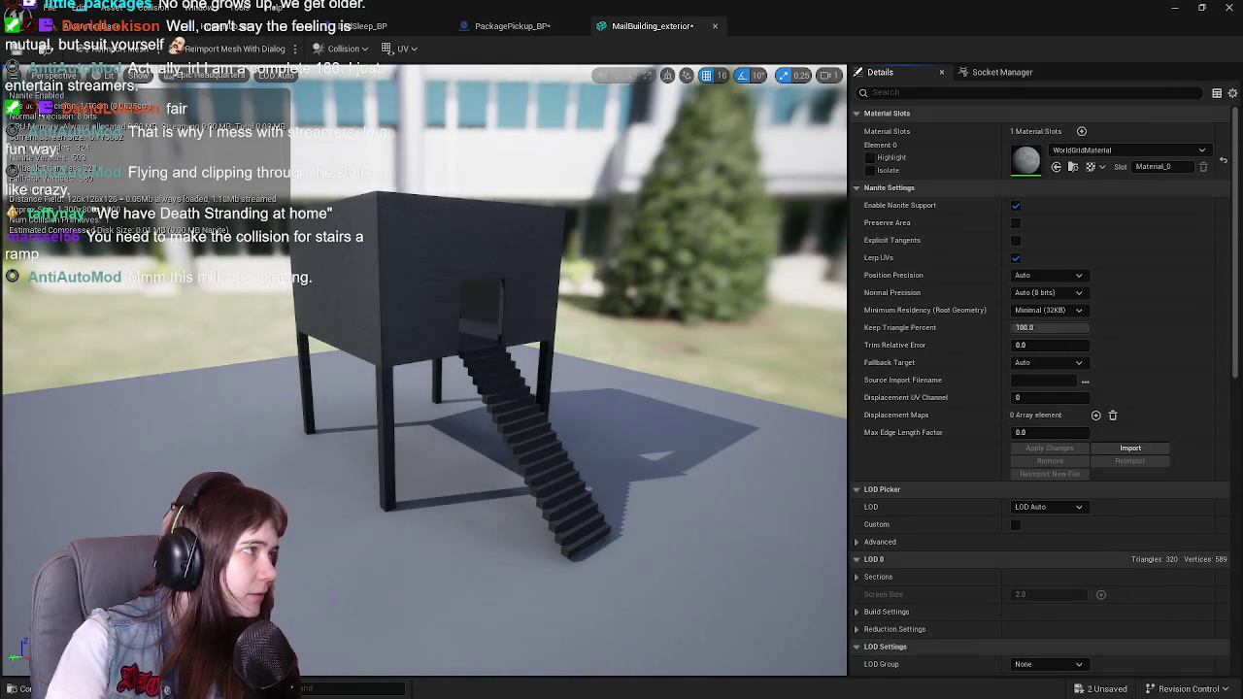
Step: Show complex collision in the mesh preview, inspect the stairs, and check the Collision menu without changes
{"action": "mouse_move", "coordinate": [418, 388]}
{"action": "left_mouse_down"}
{"action": "mouse_move", "coordinate": [388, 380]}
{"action": "mouse_move", "coordinate": [445, 385]}
{"action": "left_mouse_up"}
{"action": "left_click", "coordinate": [138, 74]}
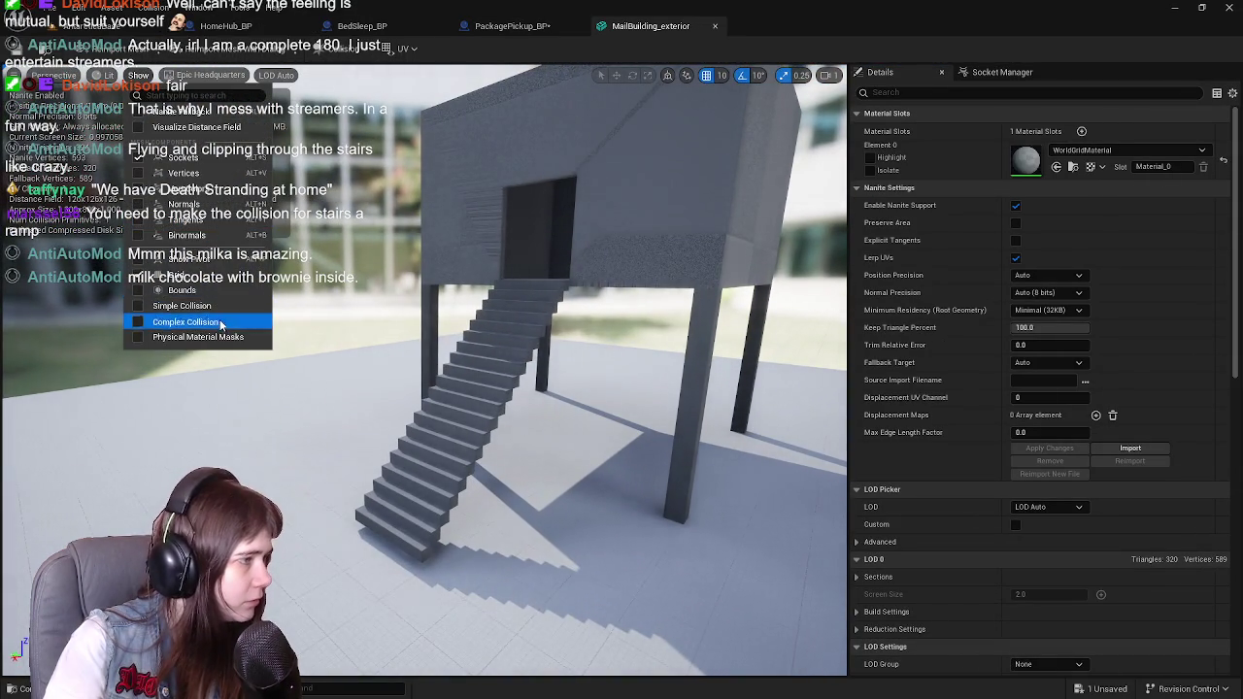
{"action": "left_click", "coordinate": [221, 322]}
{"action": "mouse_move", "coordinate": [224, 324]}
{"action": "left_mouse_down"}
{"action": "mouse_move", "coordinate": [199, 264]}
{"action": "mouse_move", "coordinate": [267, 296]}
{"action": "left_mouse_up"}
{"action": "left_click_drag", "start_coordinate": [612, 355], "coordinate": [619, 357]}
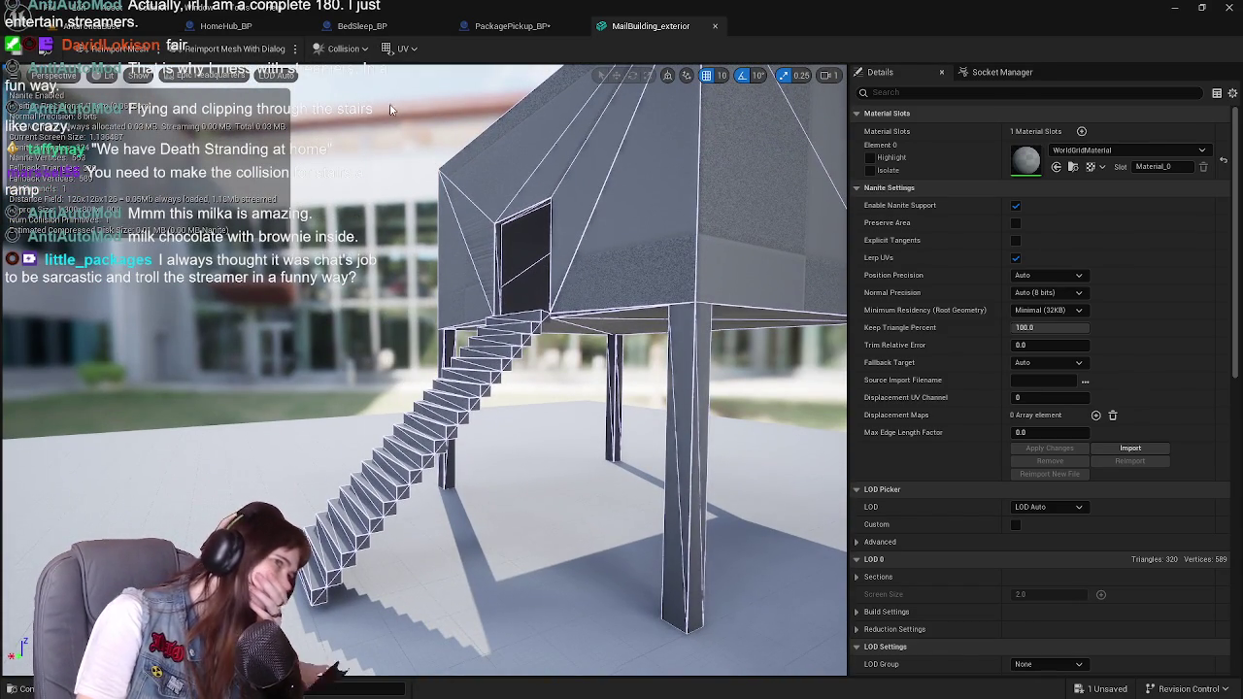
{"action": "left_click", "coordinate": [342, 49]}
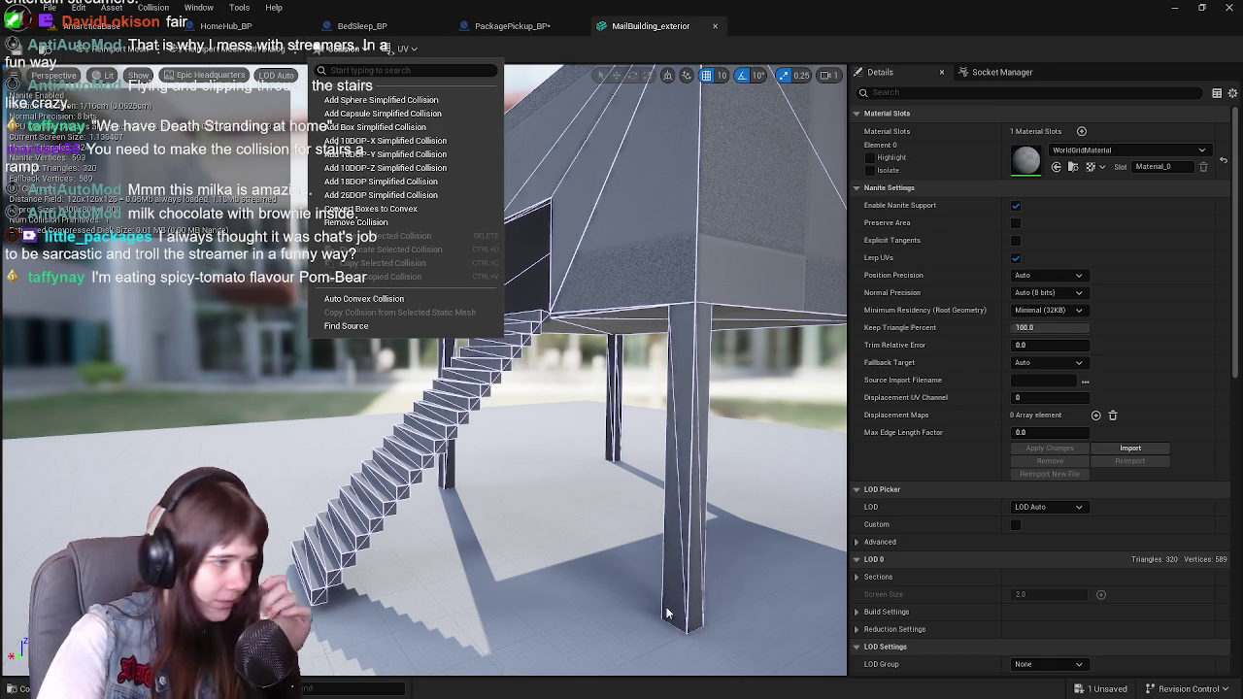
{"action": "left_click", "coordinate": [545, 458]}
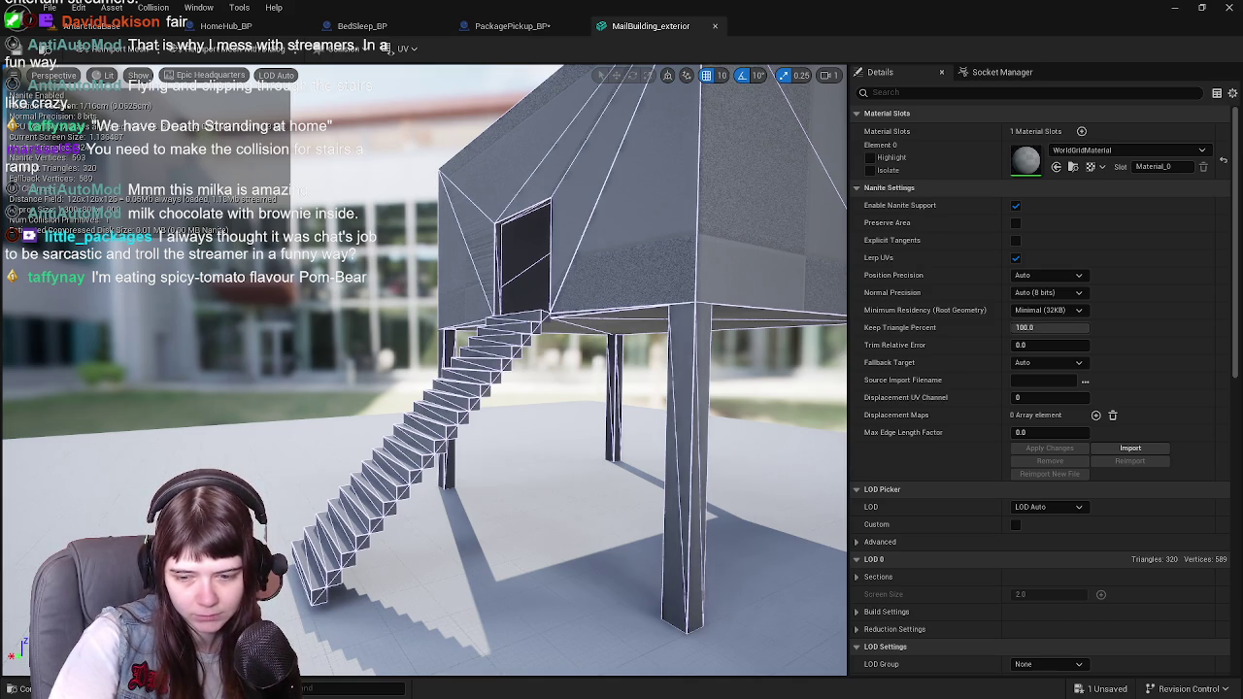
Step: Switch from Unreal Engine to the Blender ConditionZeroBuildings file
{"action": "key", "text": "alt+Tab"}
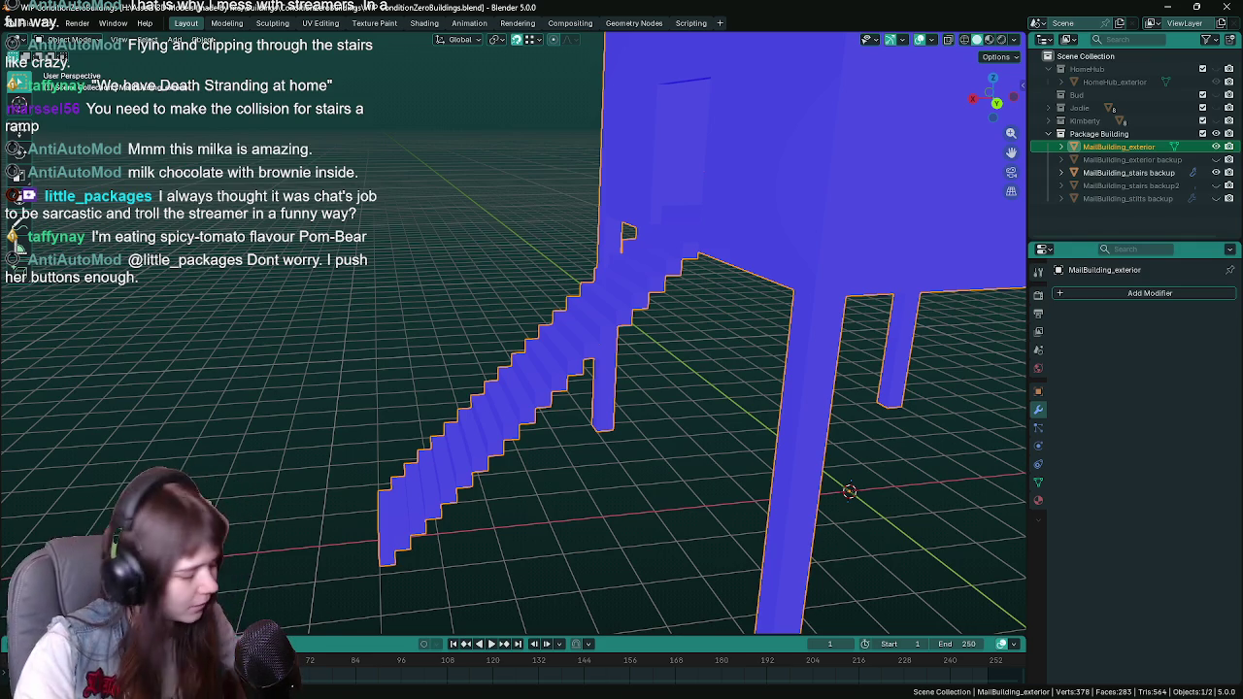
Step: Hide the MailBuilding_stairs backup object, select MailBuilding_stairs, and save the blend file
{"action": "key", "text": "Tab"}
{"action": "left_click_drag", "start_coordinate": [916, 435], "coordinate": [746, 355]}
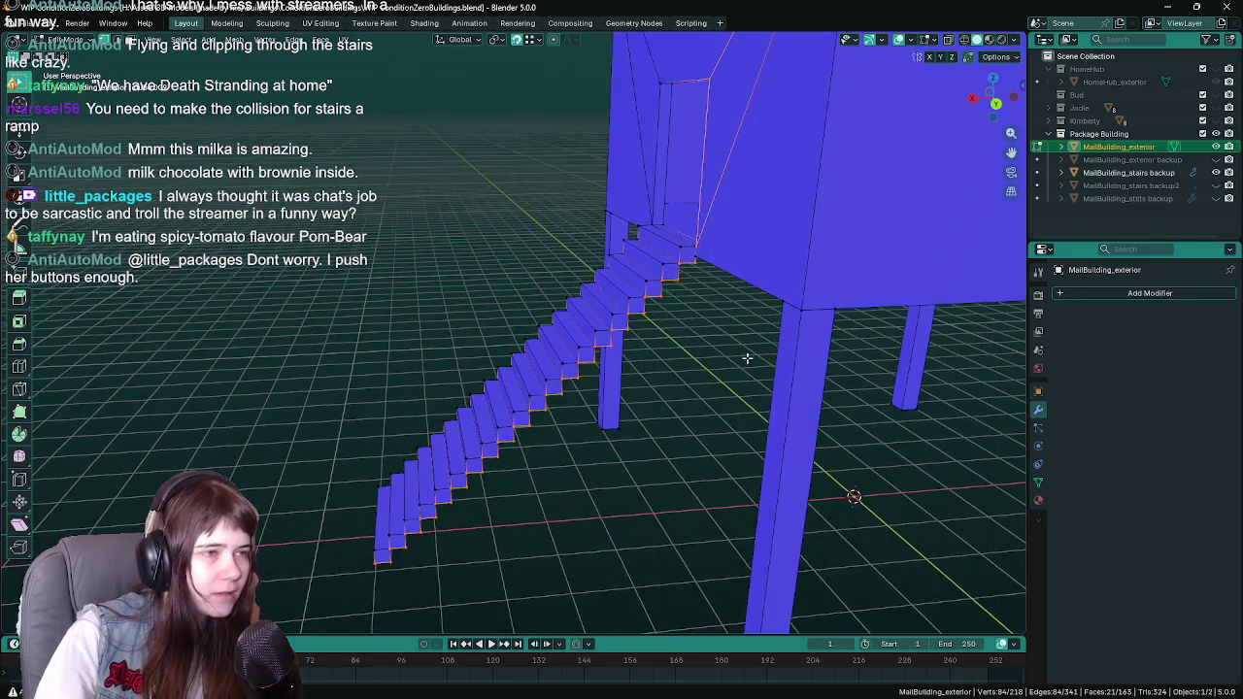
{"action": "key", "text": "Tab"}
{"action": "left_click", "coordinate": [689, 317]}
{"action": "left_click", "coordinate": [680, 312]}
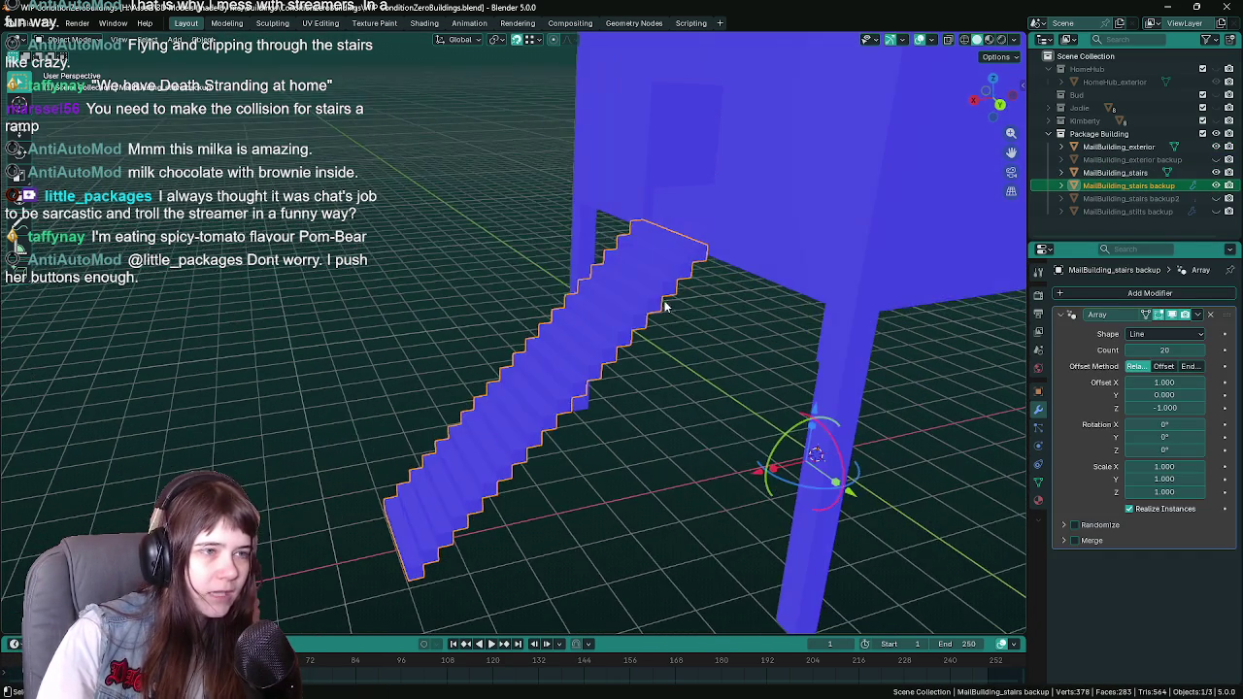
{"action": "mouse_move", "coordinate": [643, 283]}
{"action": "left_mouse_down"}
{"action": "mouse_move", "coordinate": [686, 314]}
{"action": "mouse_move", "coordinate": [696, 299]}
{"action": "left_mouse_up"}
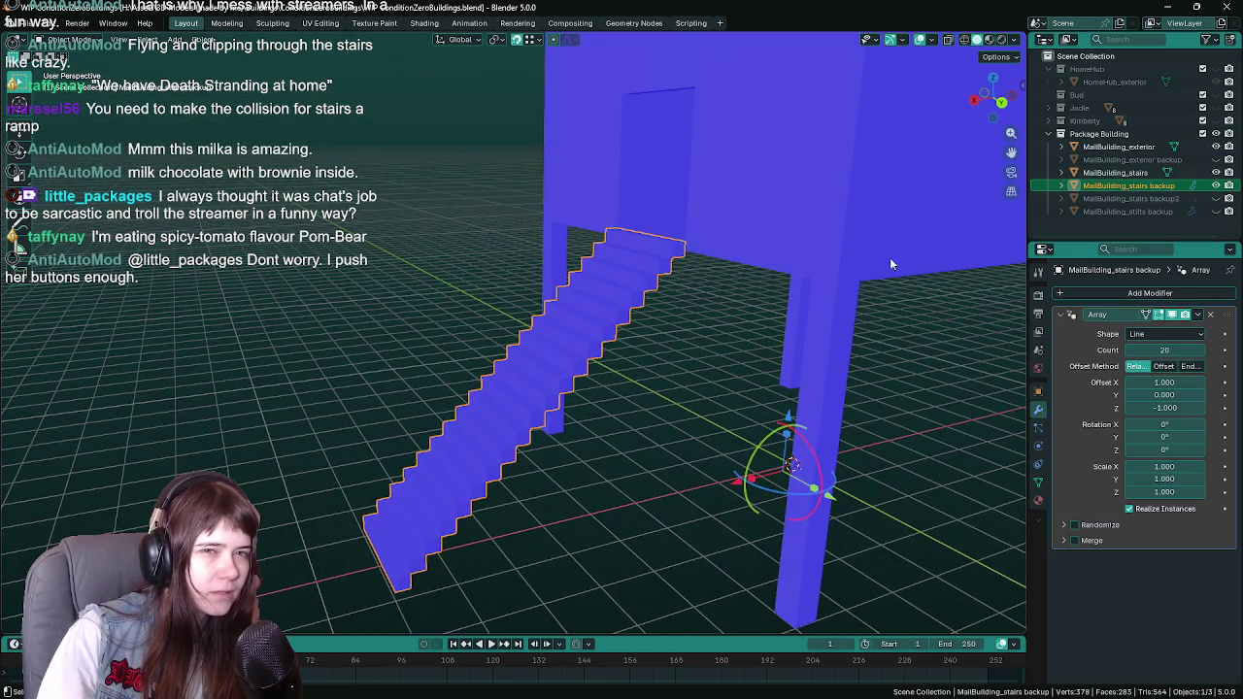
{"action": "left_click", "coordinate": [1216, 185]}
{"action": "left_click", "coordinate": [1114, 172]}
{"action": "key", "text": "ctrl+s"}
Step: Export the stairs and MailBuilding_exterior together as MailBuilding_exterior.fbx via Quick Favorites
{"action": "left_click_drag", "start_coordinate": [696, 348], "coordinate": [674, 348]}
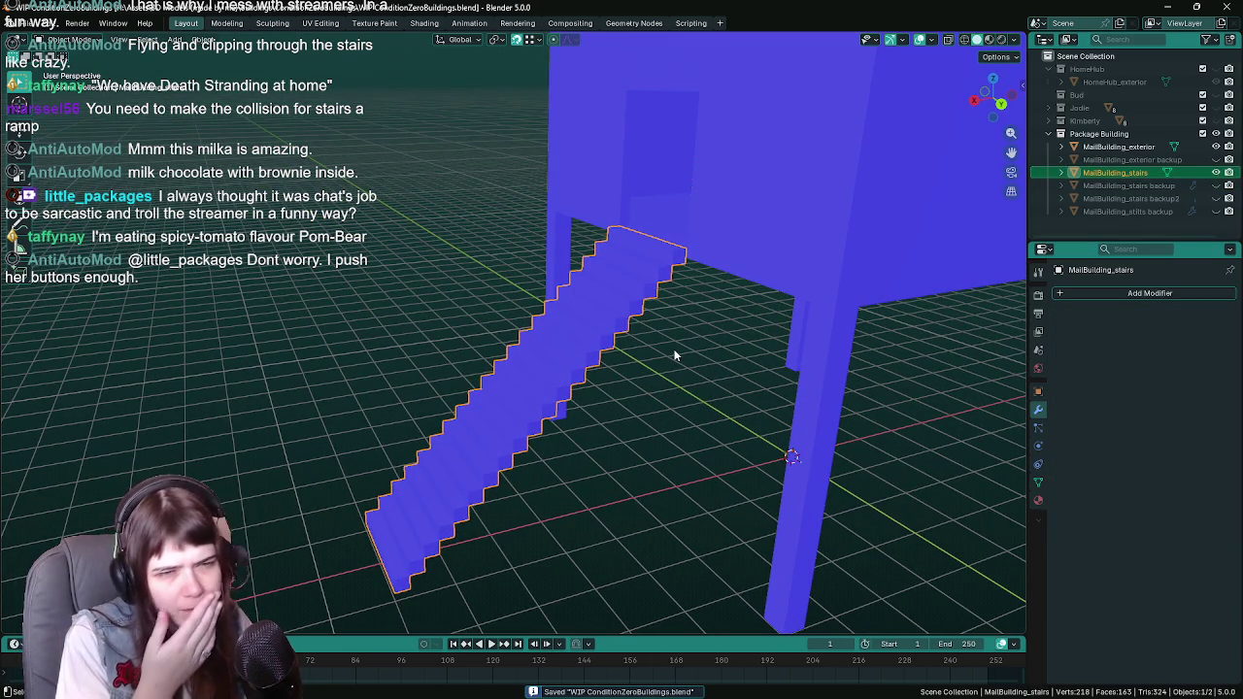
{"action": "mouse_move", "coordinate": [668, 335]}
{"action": "left_mouse_down"}
{"action": "mouse_move", "coordinate": [651, 316]}
{"action": "mouse_move", "coordinate": [697, 240]}
{"action": "left_mouse_up"}
{"action": "left_click", "coordinate": [697, 241]}
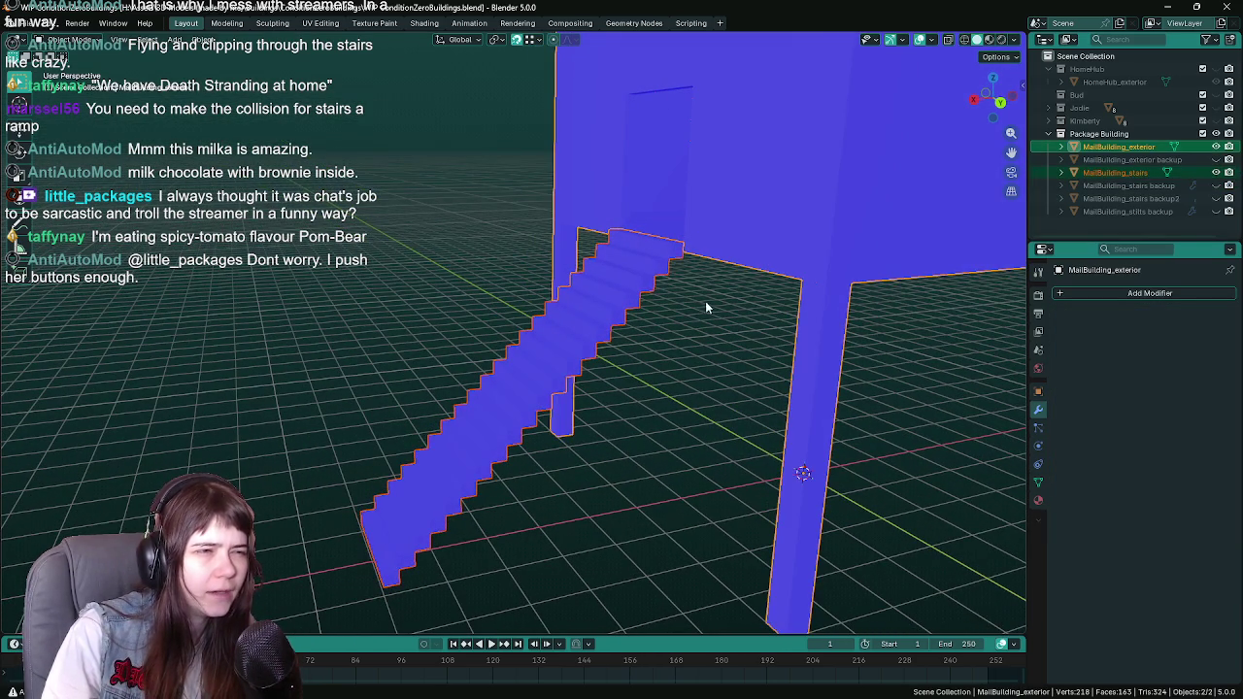
{"action": "left_click_drag", "start_coordinate": [694, 298], "coordinate": [736, 227]}
{"action": "key", "text": "q"}
{"action": "left_click", "coordinate": [741, 224]}
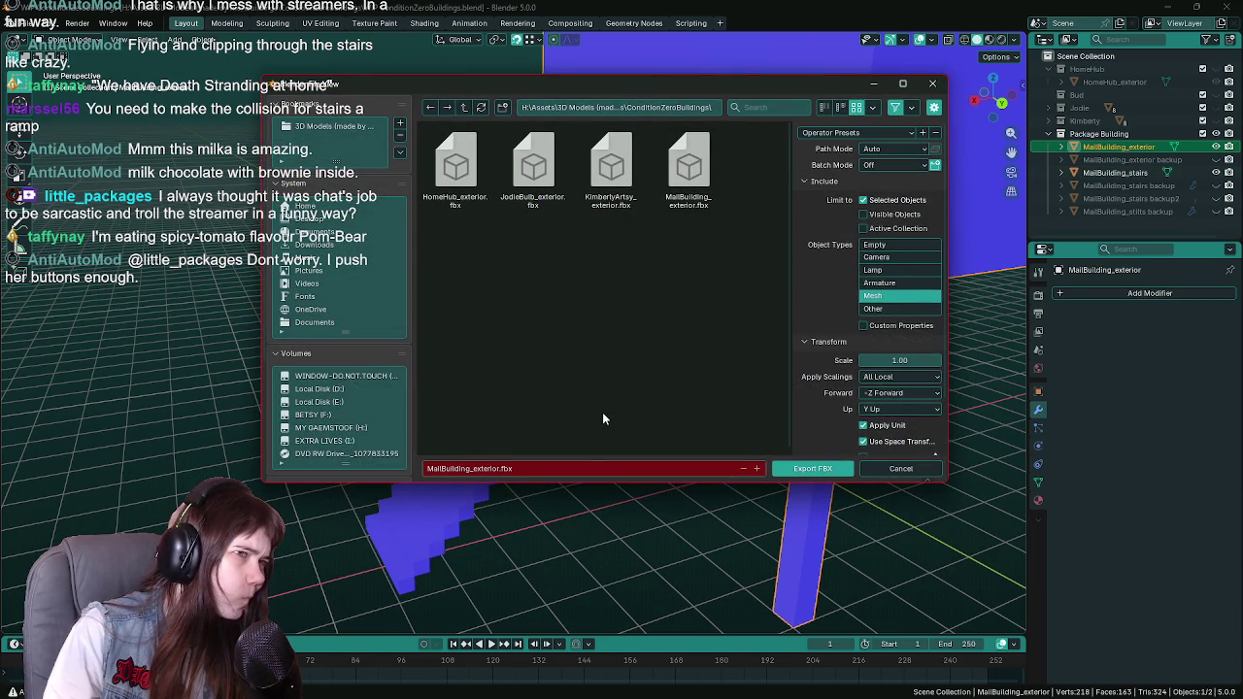
{"action": "left_click", "coordinate": [816, 469]}
{"action": "key", "text": "ctrl+space"}
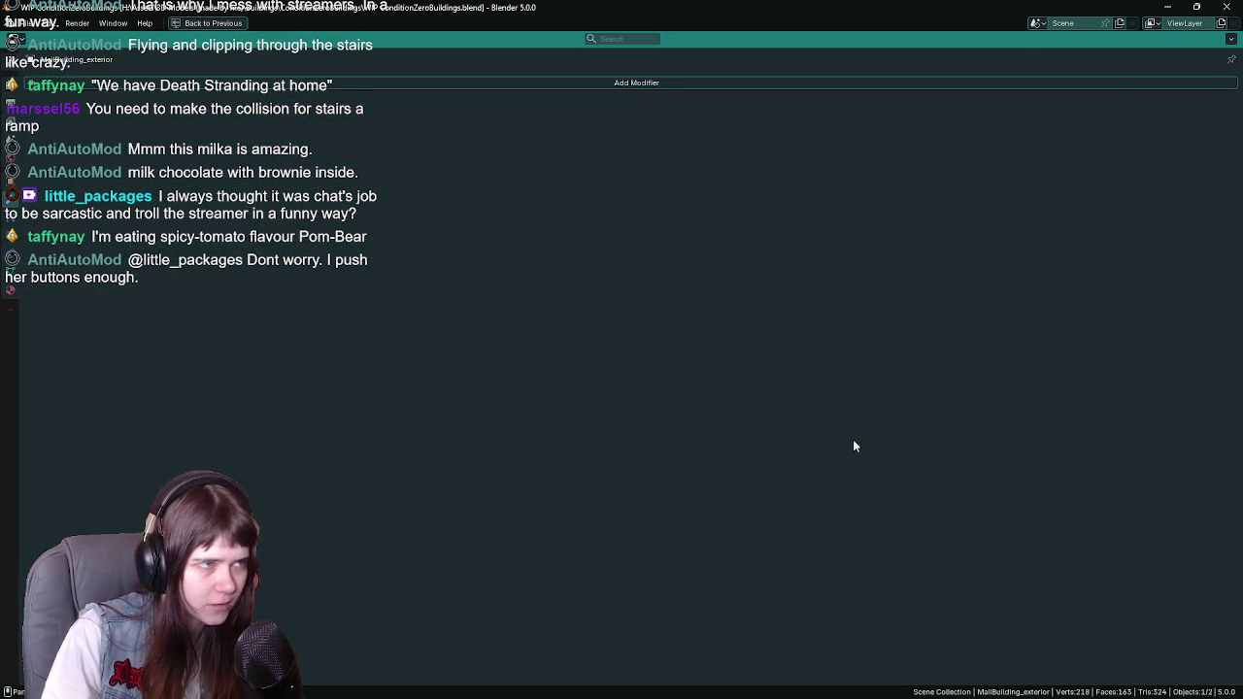
{"action": "key", "text": "ctrl+space"}
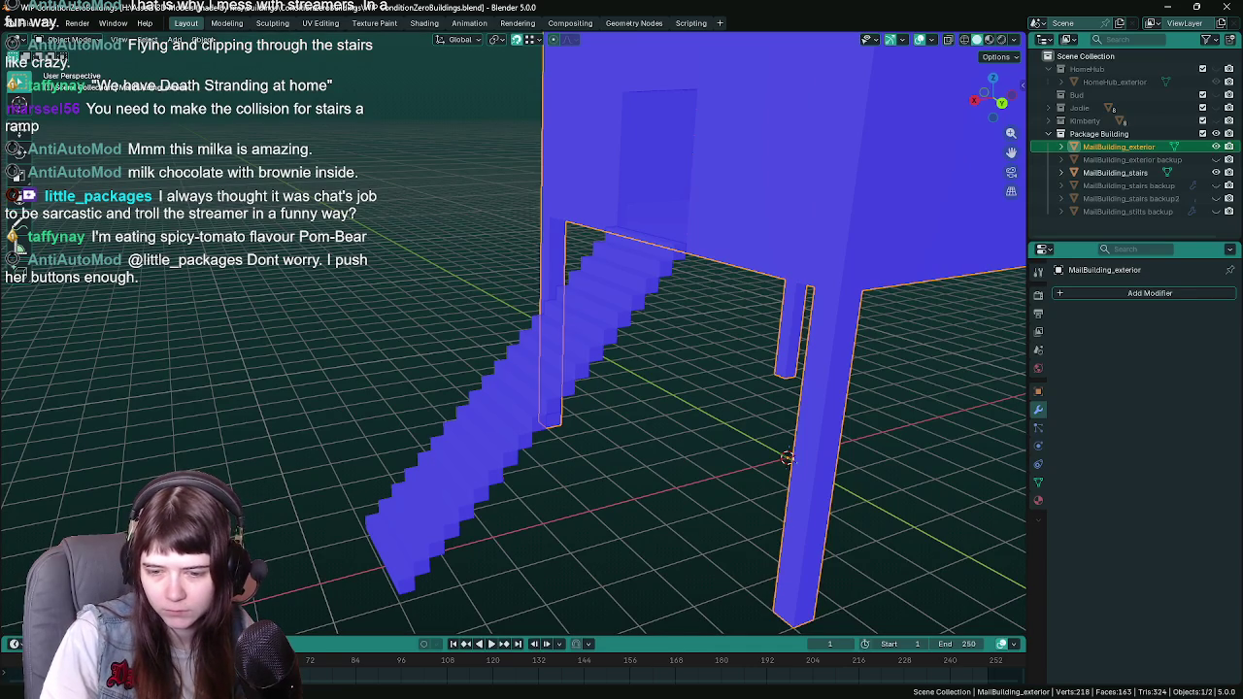
Step: In Unreal Engine, reimport the MailBuilding_exterior asset from the Content Drawer, then return to Blender
{"action": "key", "text": "alt+Tab"}
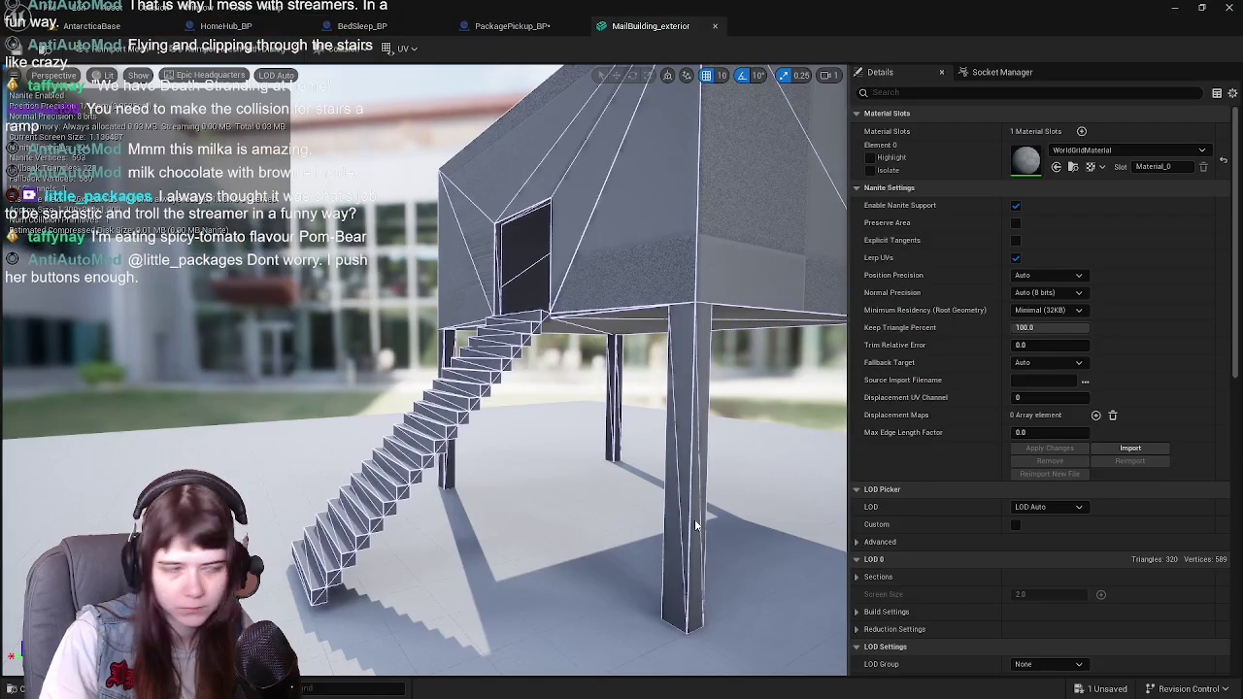
{"action": "key", "text": "ctrl+space"}
{"action": "right_click", "coordinate": [490, 544]}
{"action": "mouse_move", "coordinate": [531, 129]}
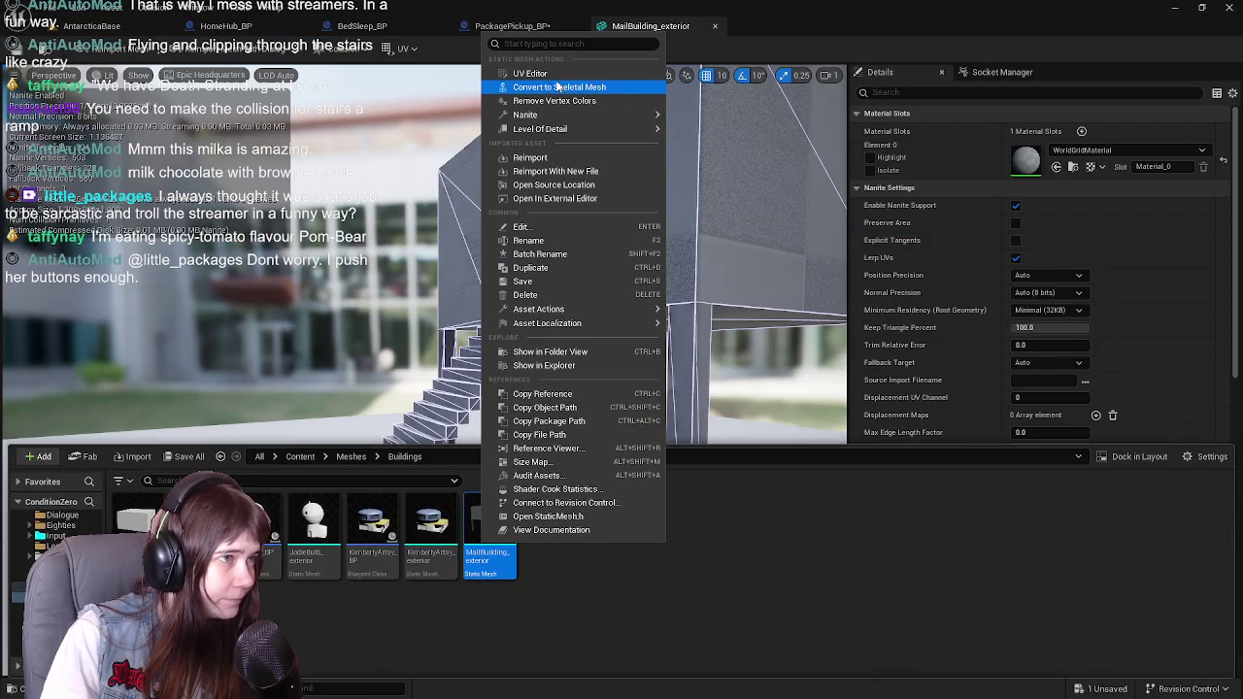
{"action": "left_click", "coordinate": [716, 254]}
{"action": "left_click_drag", "start_coordinate": [716, 253], "coordinate": [810, 305]}
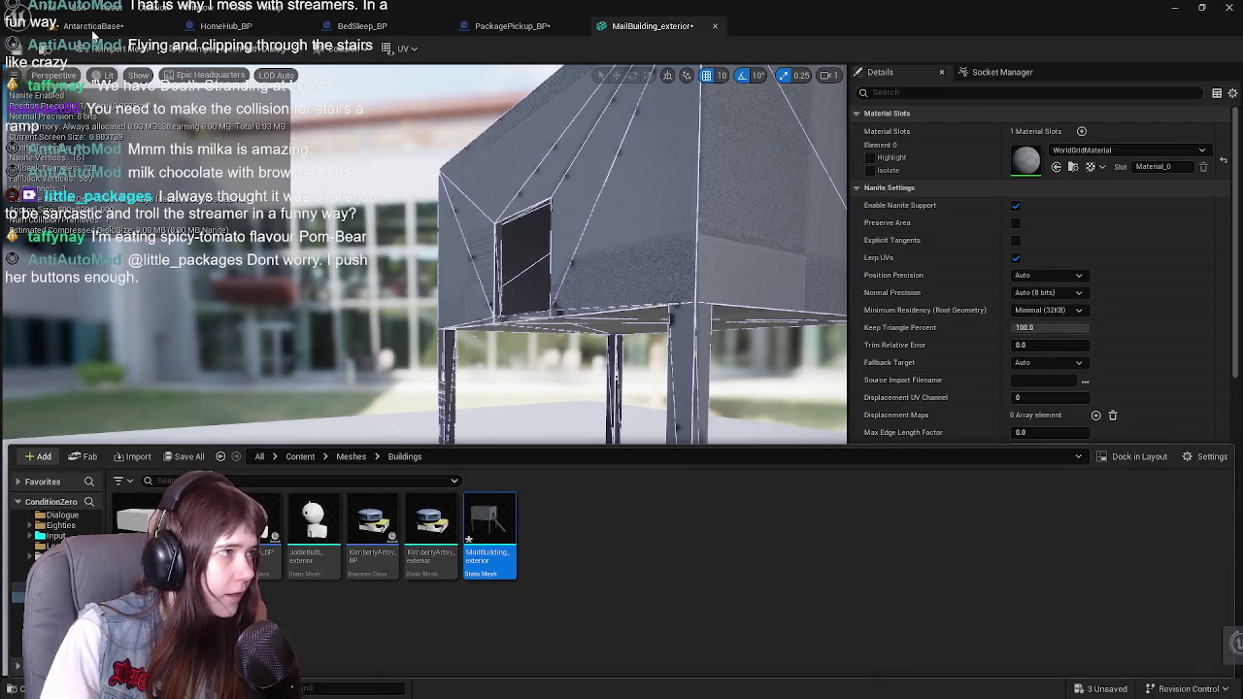
{"action": "left_click", "coordinate": [524, 26]}
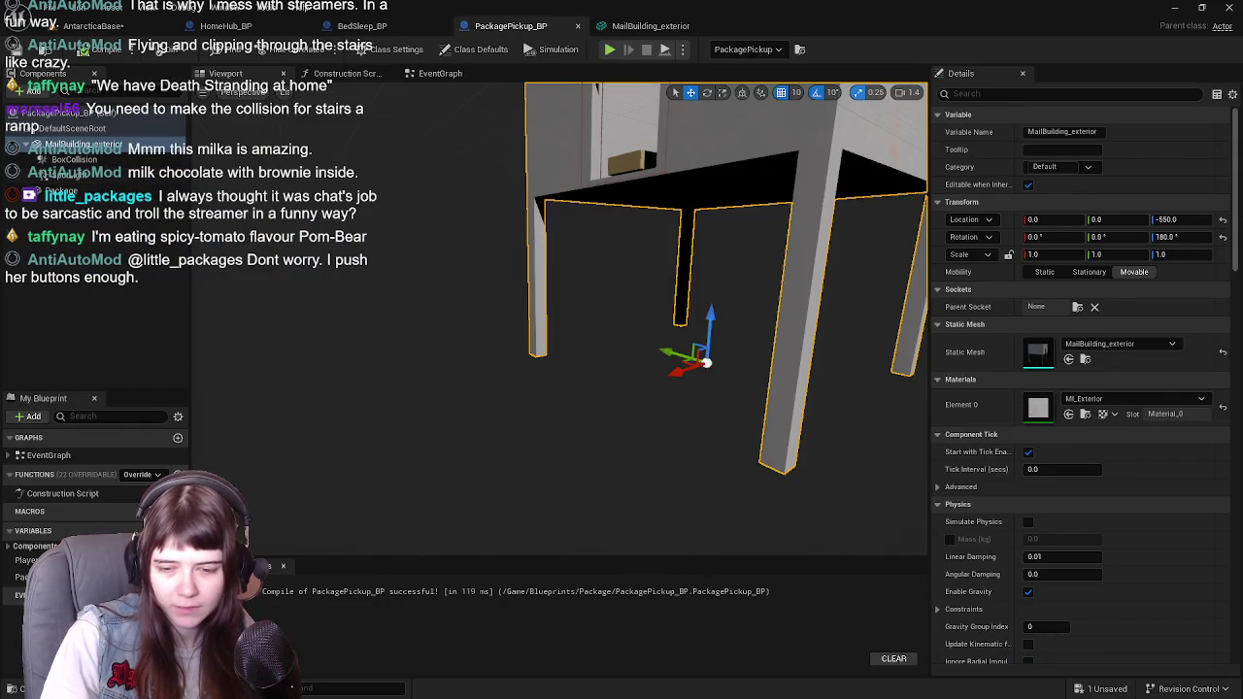
{"action": "key", "text": "alt+Tab"}
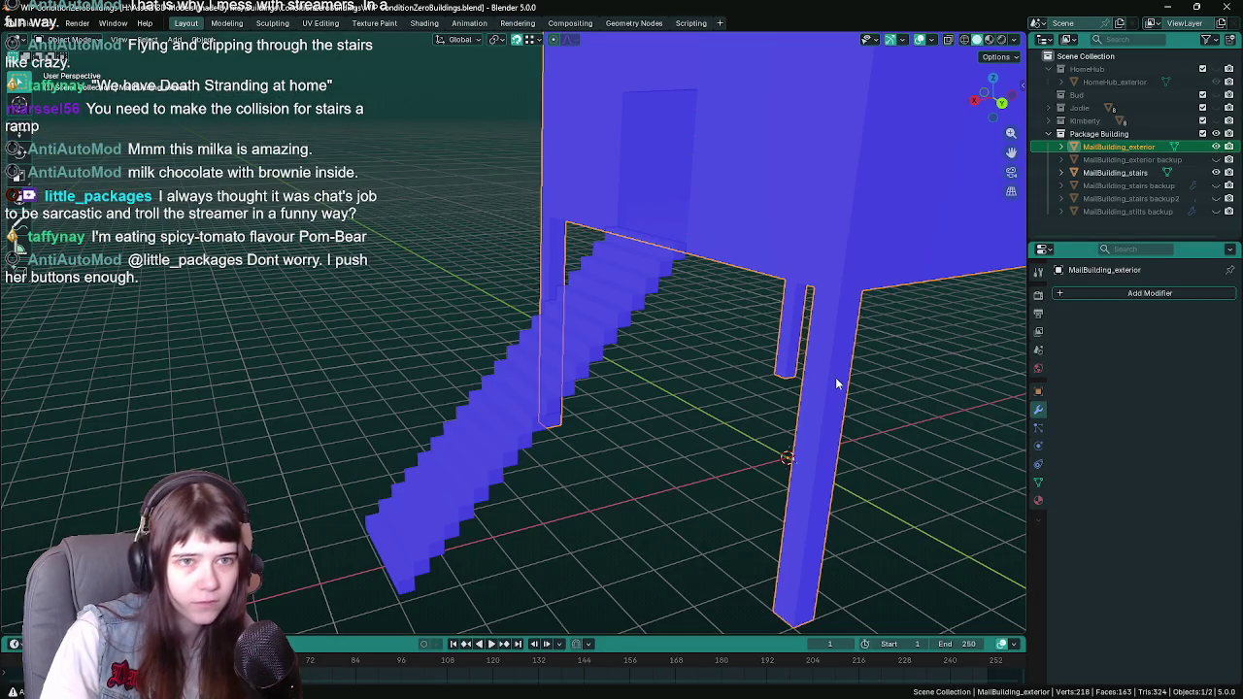
Step: Frame the stairs in the viewport and save WIP ConditionZeroBuildings.blend
{"action": "key", "text": "KP_Decimal"}
{"action": "left_click_drag", "start_coordinate": [586, 309], "coordinate": [629, 321]}
{"action": "key", "text": "ctrl+s"}
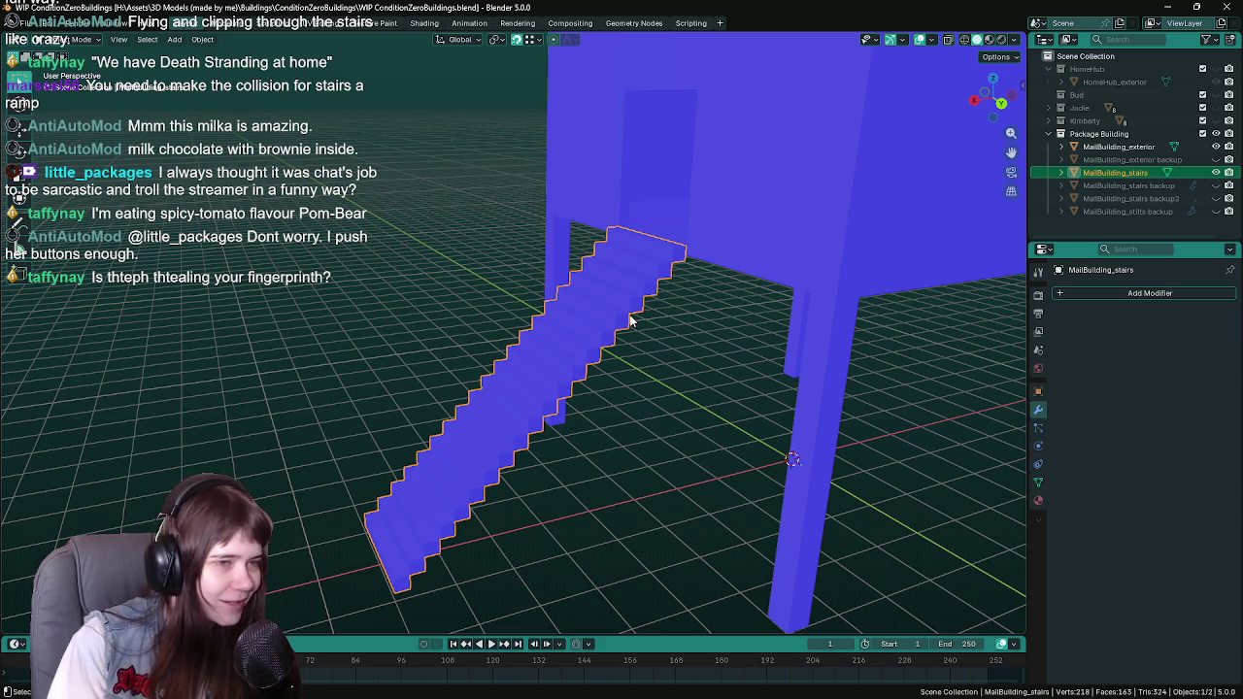
{"action": "key", "text": "ctrl+s"}
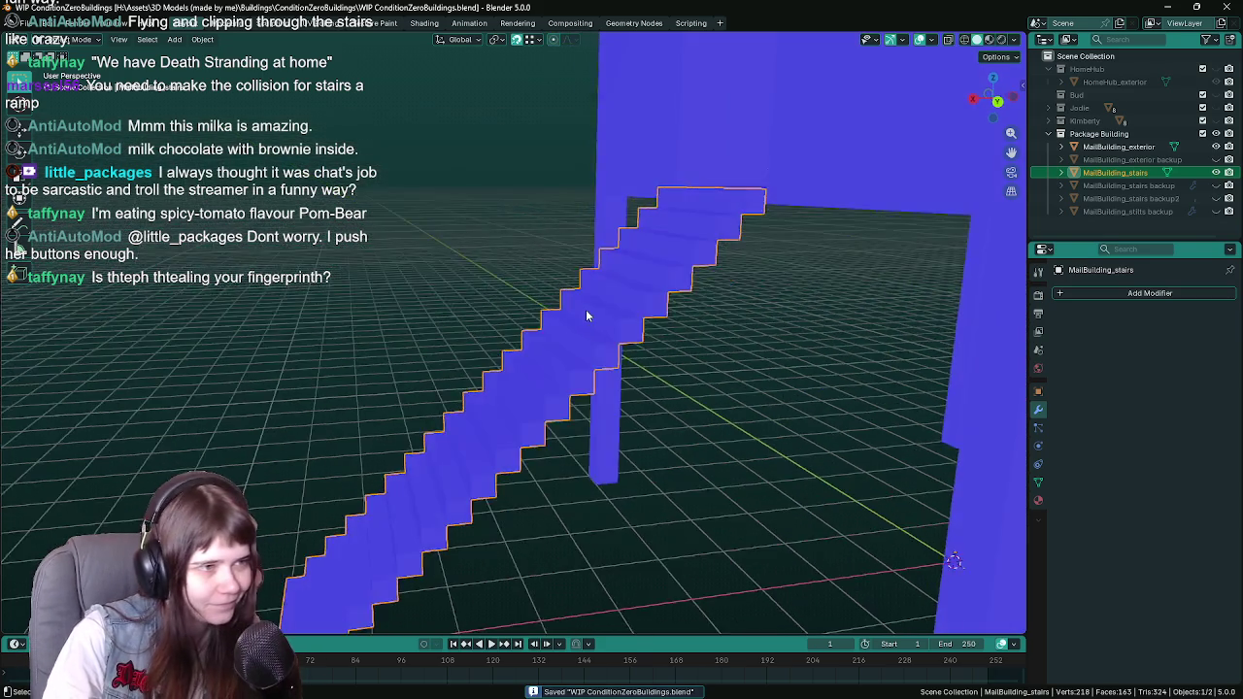
Step: Select all the stairs' geometry and apply Merge by Distance, leaving 122 vertices, then save
{"action": "left_click_drag", "start_coordinate": [592, 324], "coordinate": [604, 319]}
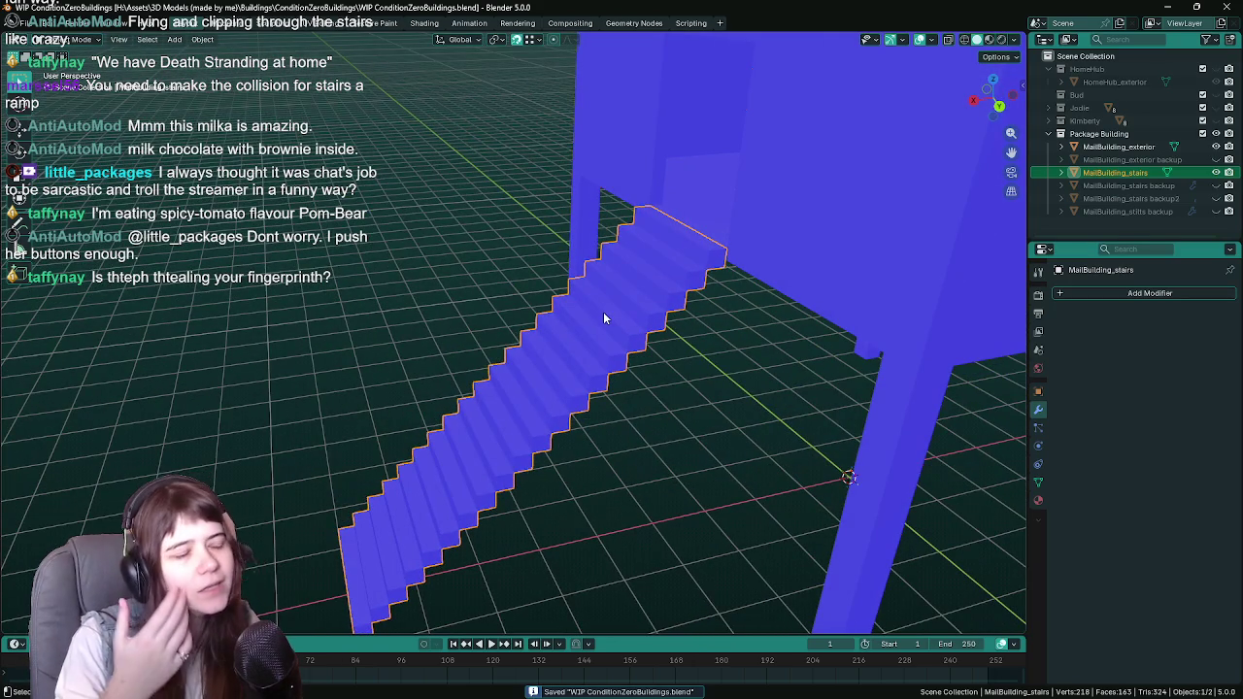
{"action": "mouse_move", "coordinate": [603, 317]}
{"action": "left_mouse_down"}
{"action": "mouse_move", "coordinate": [596, 397]}
{"action": "mouse_move", "coordinate": [760, 355]}
{"action": "mouse_move", "coordinate": [605, 369]}
{"action": "mouse_move", "coordinate": [563, 364]}
{"action": "mouse_move", "coordinate": [574, 363]}
{"action": "mouse_move", "coordinate": [554, 355]}
{"action": "mouse_move", "coordinate": [559, 343]}
{"action": "left_mouse_up"}
{"action": "key", "text": "Tab"}
{"action": "key", "text": "a"}
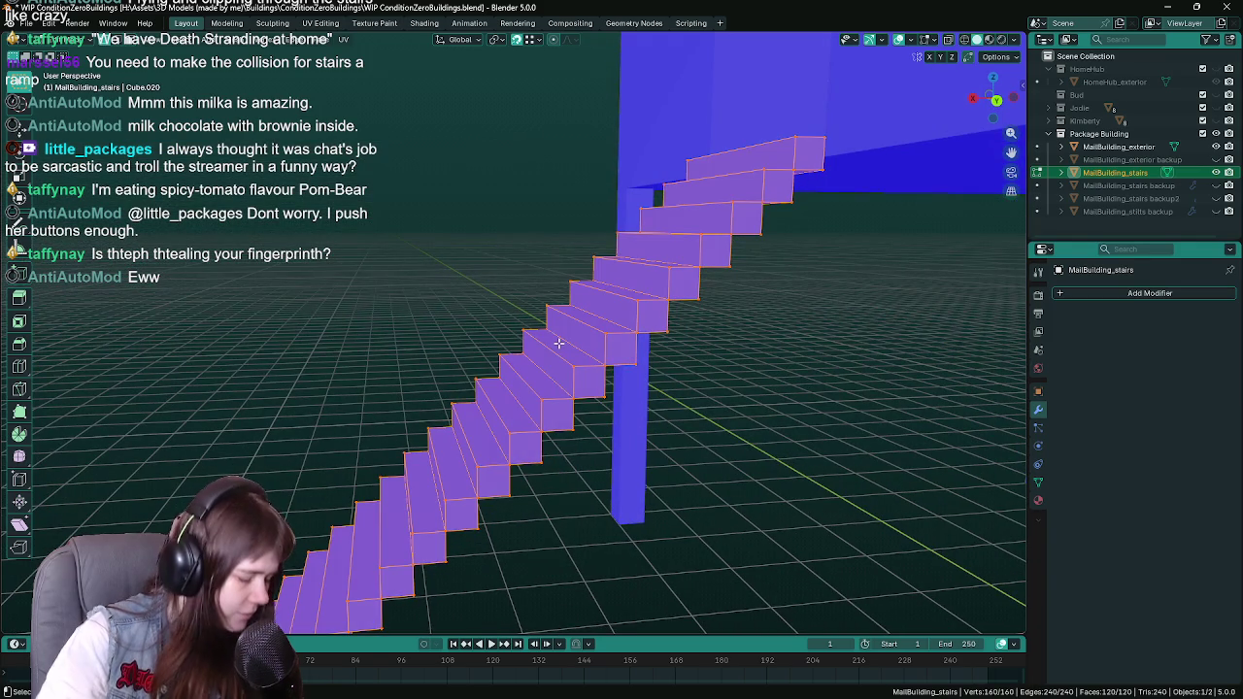
{"action": "key", "text": "F3"}
{"action": "type", "text": "merge"}
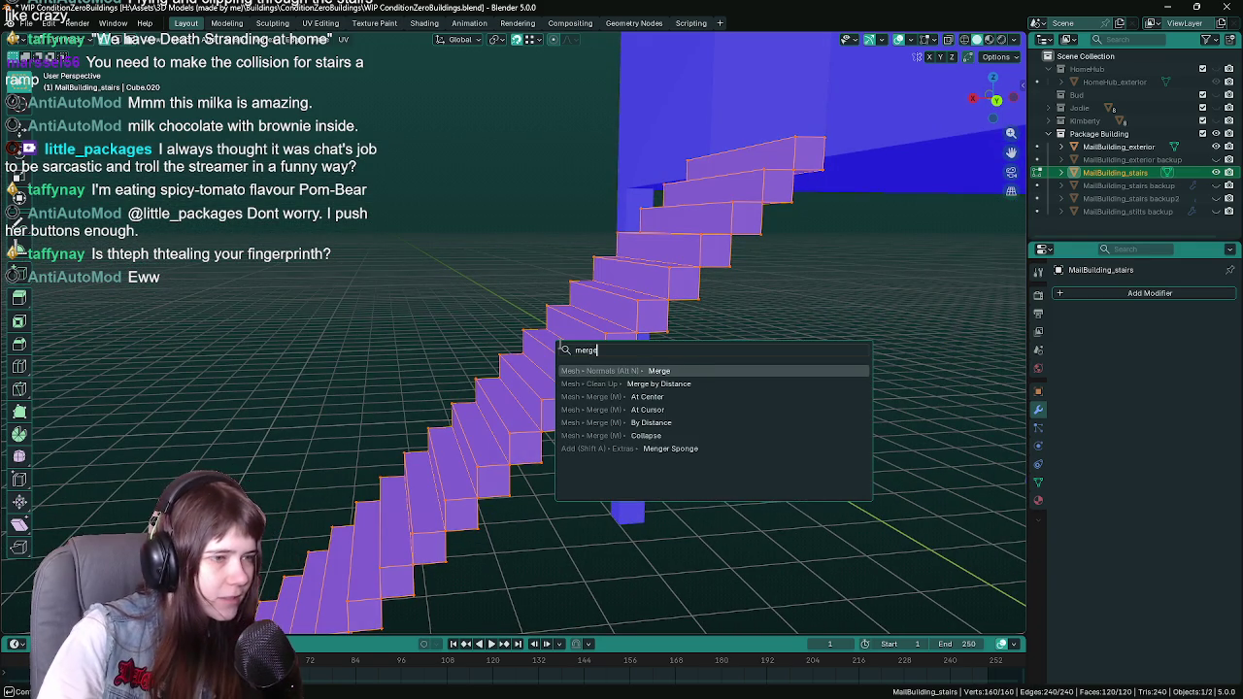
{"action": "left_click", "coordinate": [631, 381]}
{"action": "left_click_drag", "start_coordinate": [512, 436], "coordinate": [469, 420]}
{"action": "key", "text": "ctrl+s"}
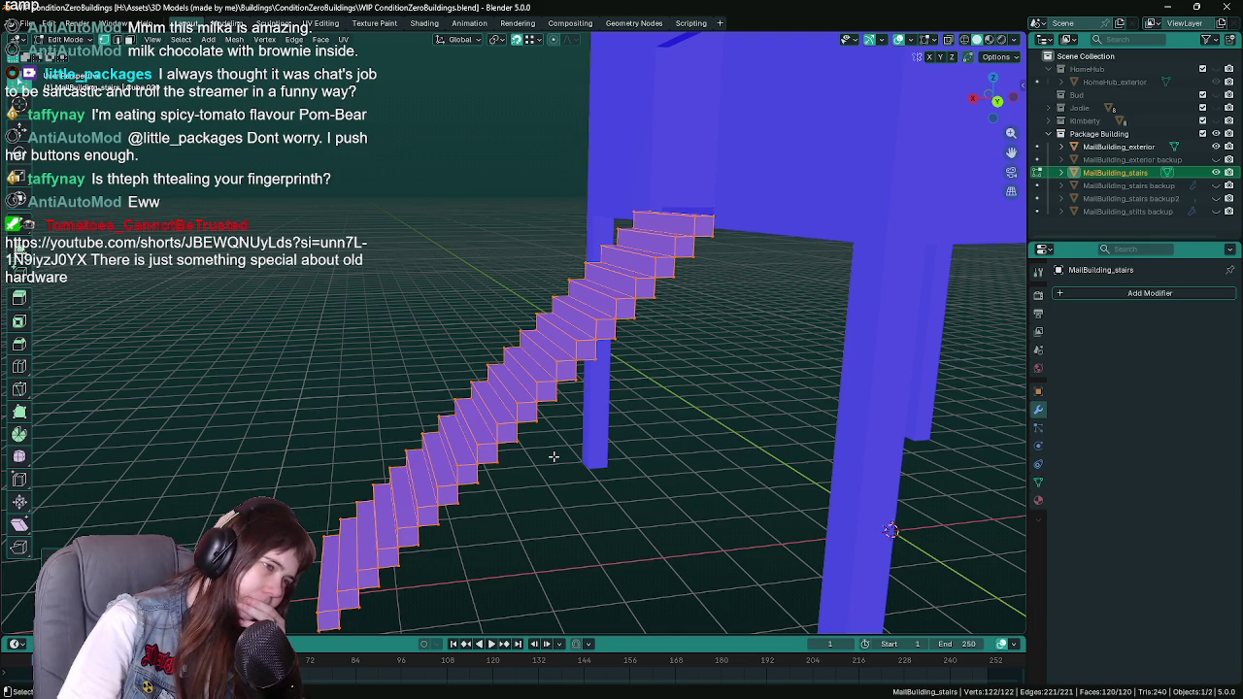
{"action": "left_click_drag", "start_coordinate": [539, 464], "coordinate": [546, 464]}
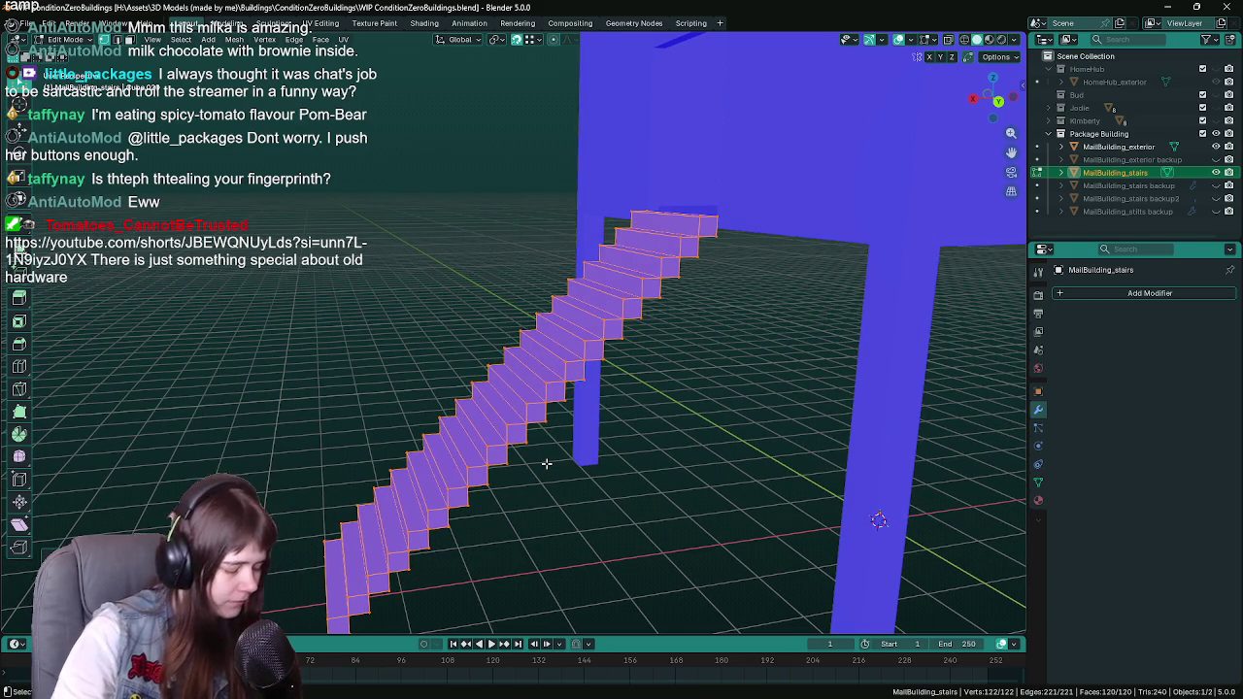
{"action": "key", "text": "Tab"}
Step: Duplicate the stairs, rename the copy MailBuilding_stairs_collision, and save the file
{"action": "key", "text": "shift+d"}
{"action": "key", "text": "Escape"}
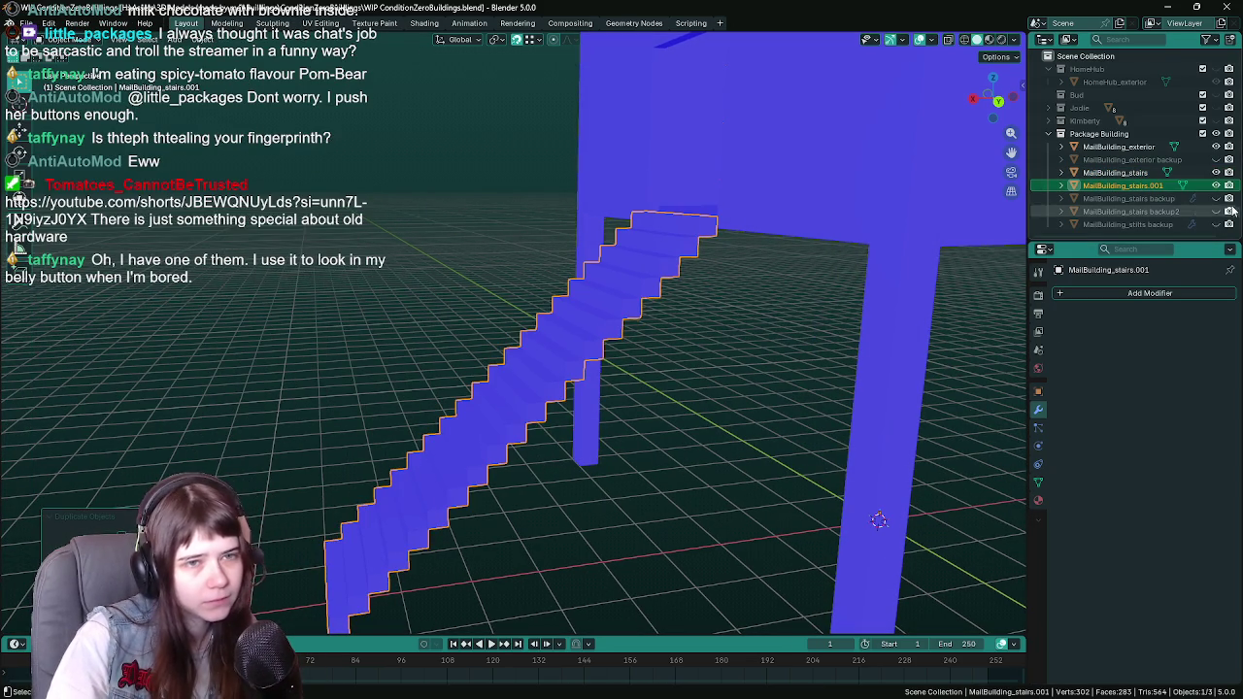
{"action": "double_click", "coordinate": [1172, 184]}
{"action": "left_click", "coordinate": [1172, 185]}
{"action": "key", "text": "BackSpace"}
{"action": "key", "text": "BackSpace"}
{"action": "key", "text": "BackSpace"}
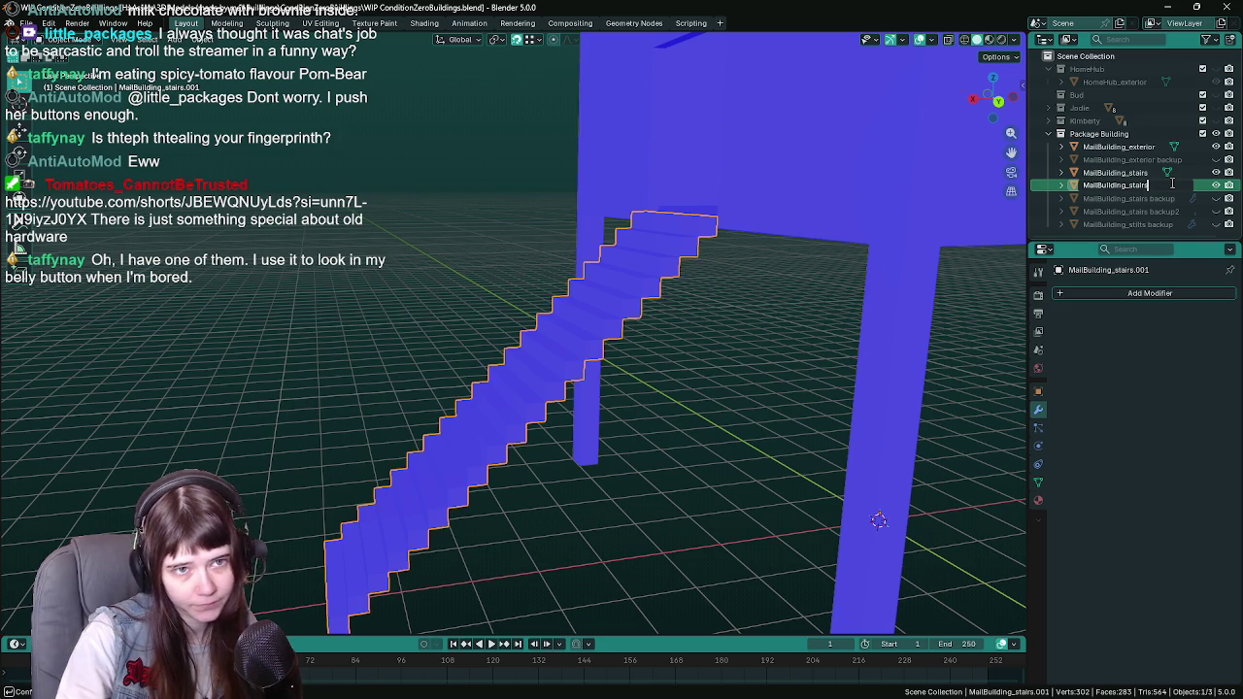
{"action": "type", "text": "_"}
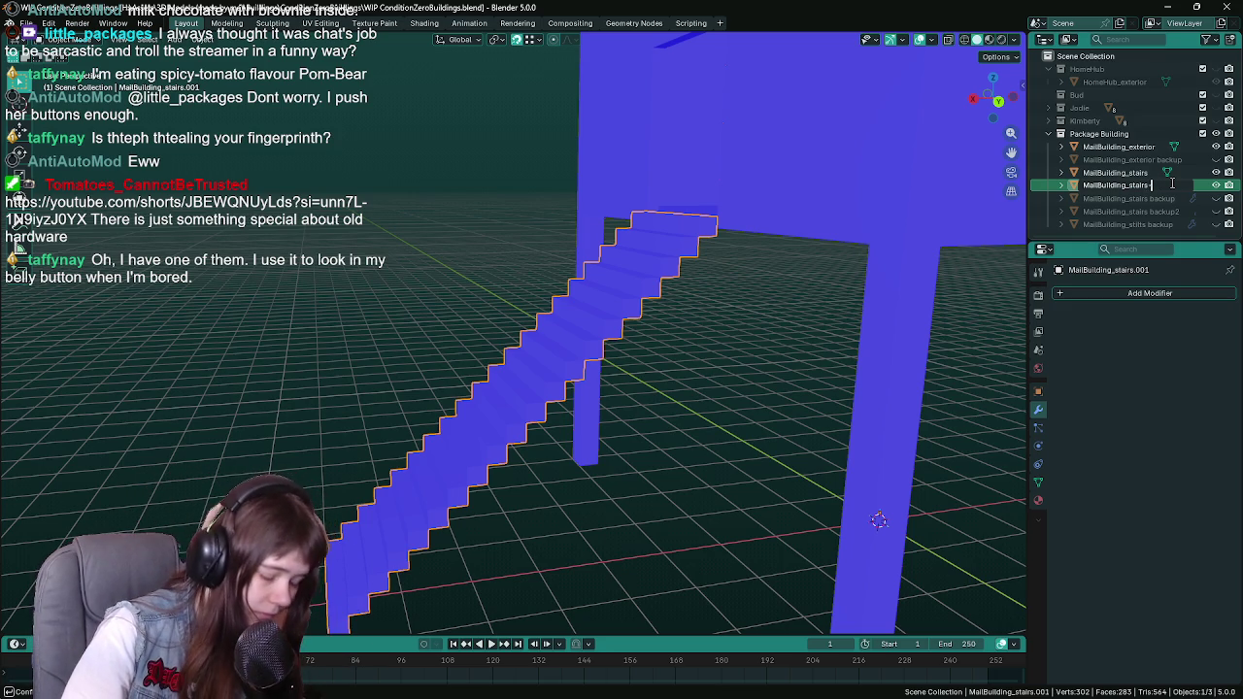
{"action": "key", "text": "BackSpace"}
{"action": "type", "text": "_collisio"}
{"action": "type", "text": "n"}
{"action": "key", "text": "Return"}
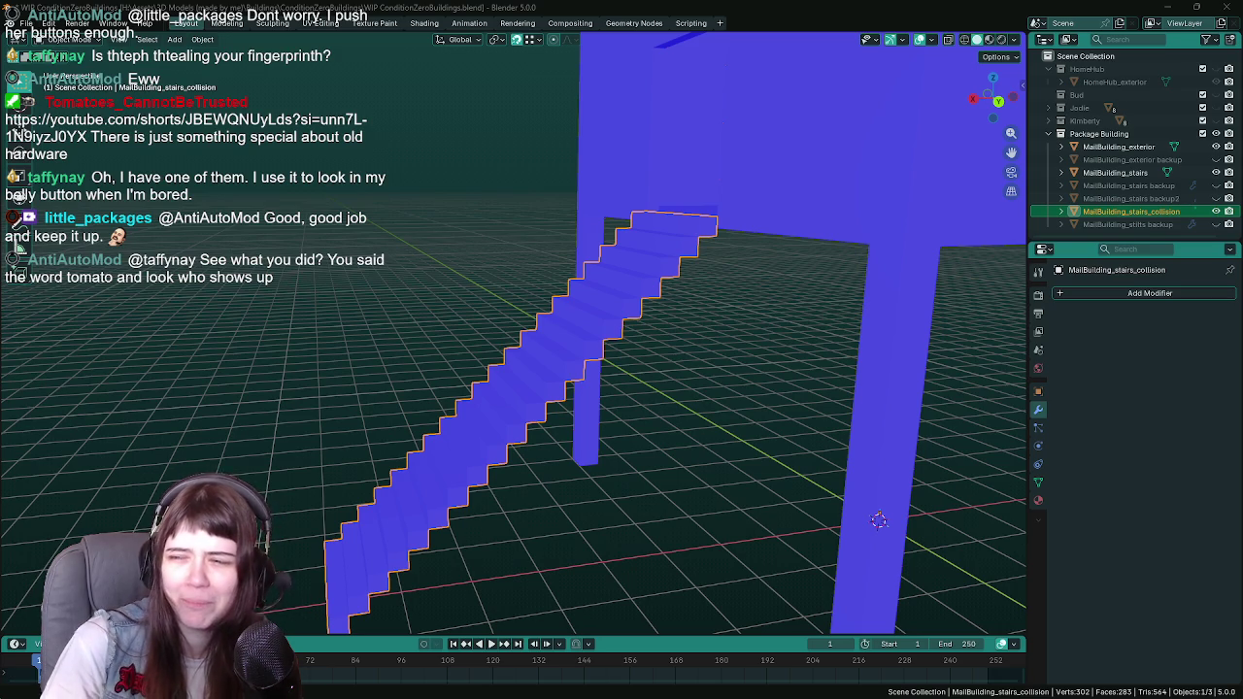
{"action": "key", "text": "ctrl+s"}
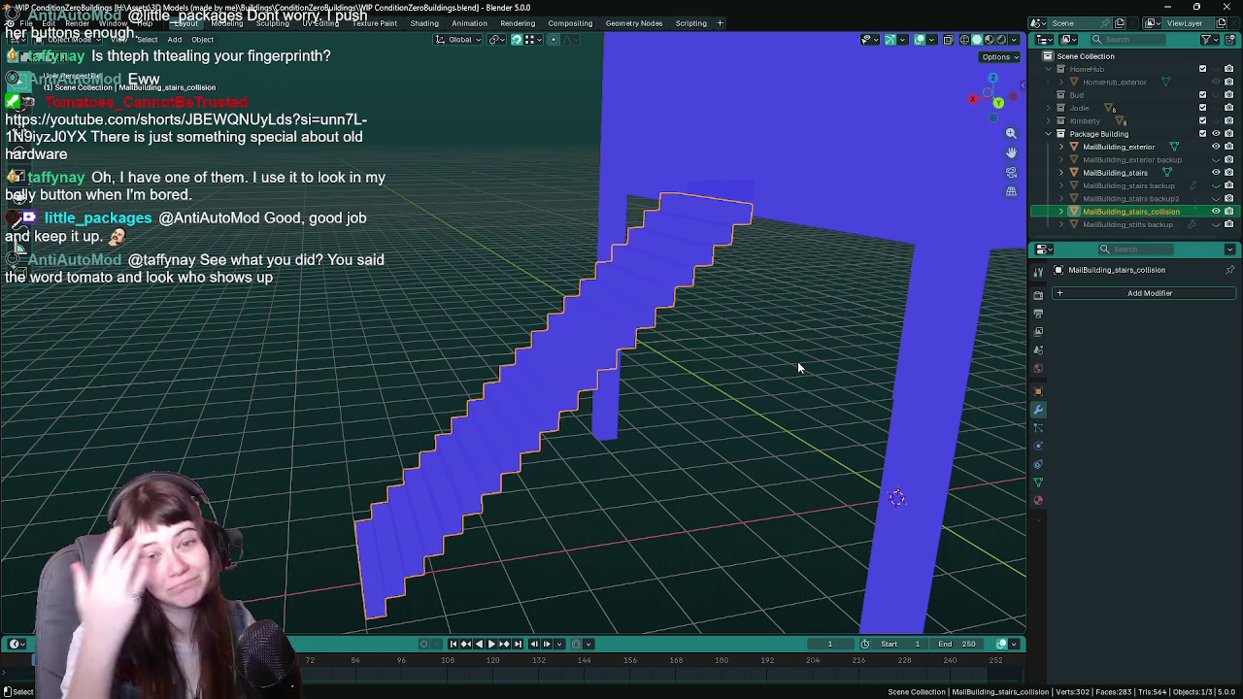
Step: Save, enter Edit Mode on the collision copy, and fill a face across the top step's vertices
{"action": "mouse_move", "coordinate": [797, 362]}
{"action": "left_mouse_down"}
{"action": "mouse_move", "coordinate": [779, 392]}
{"action": "mouse_move", "coordinate": [689, 338]}
{"action": "mouse_move", "coordinate": [671, 352]}
{"action": "mouse_move", "coordinate": [649, 341]}
{"action": "mouse_move", "coordinate": [657, 276]}
{"action": "left_mouse_up"}
{"action": "key", "text": "ctrl+s"}
{"action": "key", "text": "Tab"}
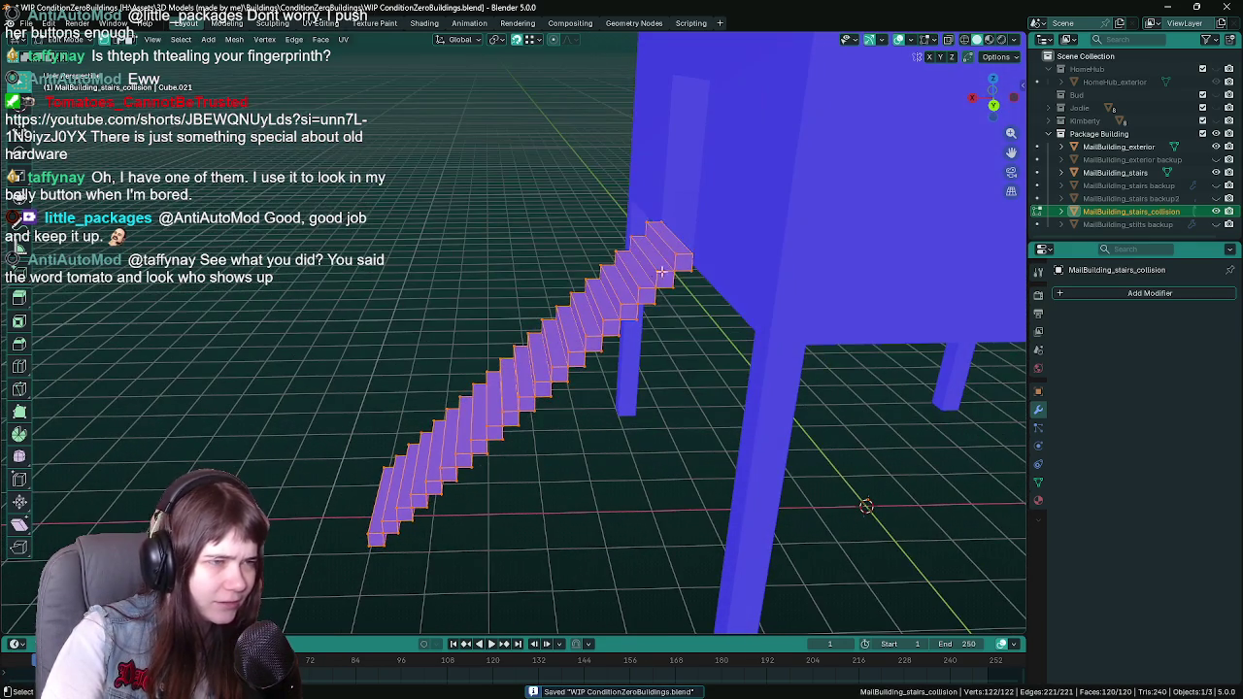
{"action": "left_click", "coordinate": [680, 255]}
{"action": "left_click", "coordinate": [633, 232], "text": "shift"}
{"action": "left_click", "coordinate": [631, 233], "text": "shift"}
{"action": "key", "text": "f"}
Step: Delete the wrongly filled top face and refill the gaps at the top step correctly
{"action": "mouse_move", "coordinate": [642, 419]}
{"action": "left_mouse_down"}
{"action": "mouse_move", "coordinate": [643, 363]}
{"action": "mouse_move", "coordinate": [627, 353]}
{"action": "mouse_move", "coordinate": [644, 301]}
{"action": "left_mouse_up"}
{"action": "key", "text": "x"}
{"action": "left_click", "coordinate": [700, 329]}
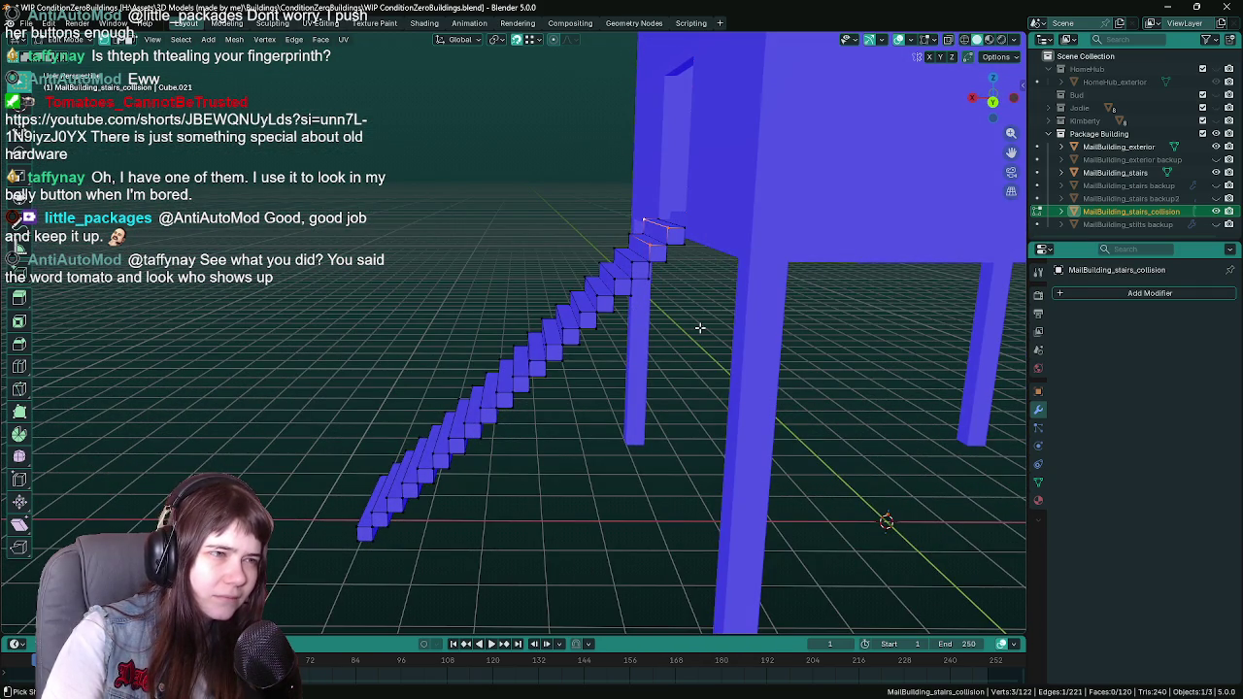
{"action": "scroll", "coordinate": [697, 309], "scroll_direction": "up", "scroll_amount": 2}
{"action": "scroll", "coordinate": [641, 330], "scroll_direction": "down", "scroll_amount": 1}
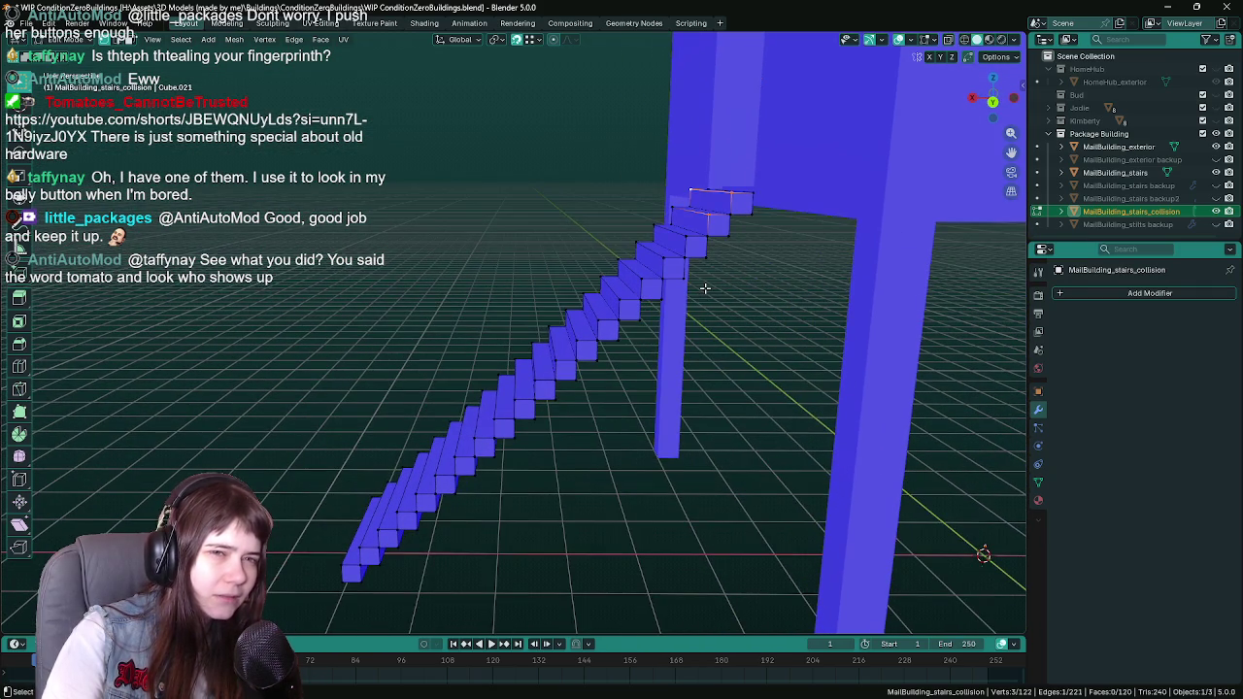
{"action": "scroll", "coordinate": [783, 239], "scroll_direction": "up", "scroll_amount": 1}
{"action": "left_click", "coordinate": [689, 225]}
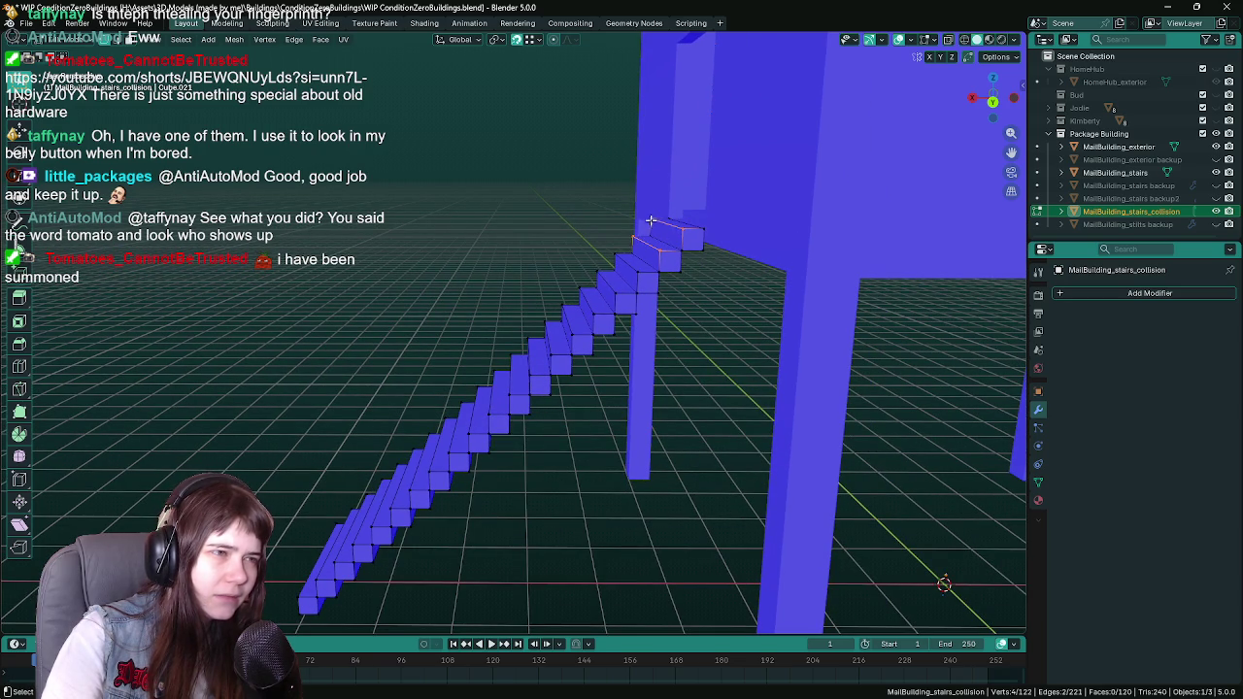
{"action": "key", "text": "f"}
{"action": "left_click", "coordinate": [640, 272]}
{"action": "left_click", "coordinate": [655, 248], "text": "shift"}
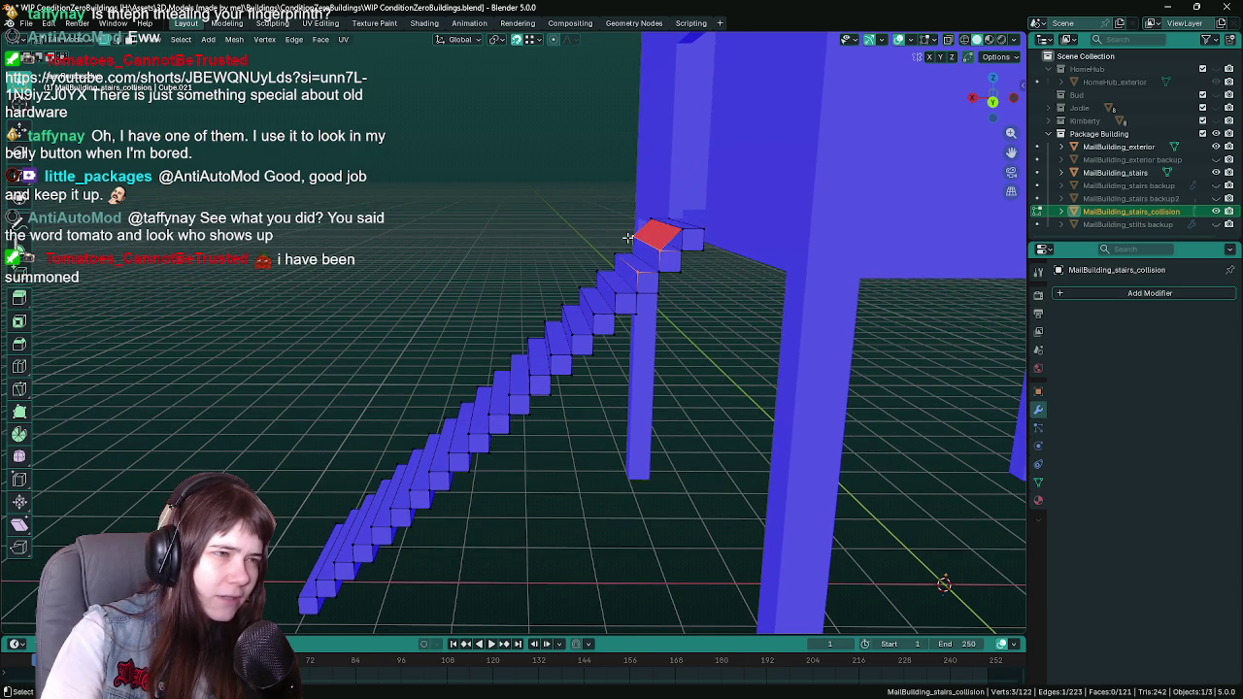
{"action": "key", "text": "f"}
Step: Fill faces across the next three step gaps below the top step
{"action": "scroll", "coordinate": [622, 262], "scroll_direction": "up", "scroll_amount": 2}
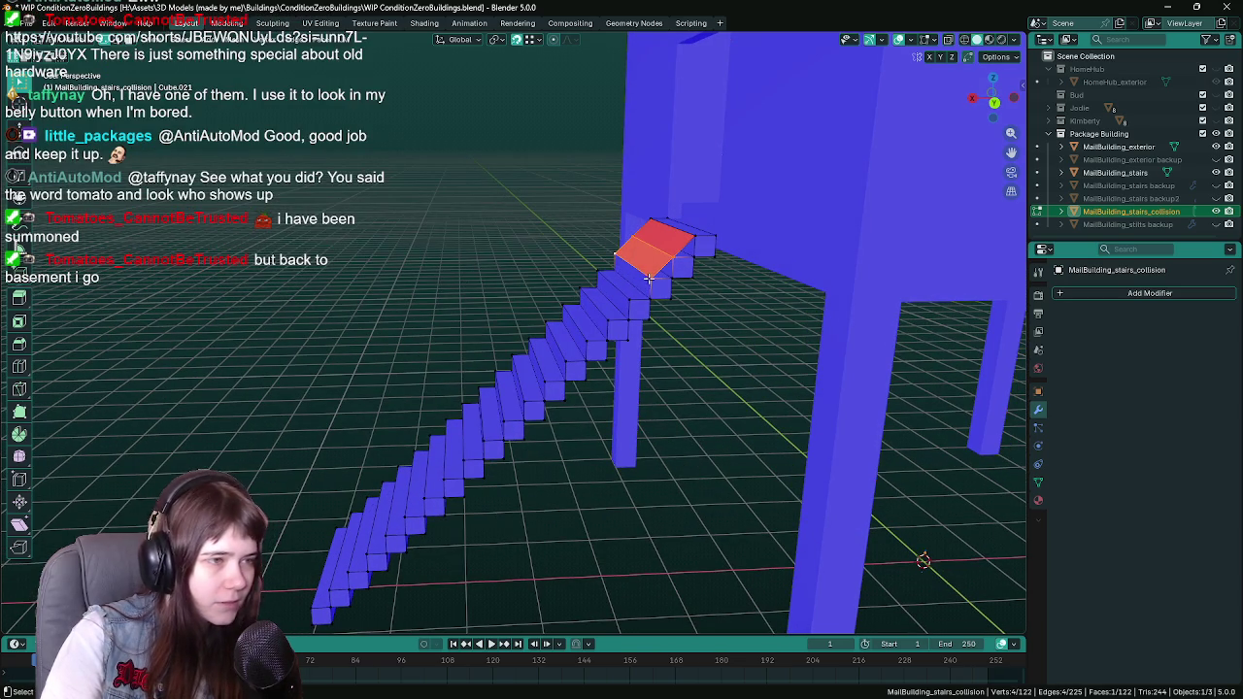
{"action": "left_click", "coordinate": [645, 293]}
{"action": "left_click", "coordinate": [628, 302], "text": "shift"}
{"action": "key", "text": "f"}
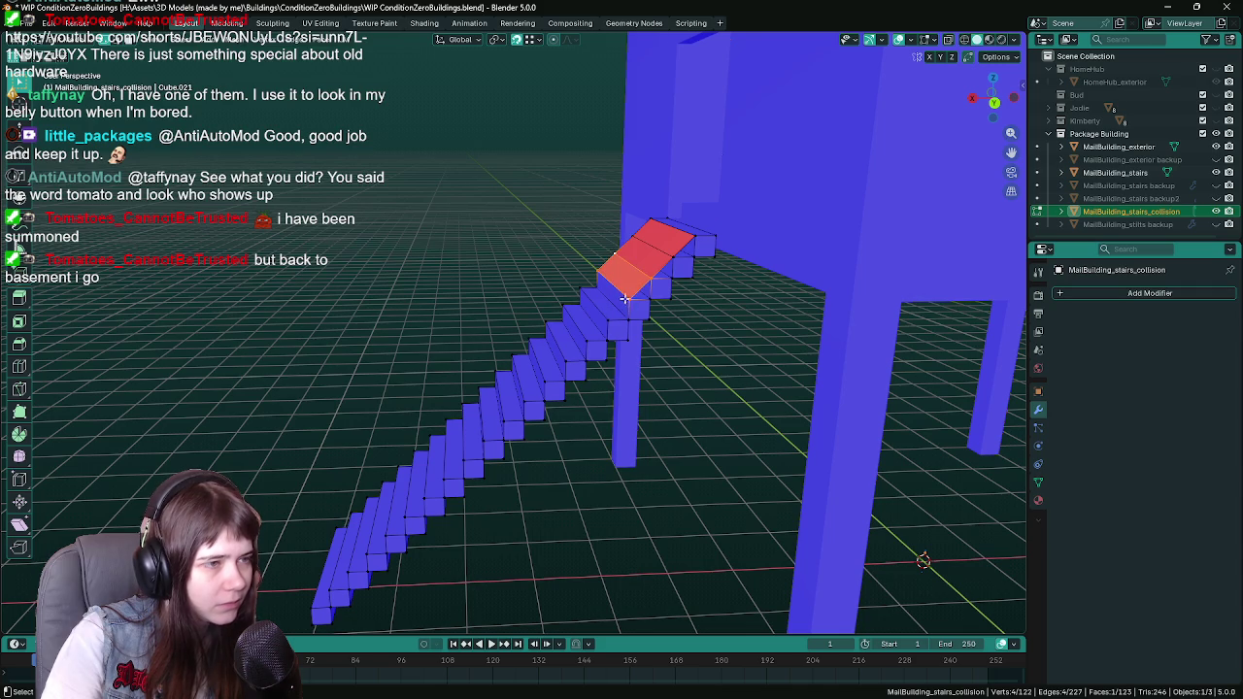
{"action": "left_click", "coordinate": [612, 308]}
{"action": "left_click", "coordinate": [581, 286], "text": "shift"}
{"action": "key", "text": "f"}
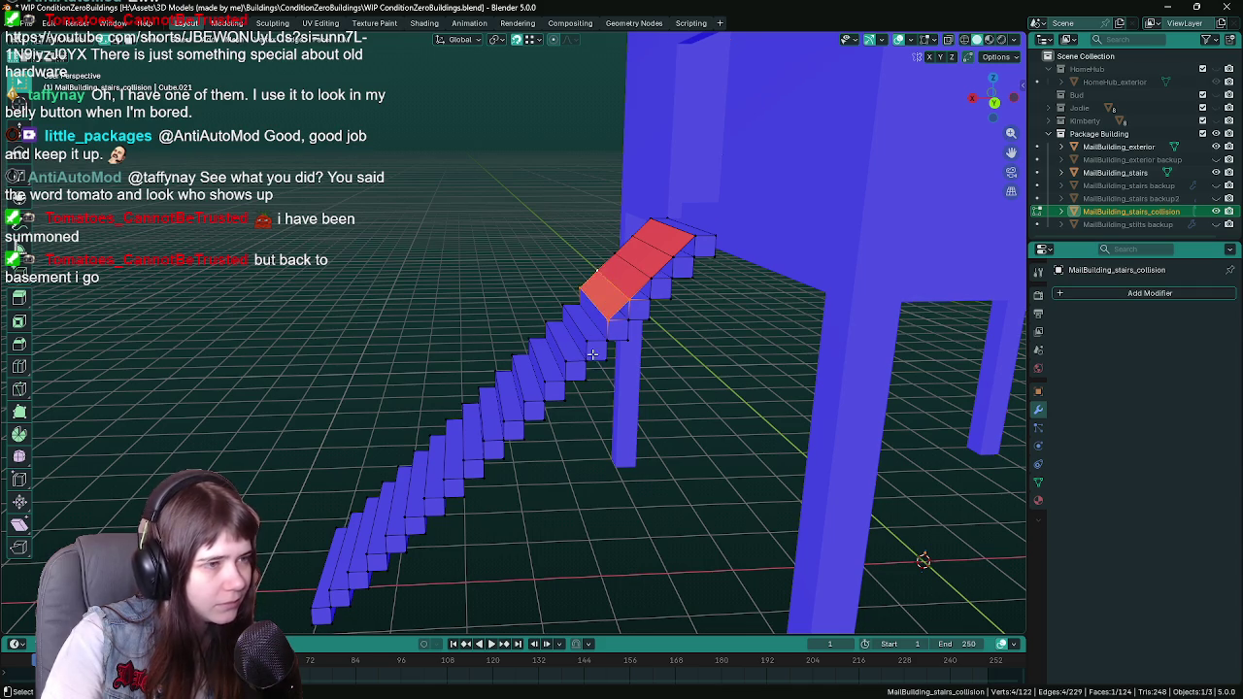
{"action": "left_click", "coordinate": [656, 281]}
{"action": "left_click", "coordinate": [620, 265], "text": "shift"}
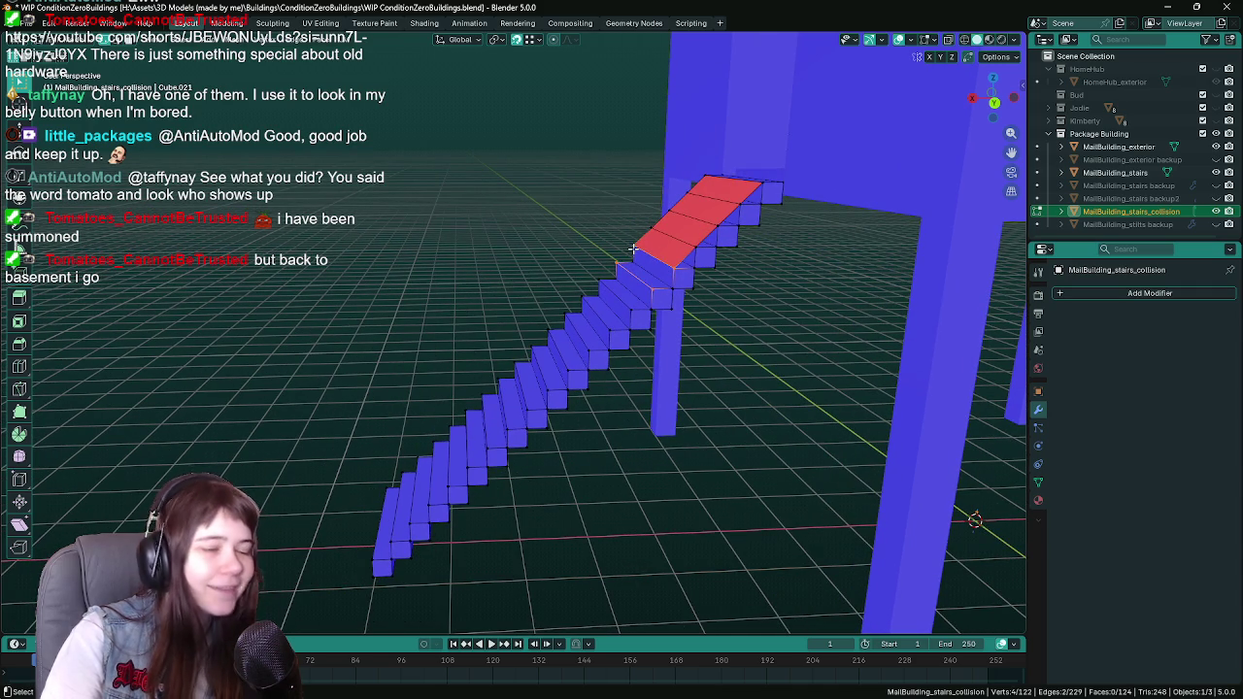
{"action": "key", "text": "f"}
Step: Continue the ramp downward by filling faces over the following steps
{"action": "left_click", "coordinate": [648, 287]}
{"action": "left_click", "coordinate": [631, 311], "text": "shift"}
{"action": "left_click", "coordinate": [598, 281], "text": "shift"}
{"action": "key", "text": "f"}
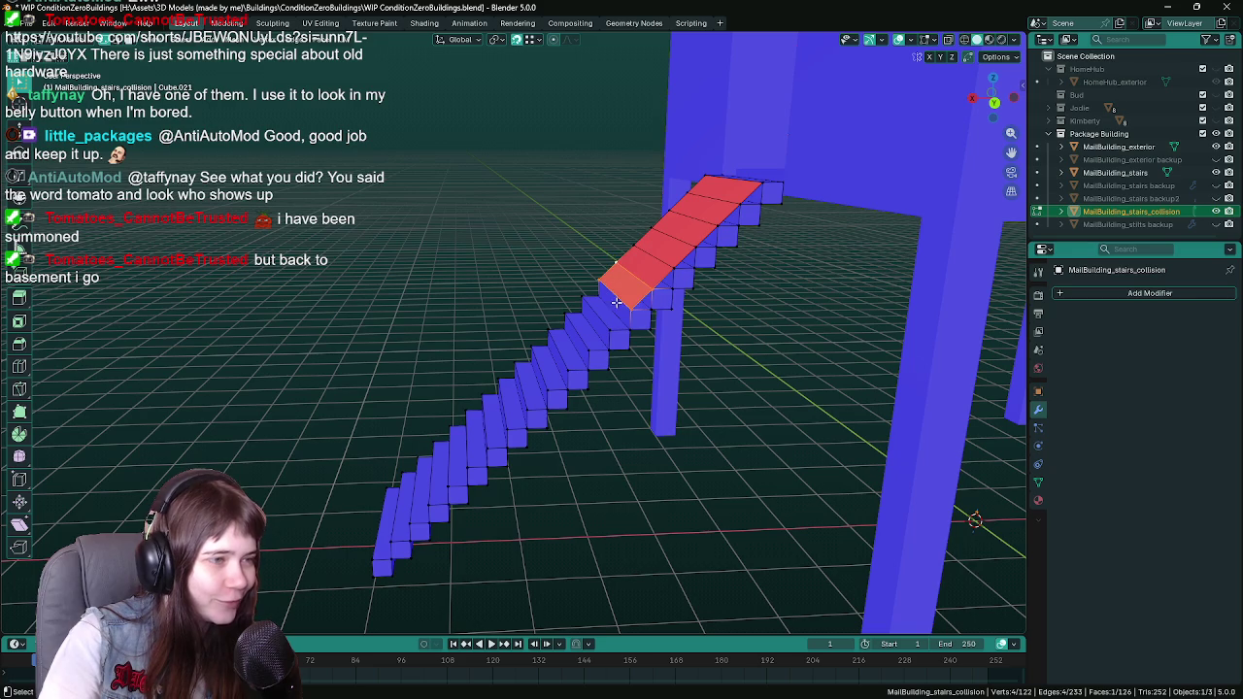
{"action": "key", "text": "f"}
{"action": "left_click", "coordinate": [593, 348]}
{"action": "left_click", "coordinate": [589, 332], "text": "shift"}
{"action": "key", "text": "f"}
{"action": "scroll", "coordinate": [578, 292], "scroll_direction": "up", "scroll_amount": 2}
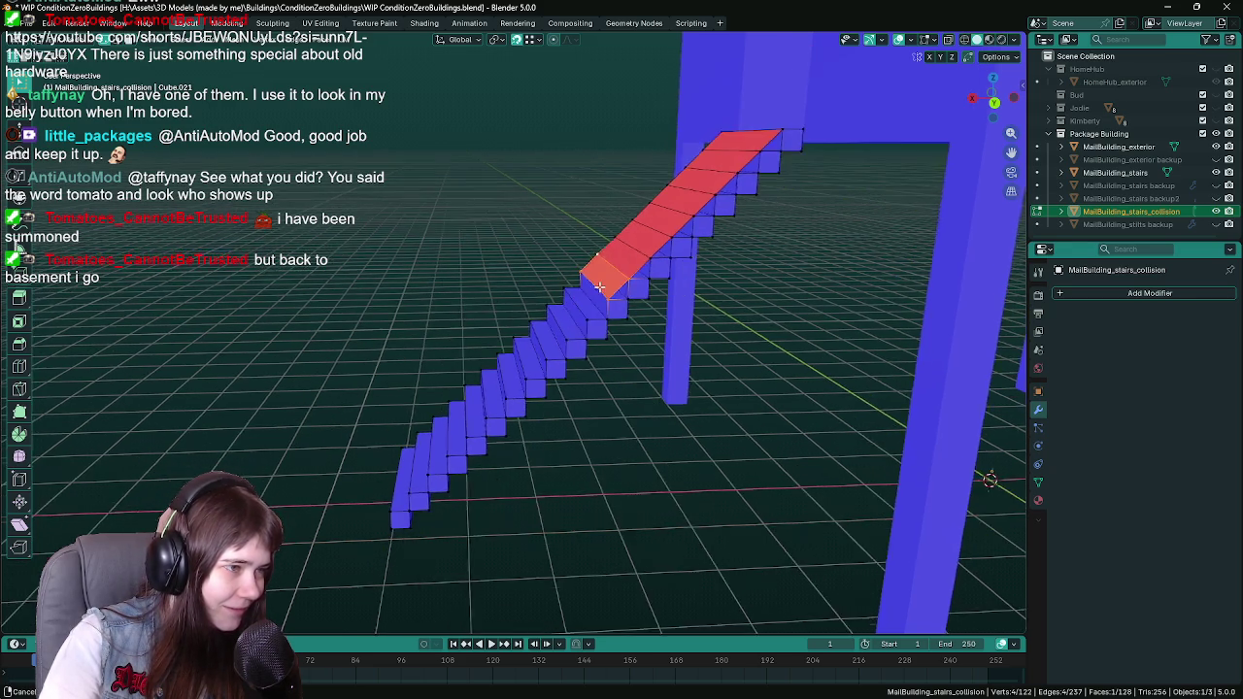
{"action": "left_click", "coordinate": [577, 283]}
{"action": "key", "text": "f"}
Step: Bridge matching step-edge vertex pairs to extend the slope several more steps down
{"action": "left_click", "coordinate": [579, 340]}
{"action": "left_click", "coordinate": [579, 333], "text": "shift"}
{"action": "key", "text": "f"}
{"action": "left_click", "coordinate": [555, 366]}
{"action": "left_click", "coordinate": [554, 358], "text": "shift"}
{"action": "key", "text": "f"}
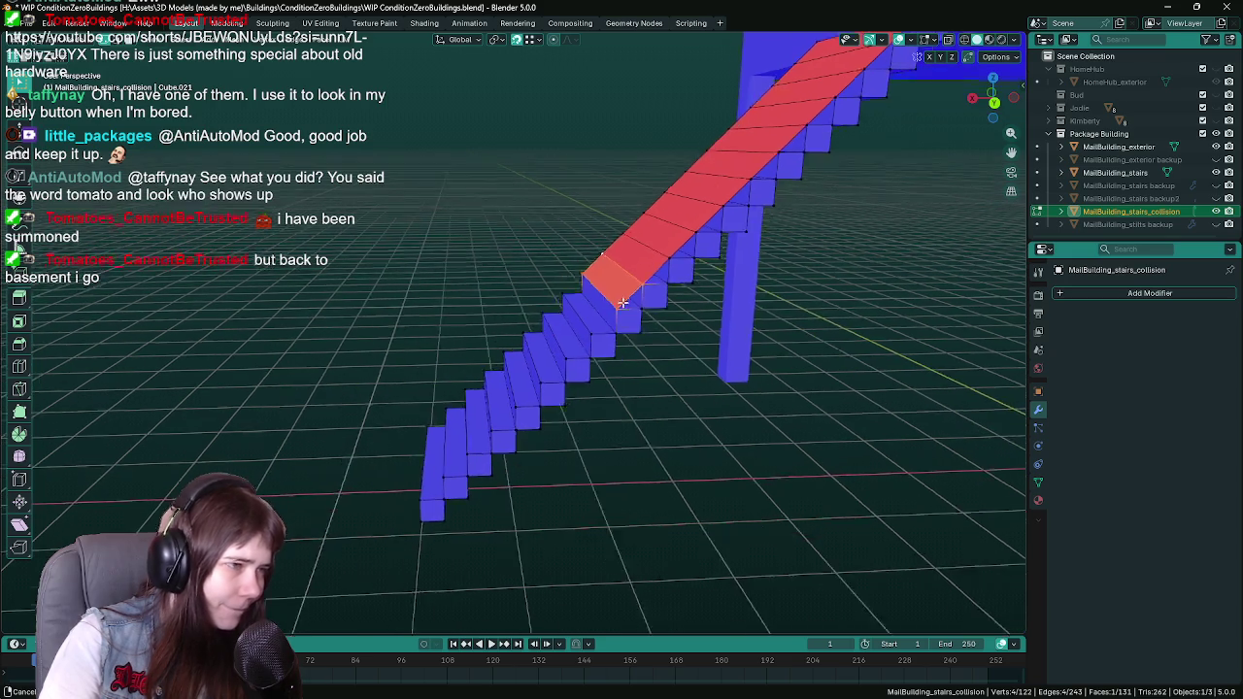
{"action": "left_click", "coordinate": [582, 285]}
{"action": "left_click", "coordinate": [580, 276], "text": "shift"}
{"action": "left_click", "coordinate": [627, 318], "text": "shift"}
{"action": "left_click", "coordinate": [625, 294], "text": "shift"}
{"action": "key", "text": "f"}
Step: Fill two more faces across the step gaps toward the bottom
{"action": "left_click", "coordinate": [589, 338]}
{"action": "left_click", "coordinate": [587, 331], "text": "shift"}
{"action": "left_click", "coordinate": [582, 277], "text": "shift"}
{"action": "key", "text": "f"}
{"action": "left_click", "coordinate": [539, 318]}
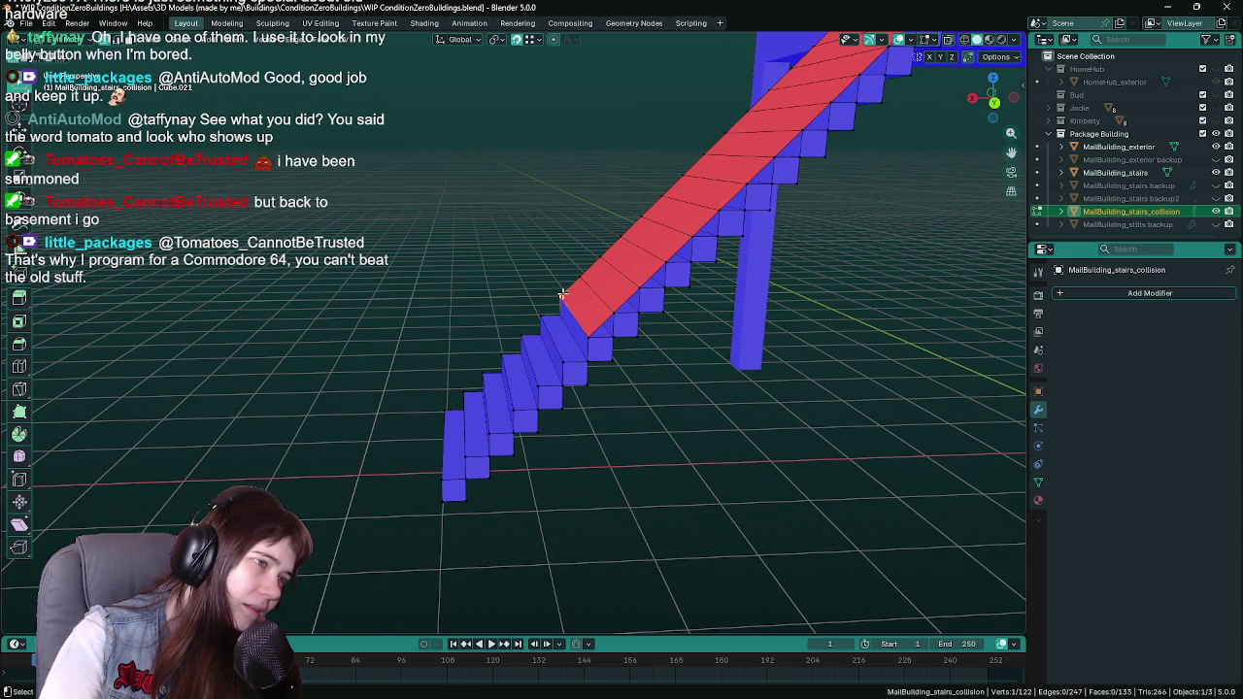
{"action": "left_click", "coordinate": [573, 356], "text": "shift"}
{"action": "key", "text": "f"}
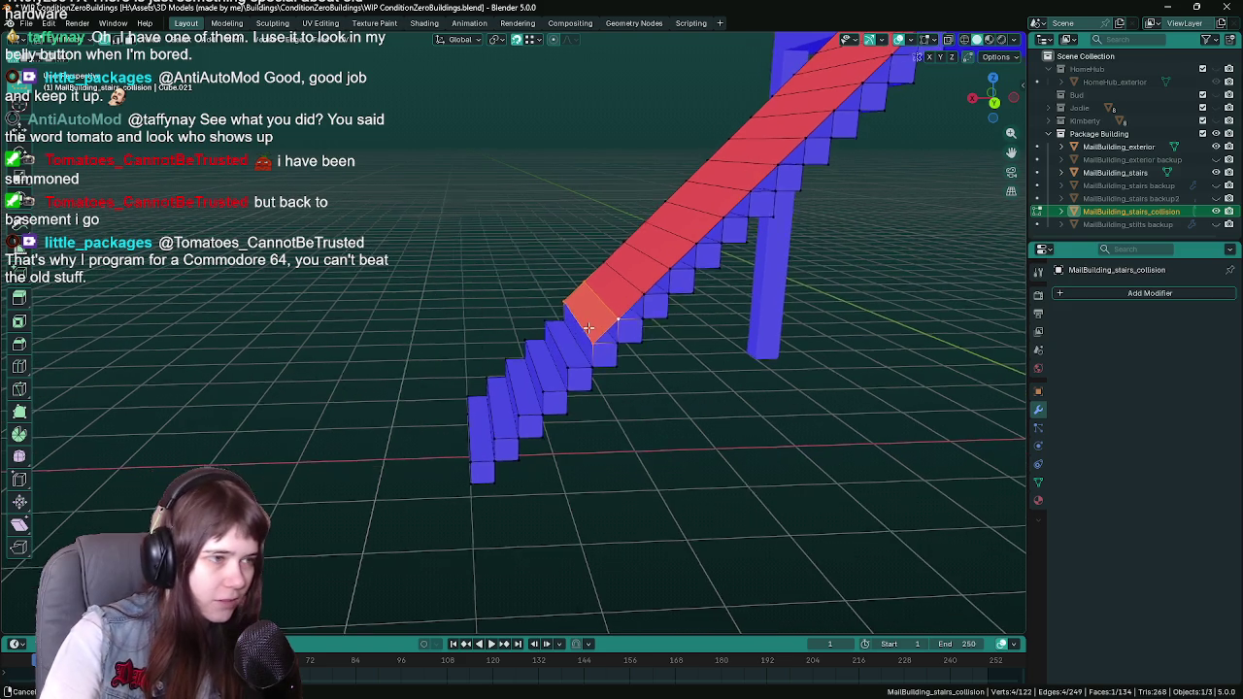
Step: Save the file, then extend the ramp two further steps down
{"action": "key", "text": "ctrl+s"}
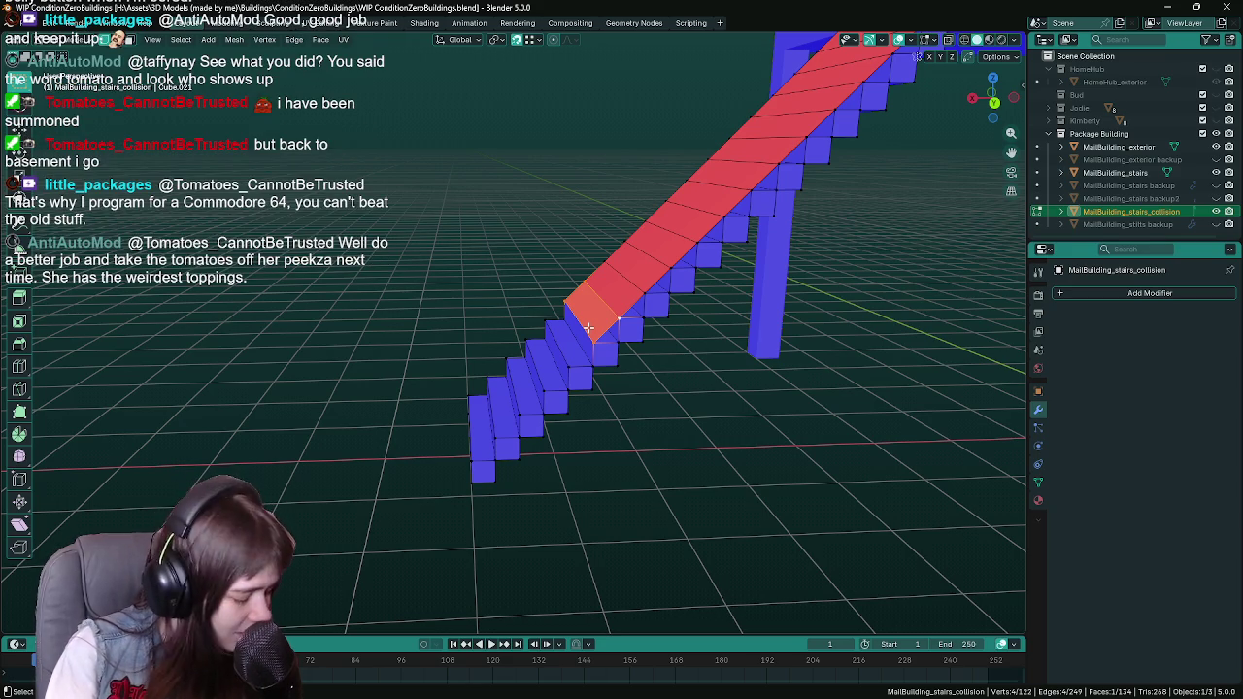
{"action": "left_click_drag", "start_coordinate": [588, 328], "coordinate": [560, 323]}
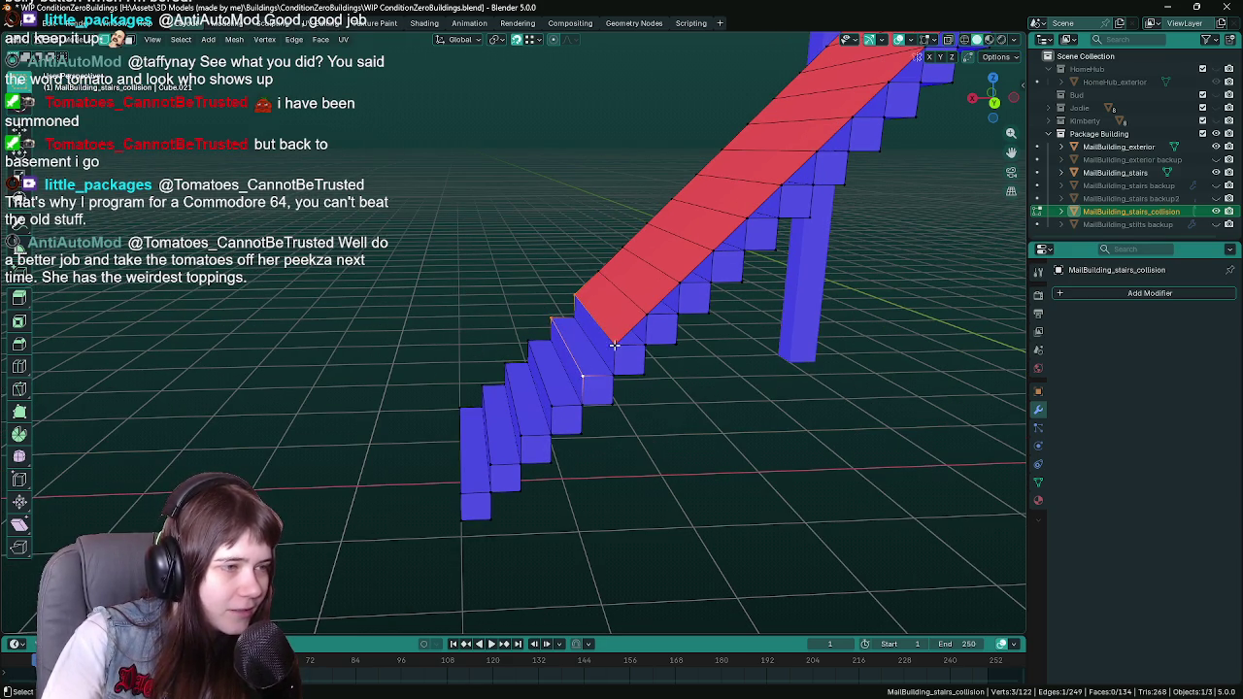
{"action": "key", "text": "f"}
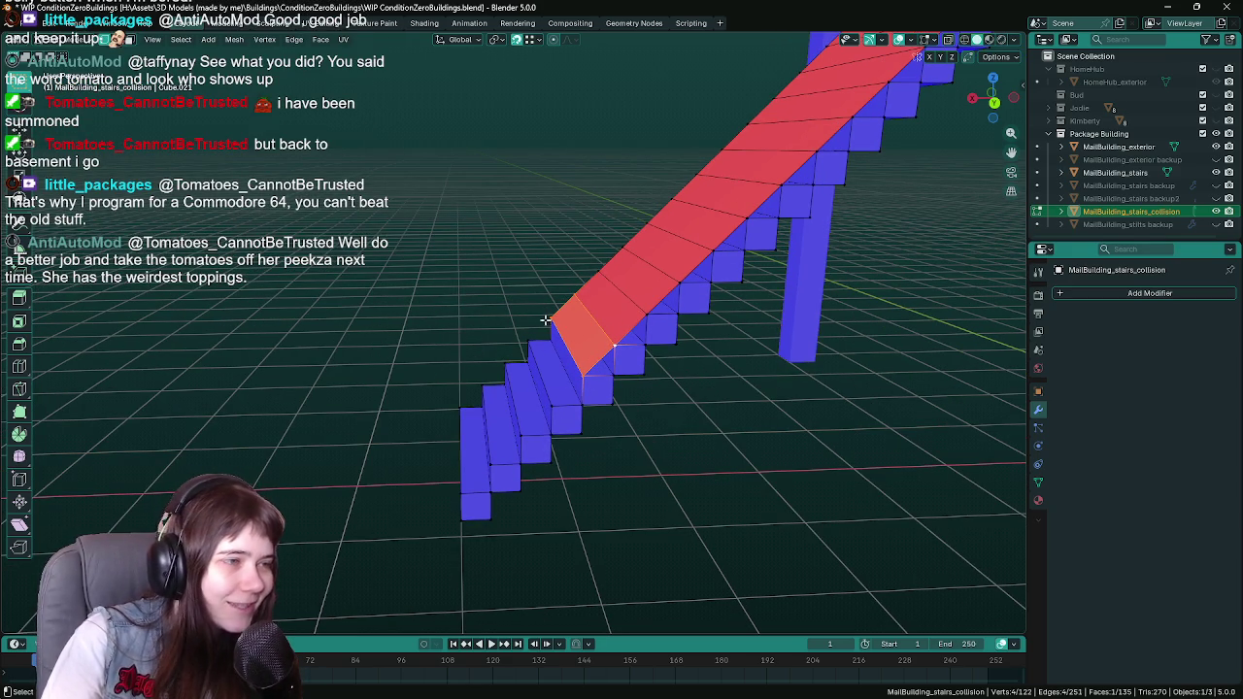
{"action": "key", "text": "f"}
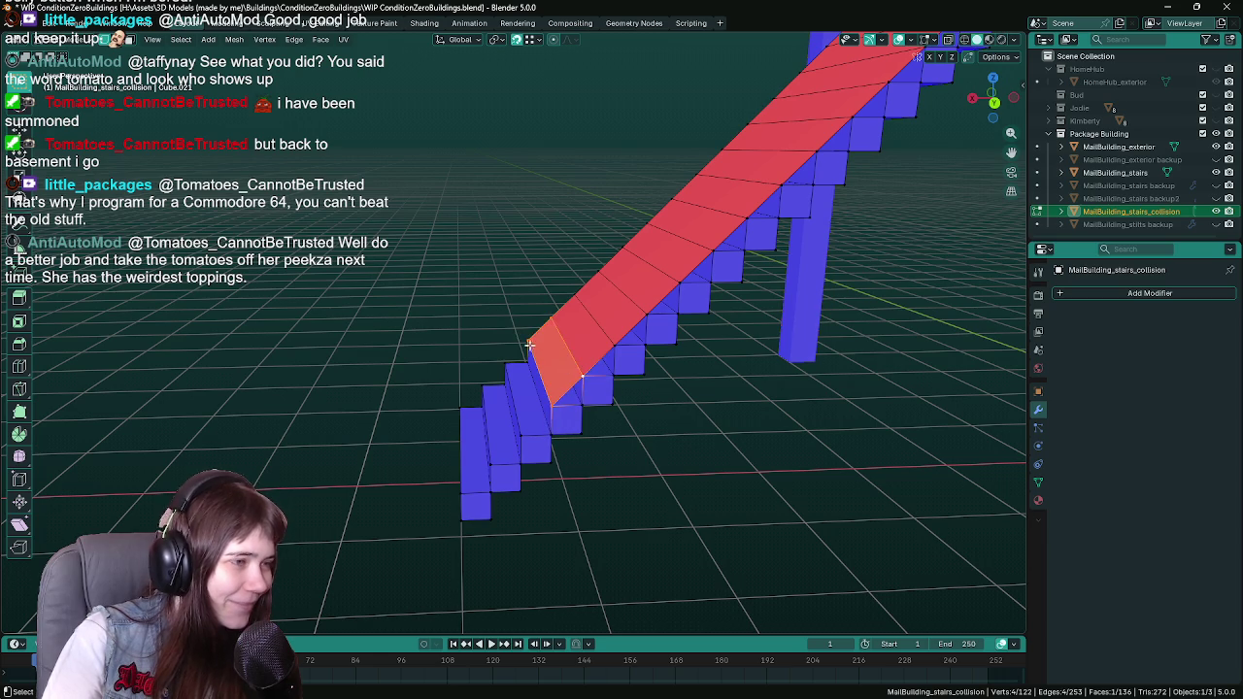
Step: Fill the last gaps and a closing face from four vertices at the stairs' lower end
{"action": "key", "text": "f"}
{"action": "mouse_move", "coordinate": [540, 417]}
{"action": "left_mouse_down"}
{"action": "mouse_move", "coordinate": [587, 364]}
{"action": "mouse_move", "coordinate": [621, 350]}
{"action": "mouse_move", "coordinate": [579, 390]}
{"action": "mouse_move", "coordinate": [509, 373]}
{"action": "left_mouse_up"}
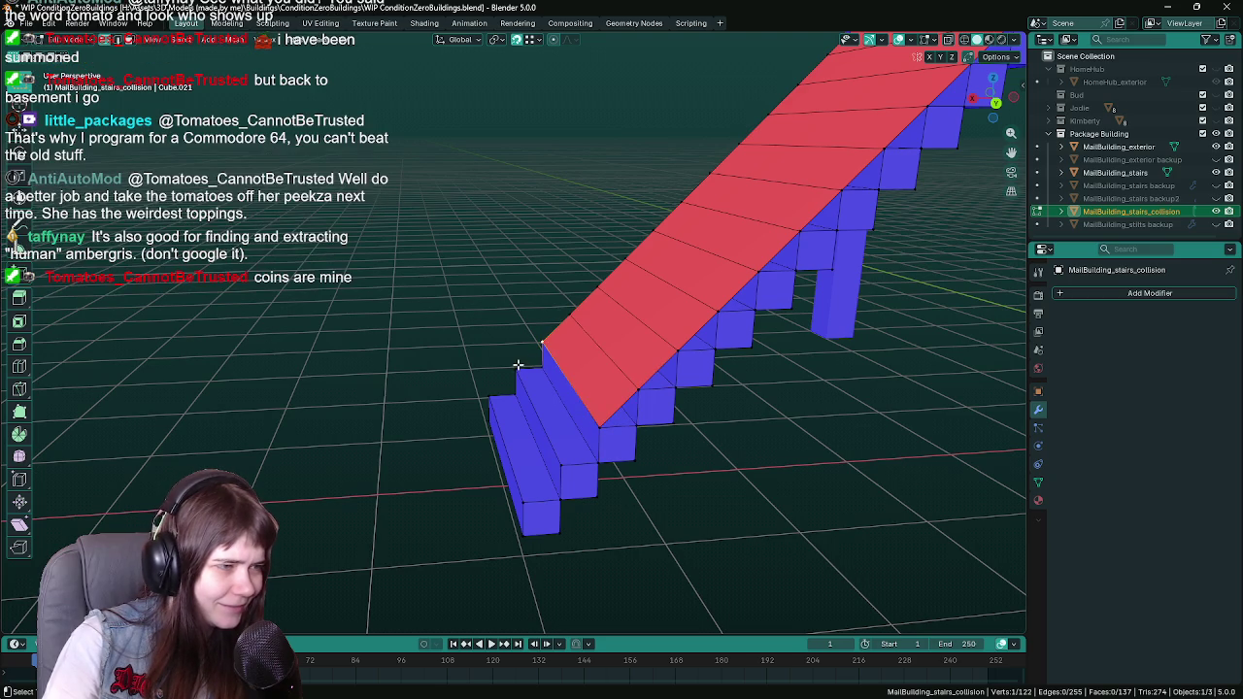
{"action": "key", "text": "f"}
{"action": "left_click", "coordinate": [511, 376]}
{"action": "left_click", "coordinate": [487, 390], "text": "shift"}
{"action": "left_click", "coordinate": [523, 492], "text": "shift"}
{"action": "left_click", "coordinate": [561, 459], "text": "shift"}
{"action": "key", "text": "f"}
Step: Save and inspect the stairs' lower end from flat side and front views
{"action": "left_click_drag", "start_coordinate": [497, 420], "coordinate": [574, 397]}
{"action": "key", "text": "ctrl+s"}
{"action": "key", "text": "KP_3"}
{"action": "key", "text": "KP_1"}
{"action": "key", "text": "ctrl+KP_3"}
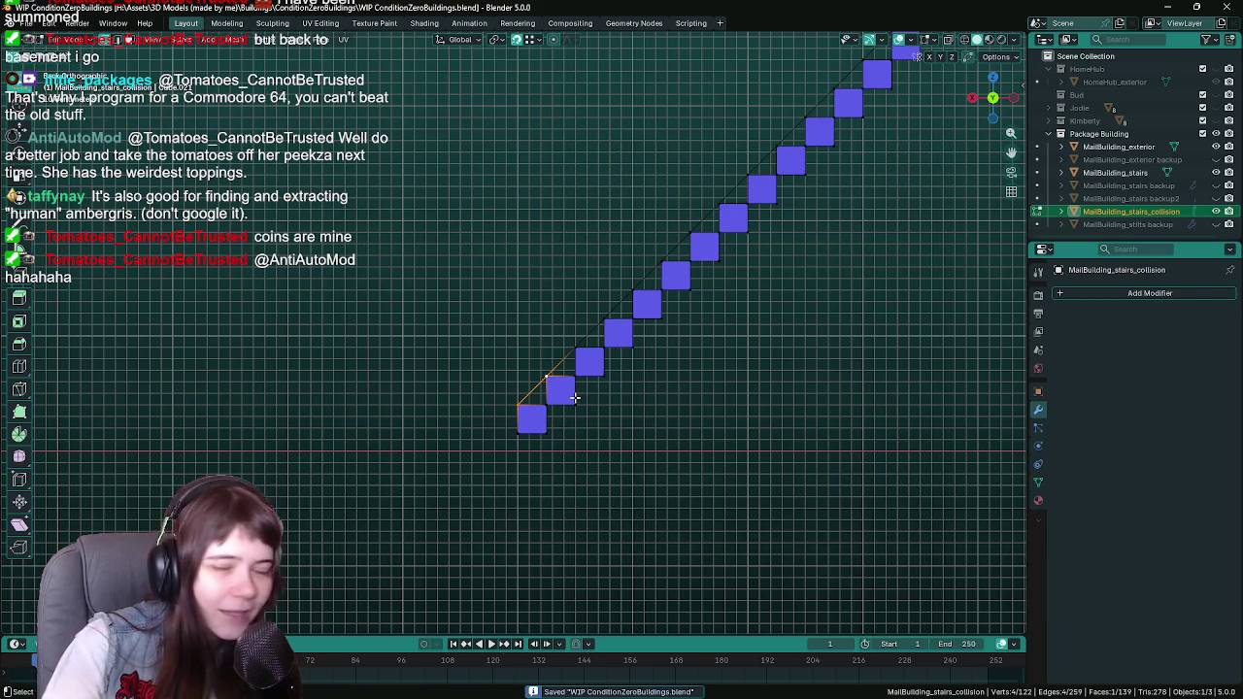
{"action": "scroll", "coordinate": [574, 397], "scroll_direction": "up", "scroll_amount": 2}
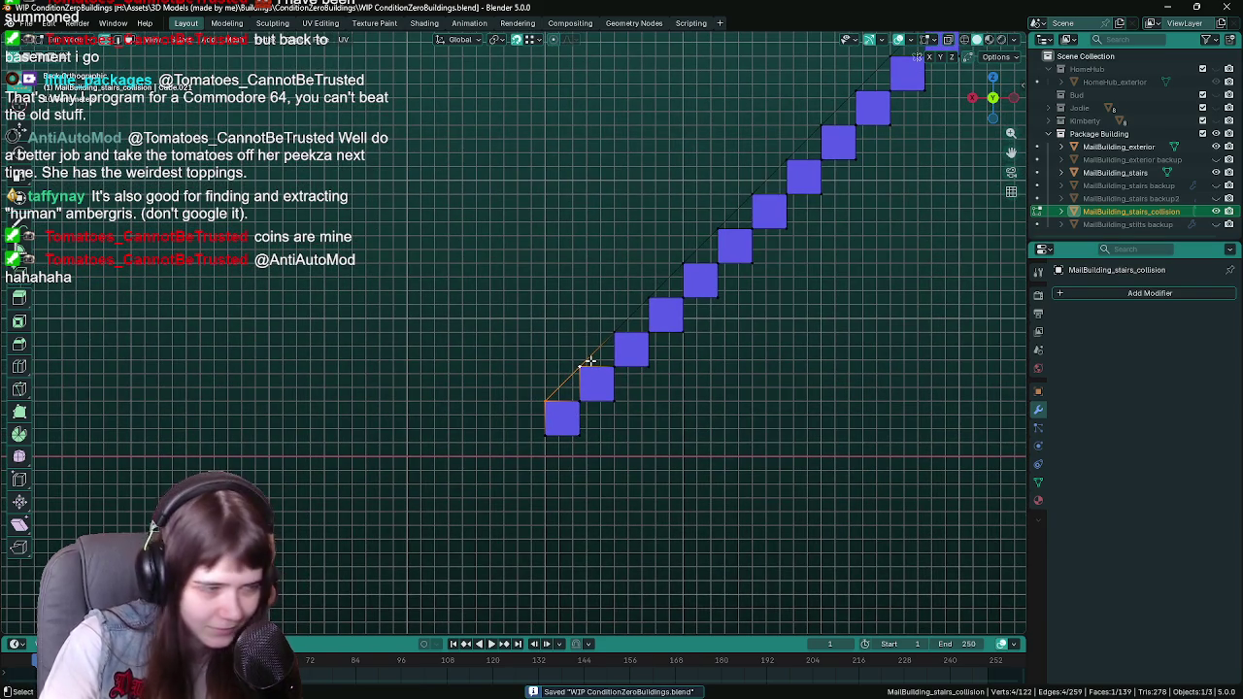
{"action": "scroll", "coordinate": [566, 396], "scroll_direction": "up", "scroll_amount": 1}
{"action": "key", "text": "KP_8"}
{"action": "key", "text": "KP_8"}
{"action": "key", "text": "KP_4"}
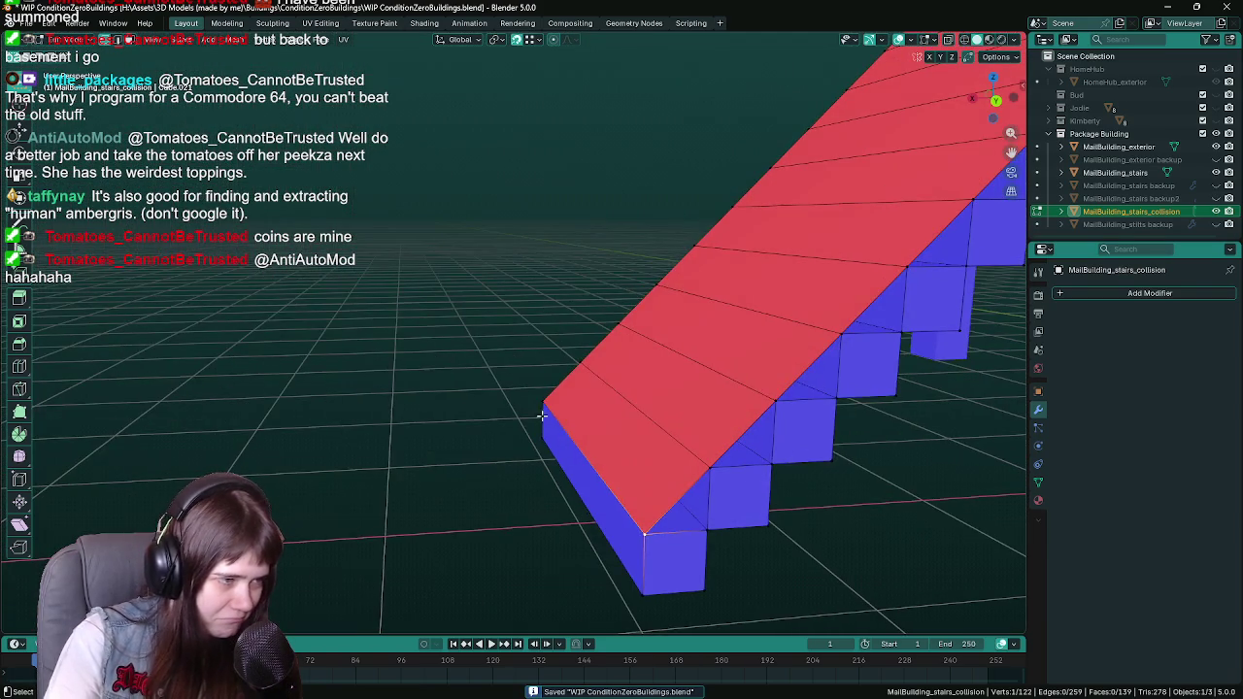
{"action": "key", "text": "KP_4"}
{"action": "key", "text": "KP_4"}
{"action": "key", "text": "KP_1"}
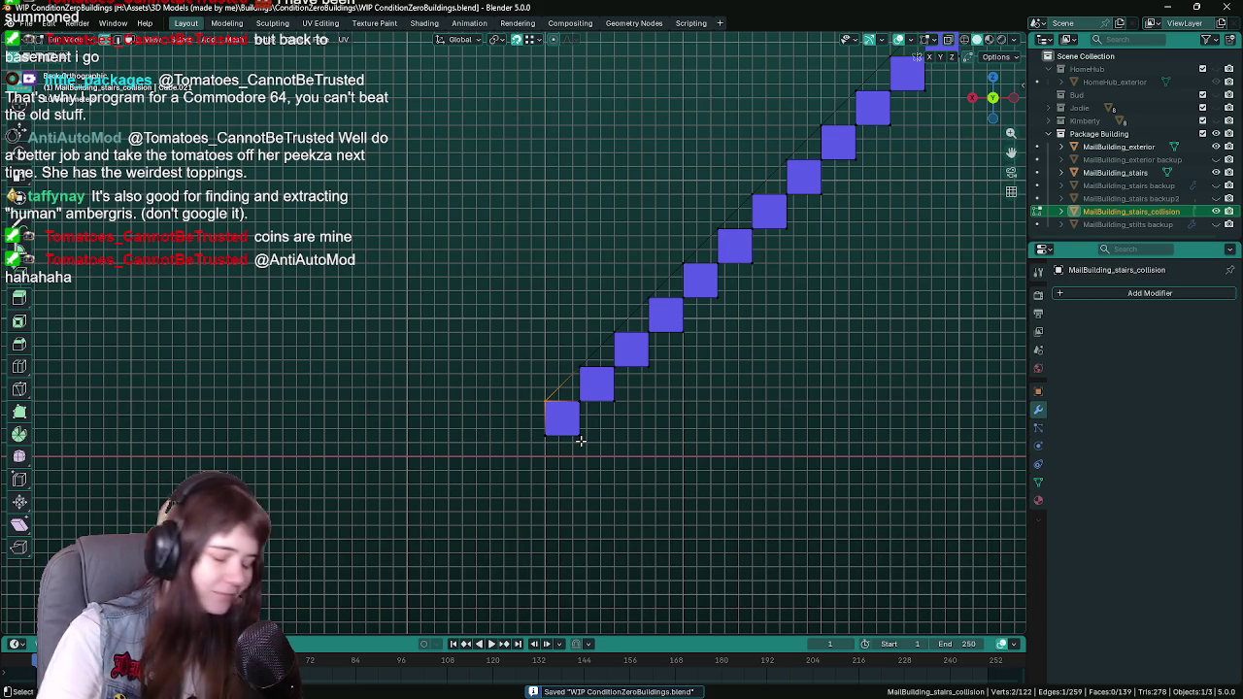
Step: Undo a trial extrusion and select both bottom corner vertices in front view
{"action": "key", "text": "e"}
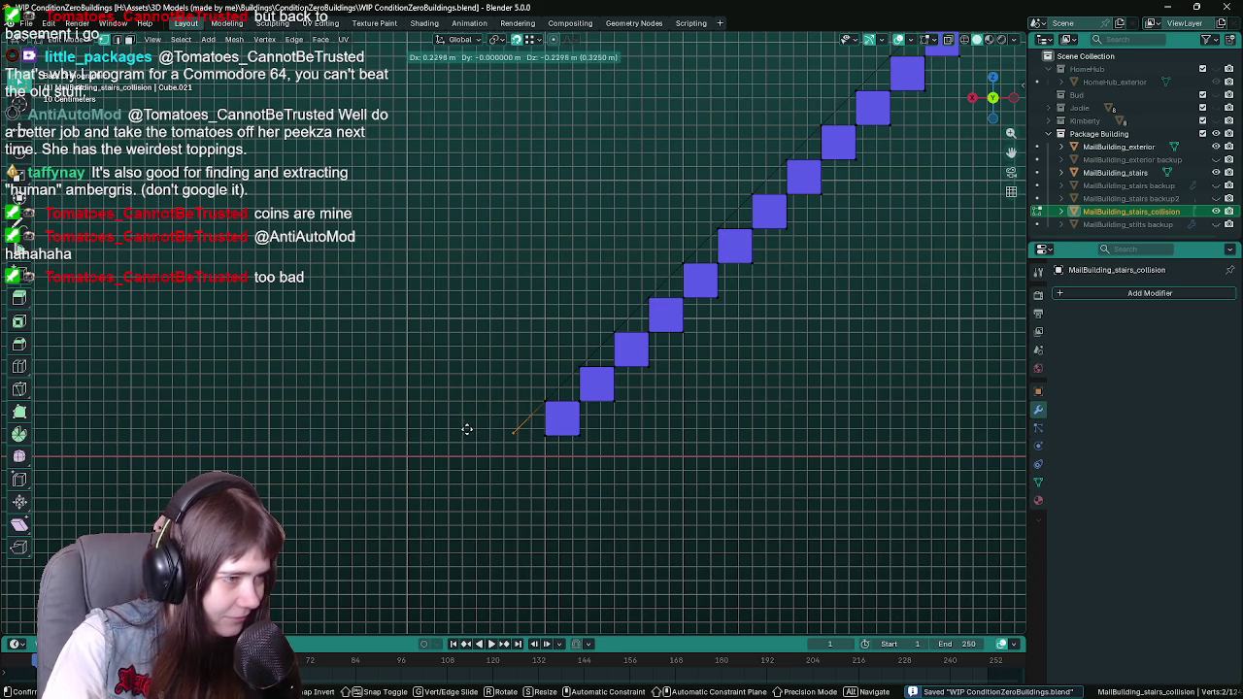
{"action": "left_click", "coordinate": [468, 431]}
{"action": "key", "text": "ctrl+z"}
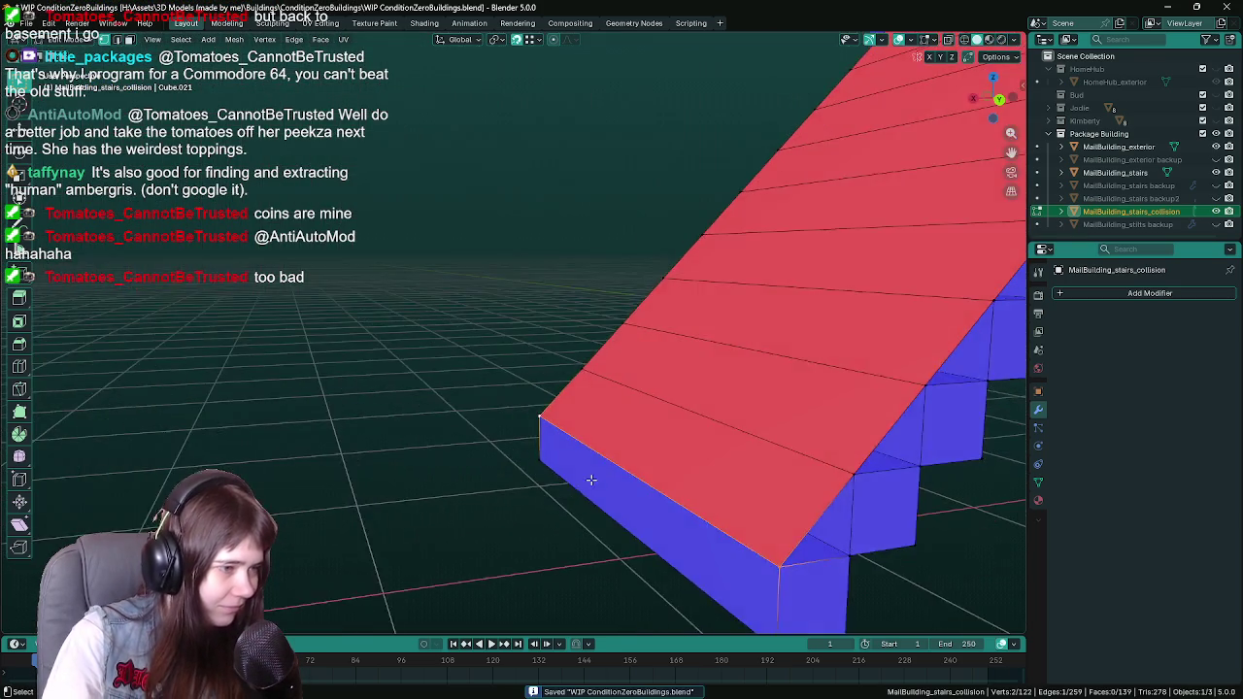
{"action": "left_click", "coordinate": [528, 393], "text": "shift"}
{"action": "key", "text": "KP_1"}
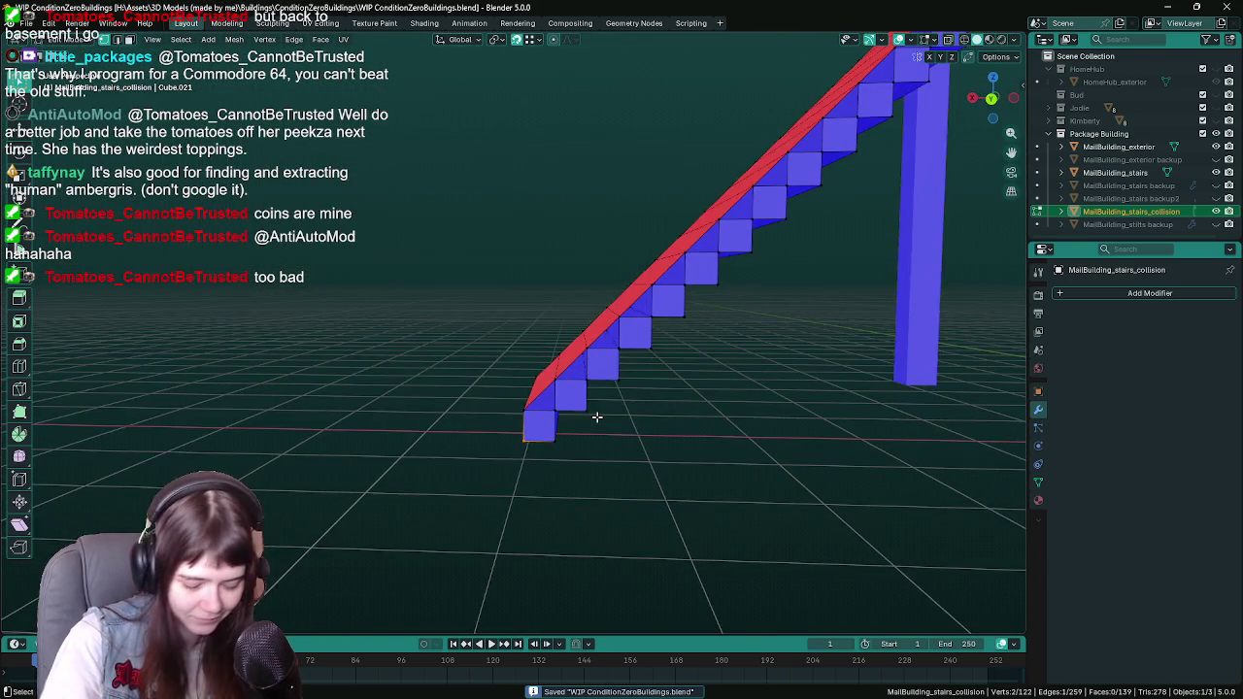
{"action": "scroll", "coordinate": [580, 431], "scroll_direction": "up", "scroll_amount": 1}
Step: Push the bottom edge out along the X axis, save, and select the new end face vertices
{"action": "key", "text": "g"}
{"action": "key", "text": "x"}
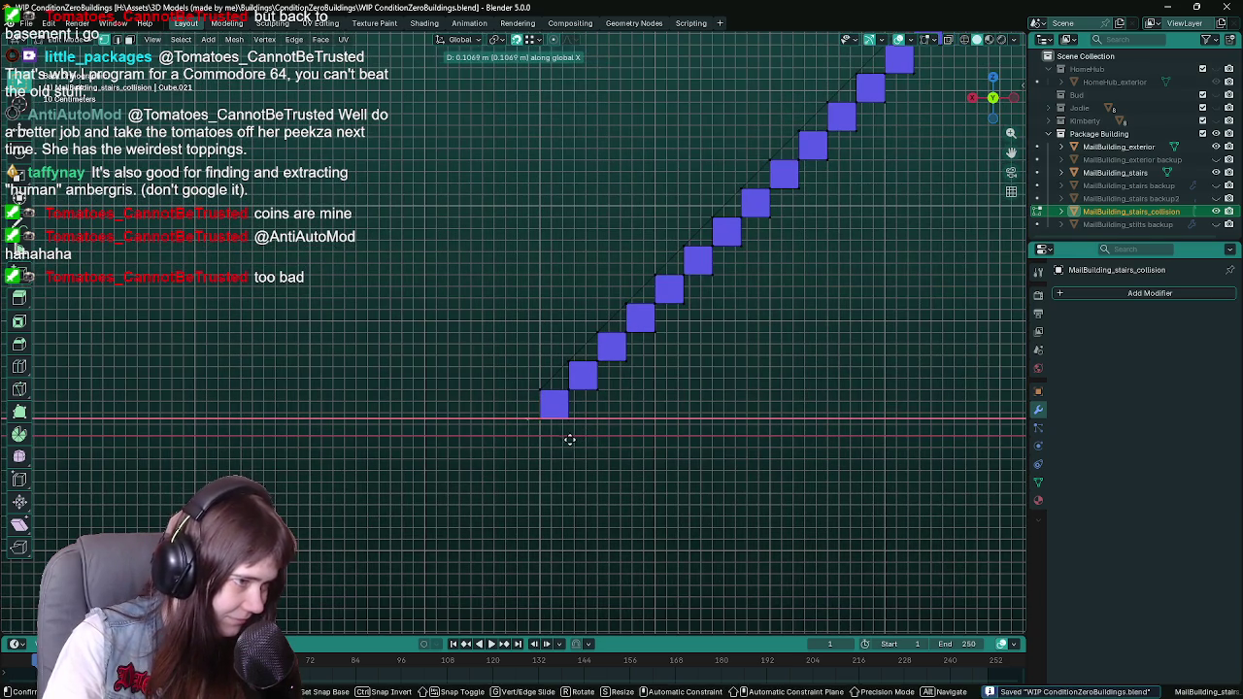
{"action": "left_click", "coordinate": [559, 441]}
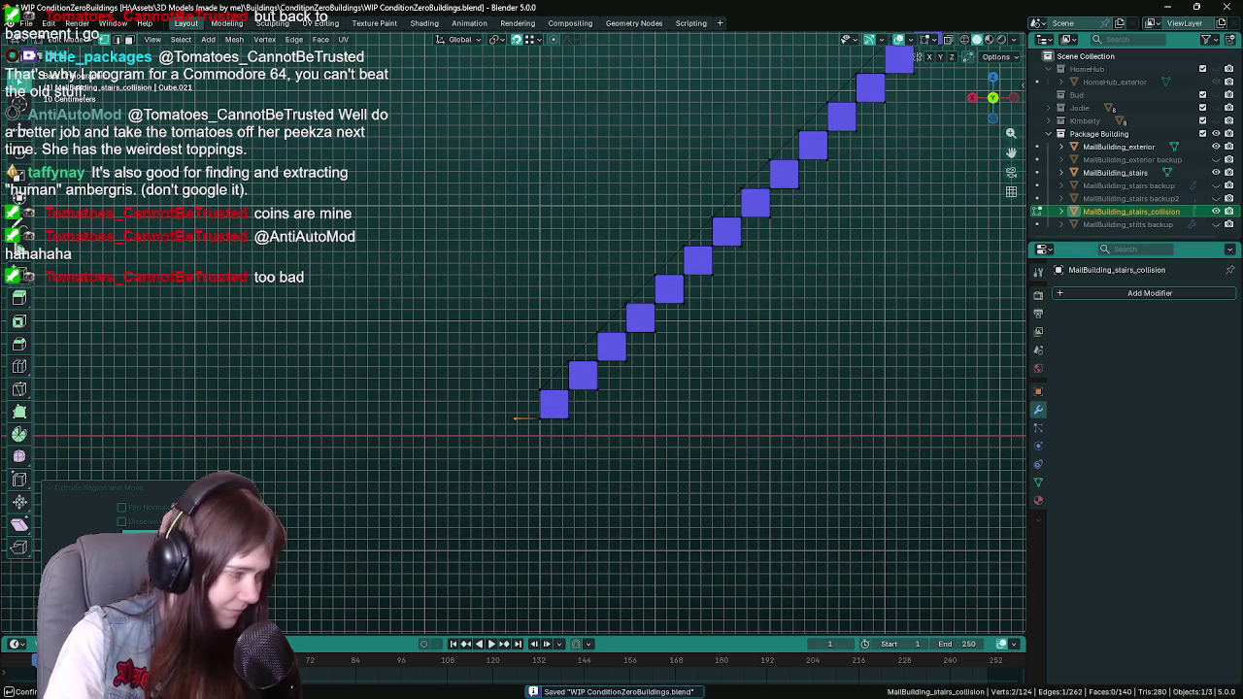
{"action": "left_click_drag", "start_coordinate": [485, 424], "coordinate": [638, 440]}
{"action": "mouse_move", "coordinate": [503, 414]}
{"action": "left_mouse_down"}
{"action": "mouse_move", "coordinate": [693, 453]}
{"action": "mouse_move", "coordinate": [543, 416]}
{"action": "mouse_move", "coordinate": [595, 396]}
{"action": "mouse_move", "coordinate": [598, 297]}
{"action": "mouse_move", "coordinate": [560, 293]}
{"action": "left_mouse_up"}
{"action": "key", "text": "ctrl+s"}
{"action": "left_click", "coordinate": [509, 422], "text": "ctrl"}
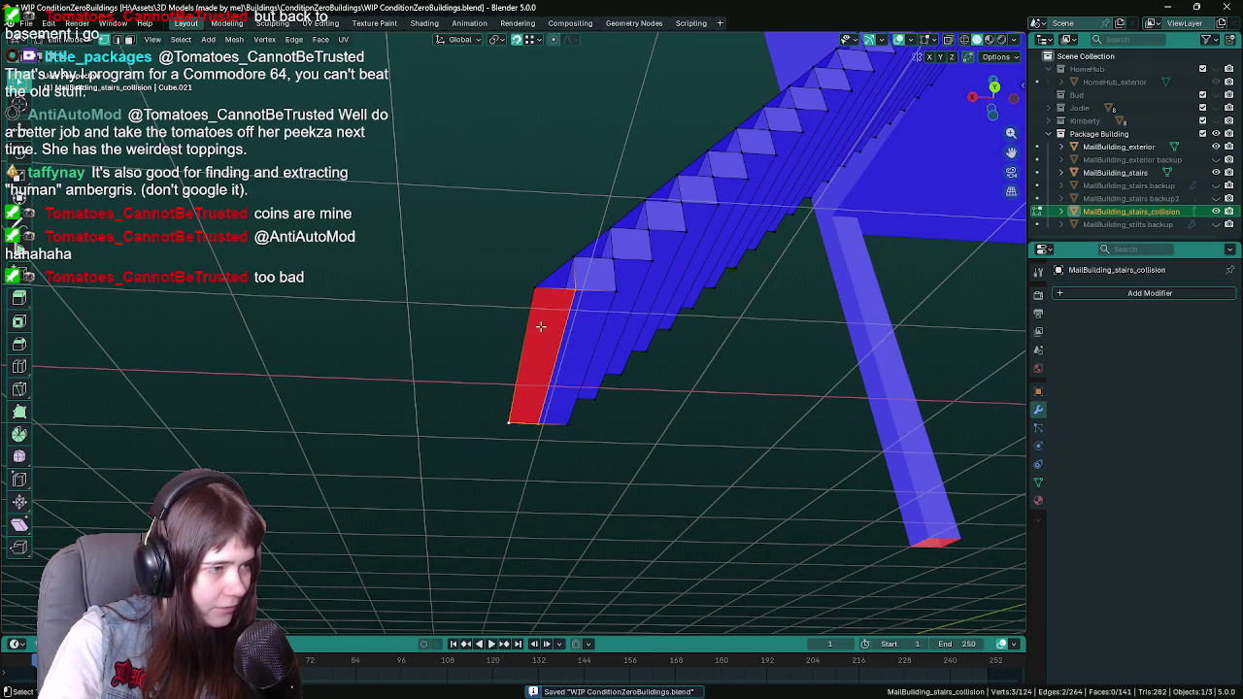
Step: Merge the end face's top vertices together, removing the triangular end face
{"action": "left_click", "coordinate": [534, 288]}
{"action": "left_click", "coordinate": [614, 290], "text": "ctrl"}
{"action": "key", "text": "m"}
{"action": "left_click", "coordinate": [582, 361]}
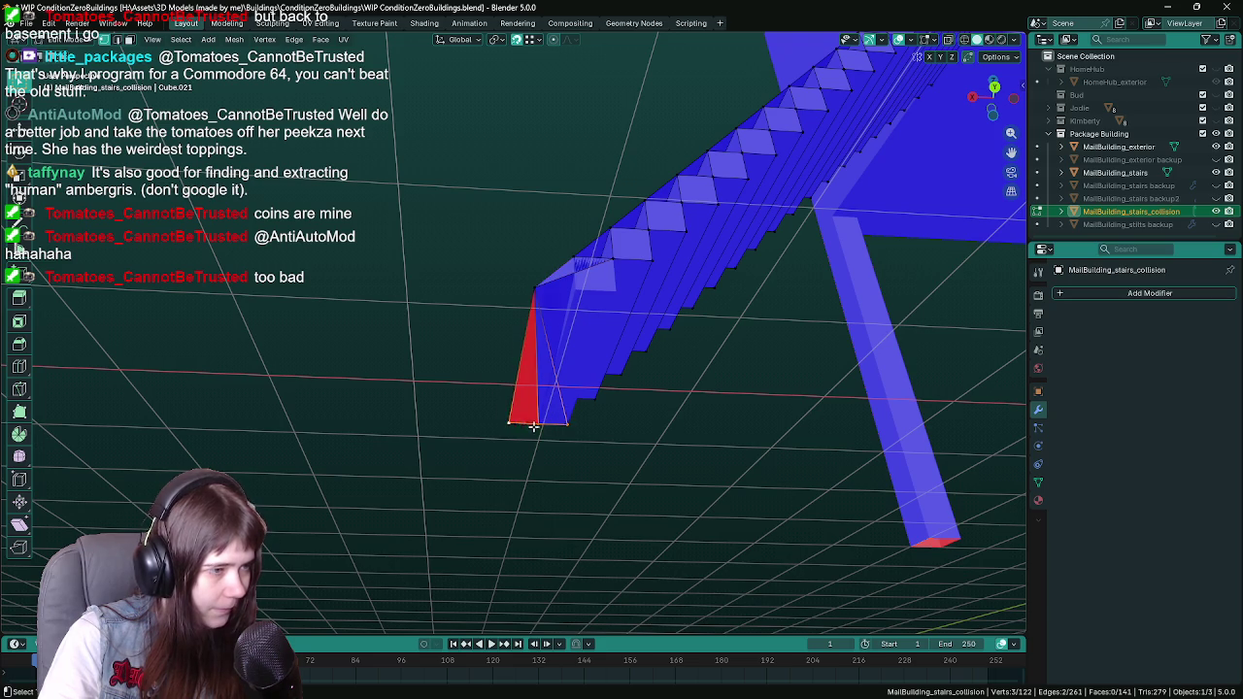
{"action": "key", "text": "m"}
{"action": "left_click", "coordinate": [543, 424]}
Step: Hide MallBuilding_stairs and merge the remaining lower-end vertices into a tapered point
{"action": "left_click", "coordinate": [1215, 173]}
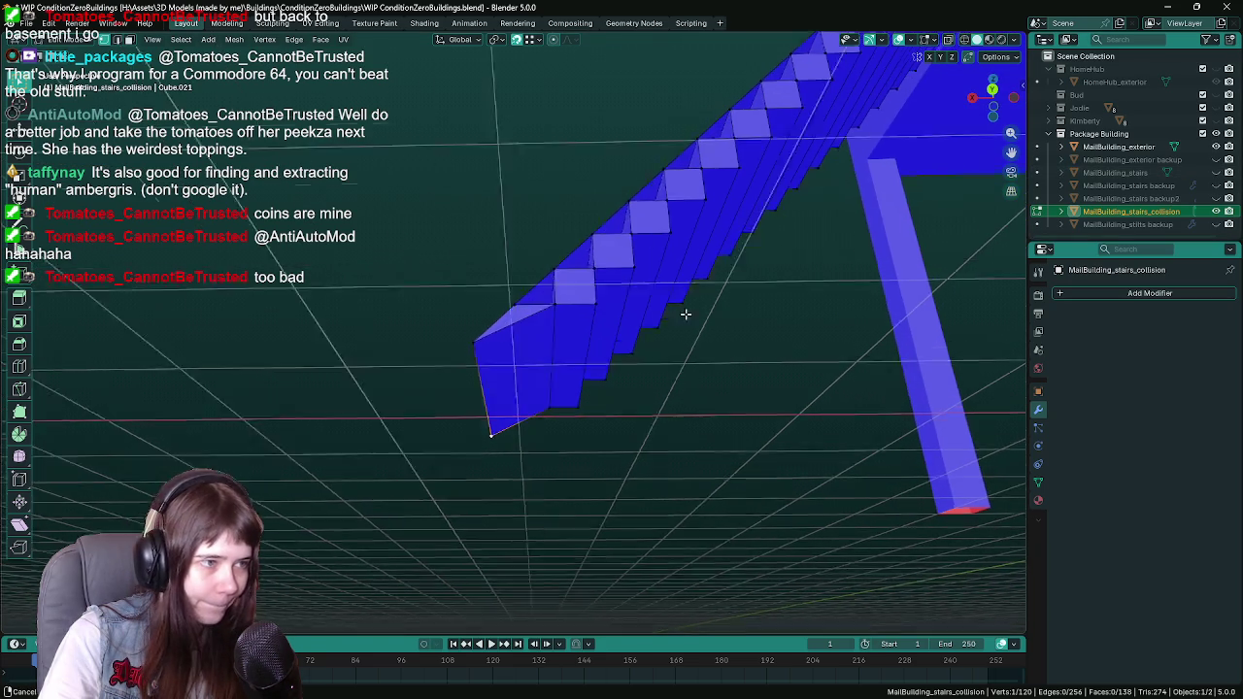
{"action": "key", "text": "g"}
{"action": "left_click", "coordinate": [511, 416]}
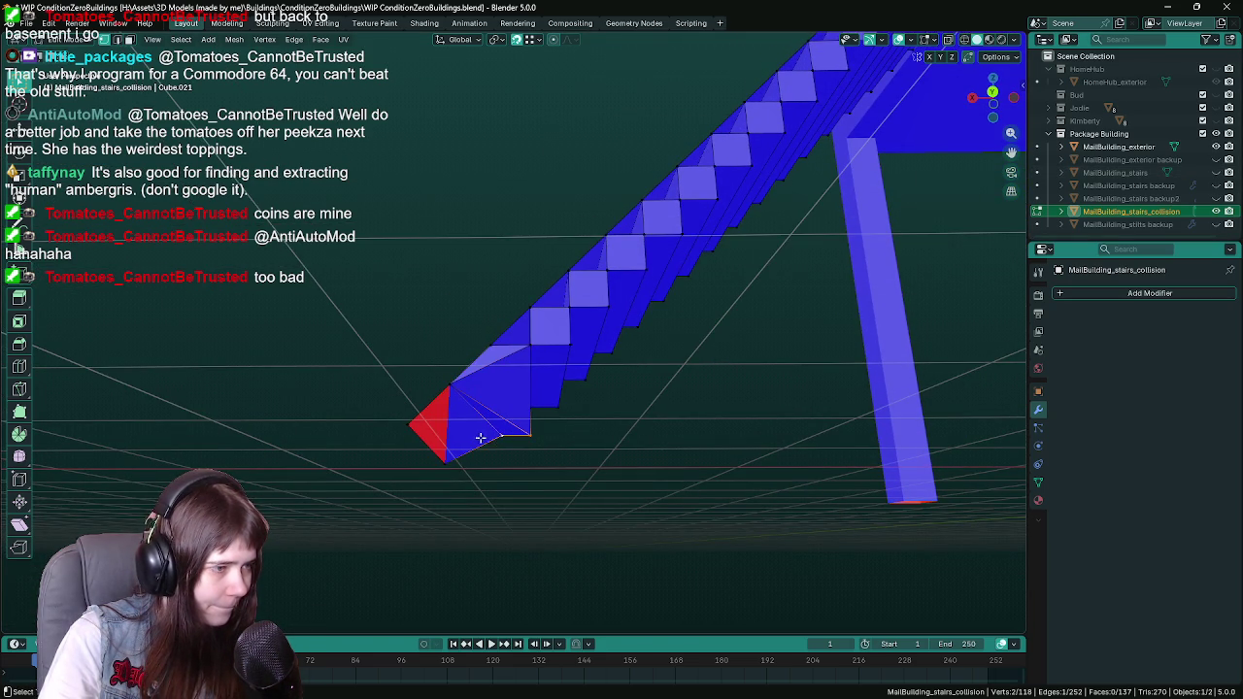
{"action": "mouse_move", "coordinate": [492, 439]}
{"action": "left_mouse_down"}
{"action": "mouse_move", "coordinate": [738, 436]}
{"action": "mouse_move", "coordinate": [519, 430]}
{"action": "left_mouse_up"}
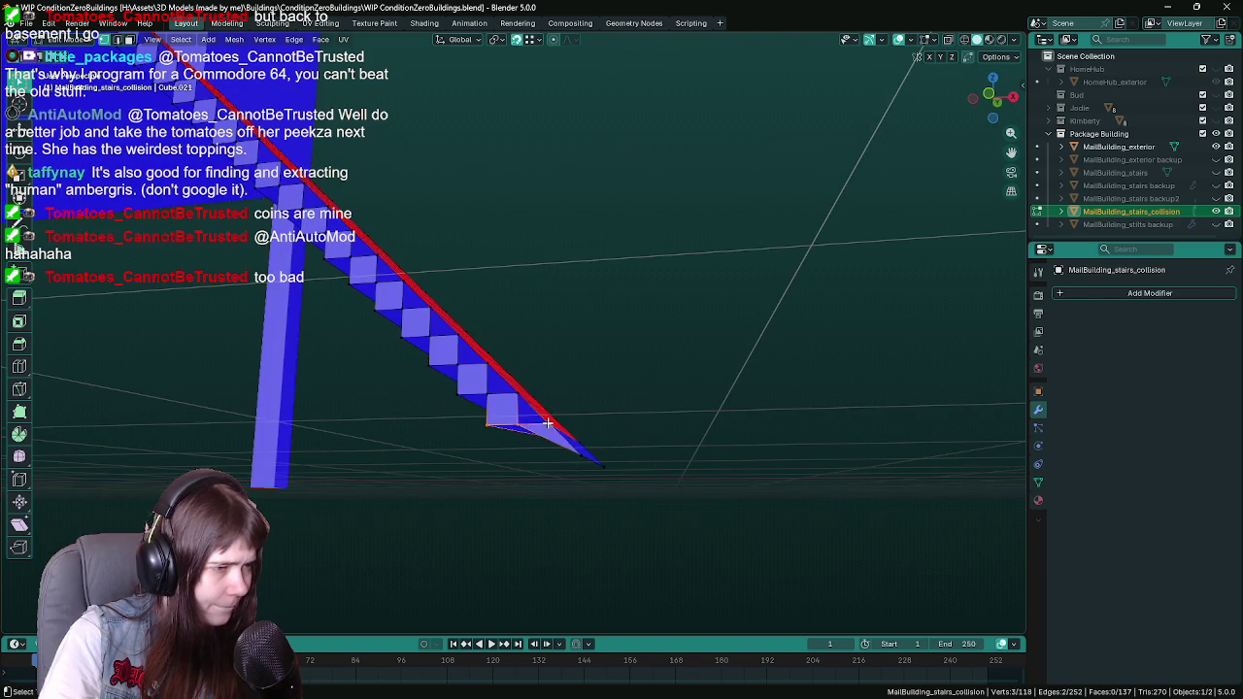
{"action": "key", "text": "m"}
{"action": "left_click", "coordinate": [658, 430]}
{"action": "mouse_move", "coordinate": [657, 431]}
{"action": "left_mouse_down"}
{"action": "mouse_move", "coordinate": [679, 485]}
{"action": "mouse_move", "coordinate": [537, 452]}
{"action": "mouse_move", "coordinate": [746, 259]}
{"action": "mouse_move", "coordinate": [527, 418]}
{"action": "mouse_move", "coordinate": [496, 403]}
{"action": "left_mouse_up"}
Step: Select the corner edges of the lower steps of the collision stairs
{"action": "left_click", "coordinate": [499, 402], "text": "shift"}
{"action": "left_click", "coordinate": [509, 369], "text": "shift"}
{"action": "left_click", "coordinate": [524, 349], "text": "shift"}
{"action": "left_click", "coordinate": [541, 362], "text": "shift"}
{"action": "left_click", "coordinate": [544, 313], "text": "shift"}
{"action": "left_click", "coordinate": [561, 343], "text": "shift"}
{"action": "left_click", "coordinate": [573, 281], "text": "shift"}
{"action": "left_click", "coordinate": [583, 322], "text": "shift"}
{"action": "left_click_drag", "start_coordinate": [583, 322], "coordinate": [441, 315]}
{"action": "left_click", "coordinate": [437, 313], "text": "shift"}
{"action": "left_click", "coordinate": [495, 327], "text": "shift"}
{"action": "left_click", "coordinate": [478, 255], "text": "shift"}
{"action": "left_click", "coordinate": [490, 264], "text": "shift"}
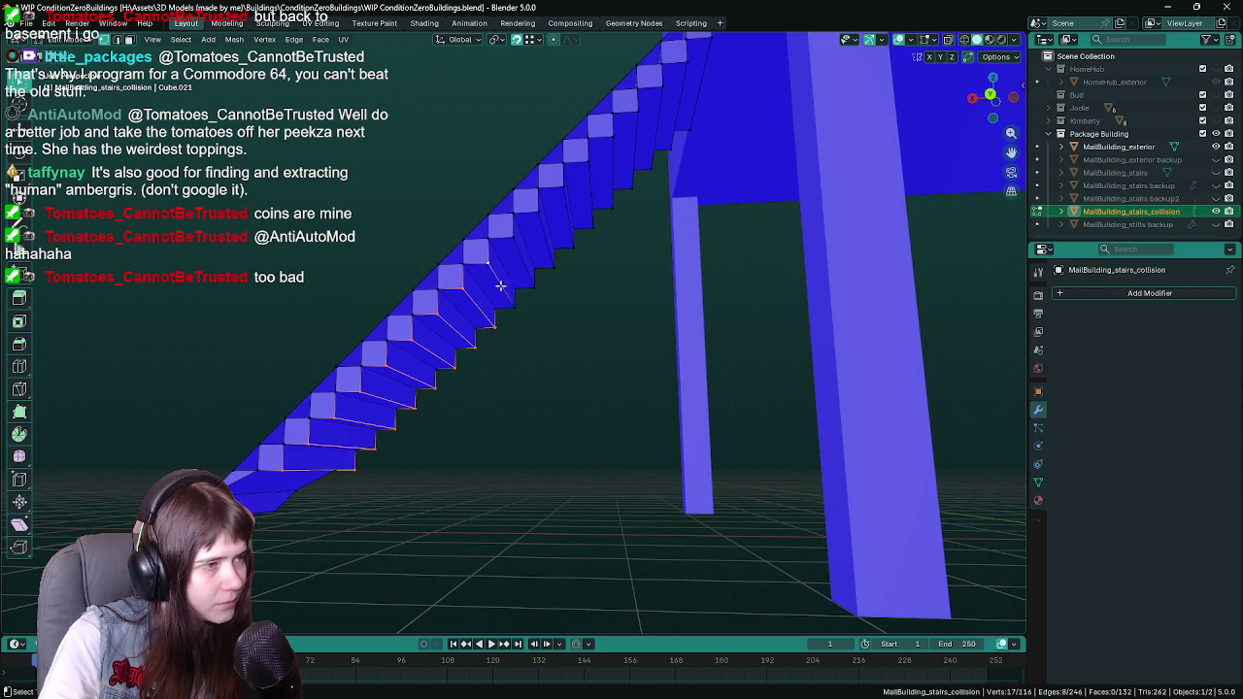
Step: Add the corner edges of the upper steps, up to the top step, to the selection
{"action": "left_click_drag", "start_coordinate": [534, 250], "coordinate": [476, 407]}
{"action": "left_click", "coordinate": [456, 424], "text": "shift"}
{"action": "left_click", "coordinate": [487, 431], "text": "shift"}
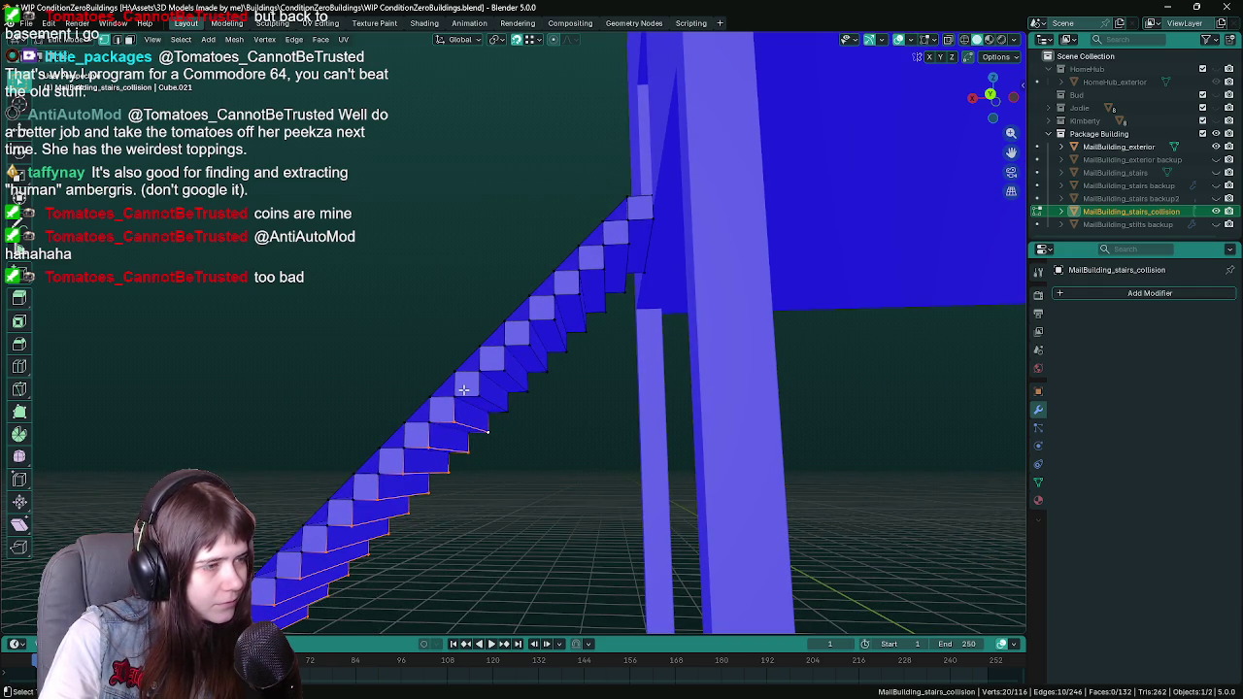
{"action": "left_click", "coordinate": [480, 396], "text": "shift"}
{"action": "left_click", "coordinate": [495, 412], "text": "shift"}
{"action": "mouse_move", "coordinate": [491, 418]}
{"action": "left_mouse_down"}
{"action": "mouse_move", "coordinate": [522, 387]}
{"action": "mouse_move", "coordinate": [508, 369]}
{"action": "left_mouse_up"}
{"action": "left_click", "coordinate": [503, 365], "text": "shift"}
{"action": "left_click", "coordinate": [521, 385], "text": "shift"}
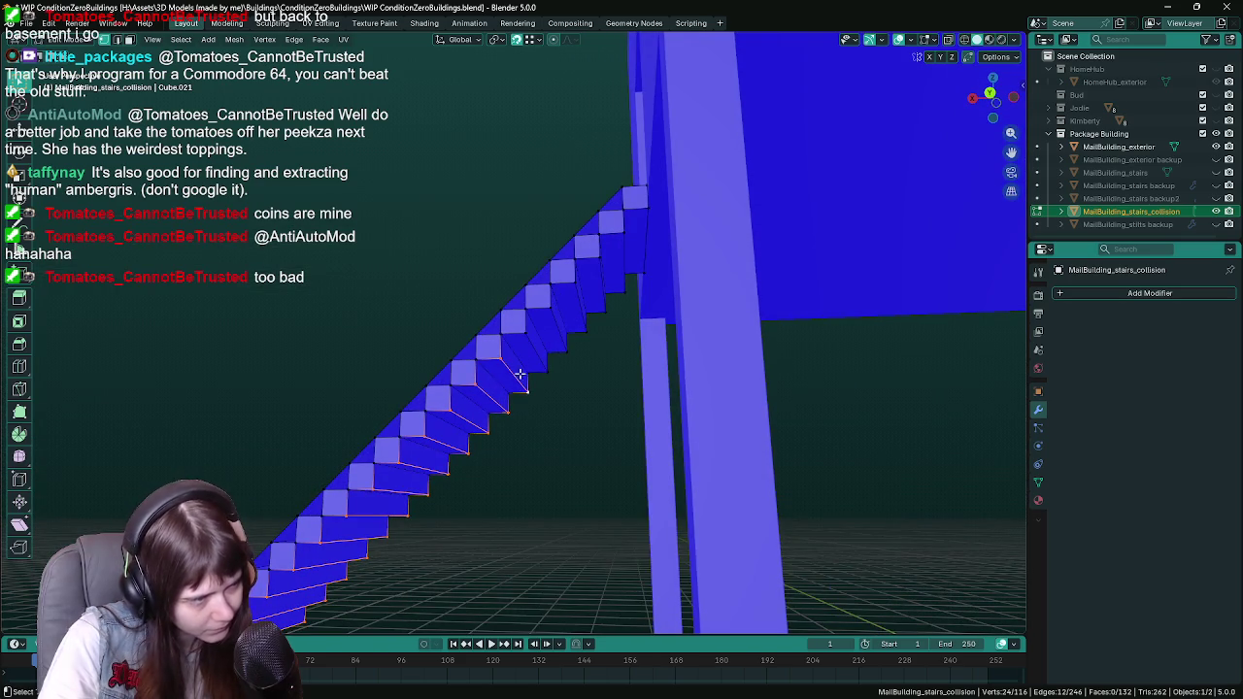
{"action": "left_click", "coordinate": [544, 361], "text": "shift"}
{"action": "left_click", "coordinate": [563, 341], "text": "shift"}
{"action": "mouse_move", "coordinate": [563, 342]}
{"action": "left_mouse_down"}
{"action": "mouse_move", "coordinate": [529, 387]}
{"action": "mouse_move", "coordinate": [585, 328]}
{"action": "mouse_move", "coordinate": [533, 311]}
{"action": "left_mouse_up"}
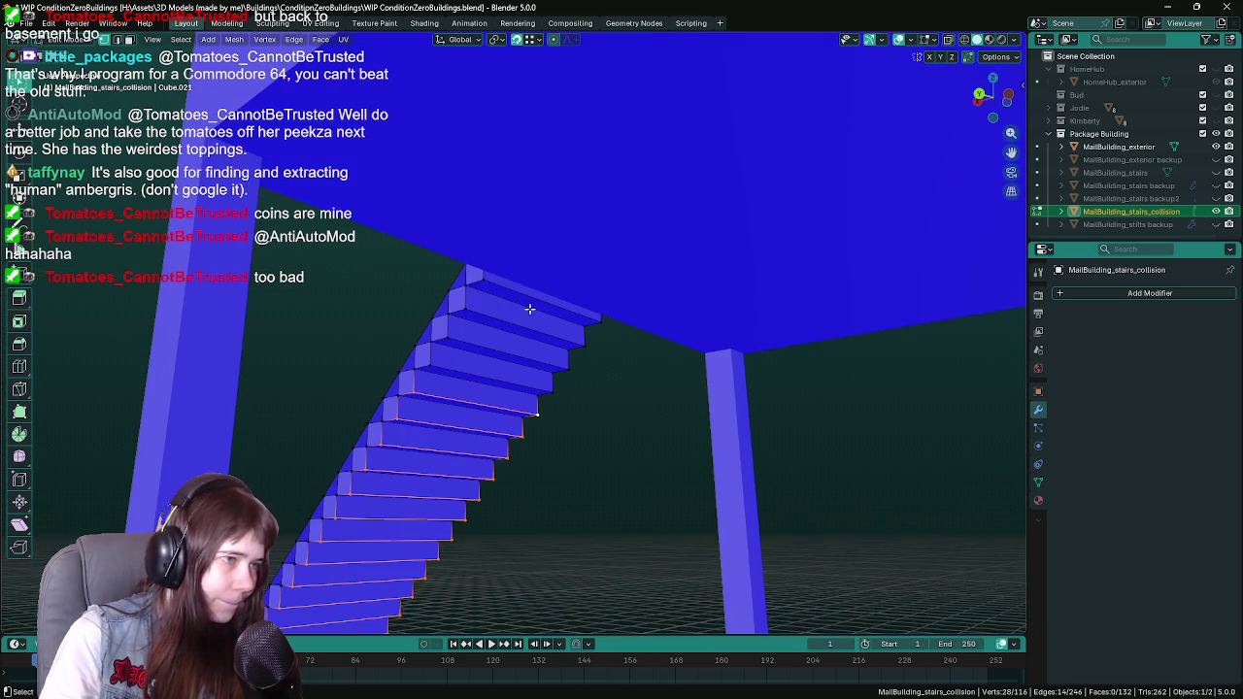
{"action": "left_click", "coordinate": [470, 272], "text": "shift"}
{"action": "left_click", "coordinate": [599, 320], "text": "shift"}
{"action": "left_click", "coordinate": [470, 309], "text": "shift"}
{"action": "left_click", "coordinate": [585, 346], "text": "ctrl"}
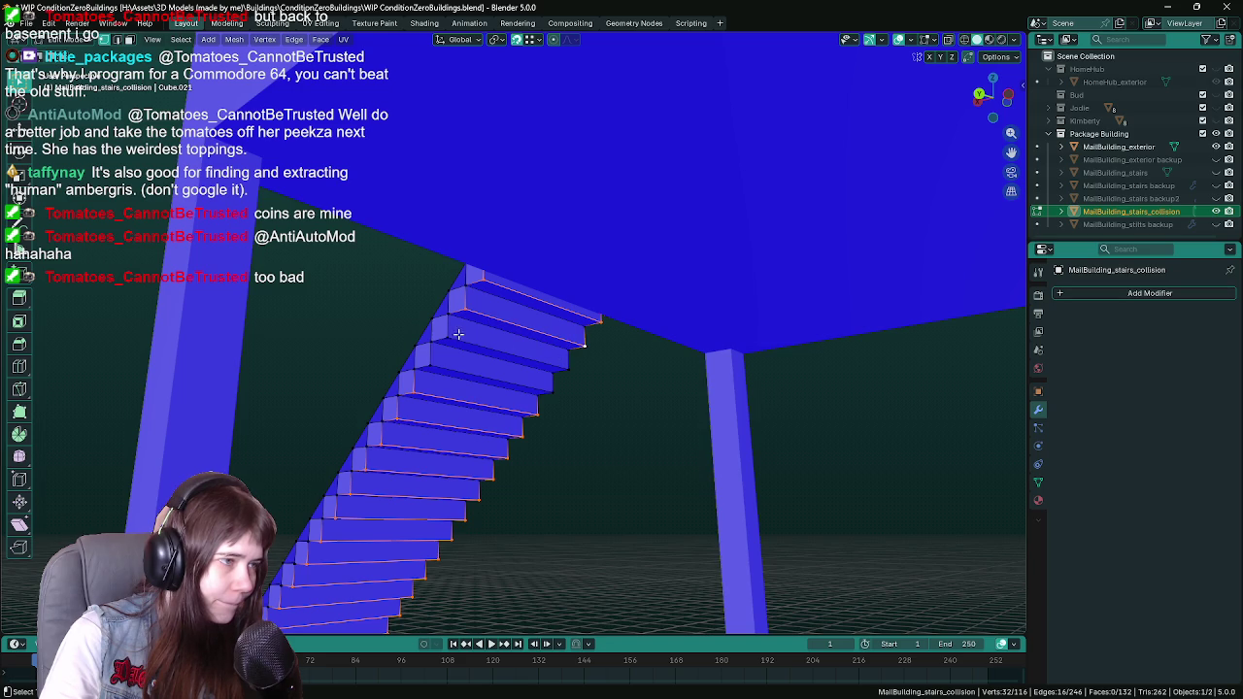
{"action": "left_click", "coordinate": [573, 367], "text": "shift"}
{"action": "left_click", "coordinate": [558, 400], "text": "shift"}
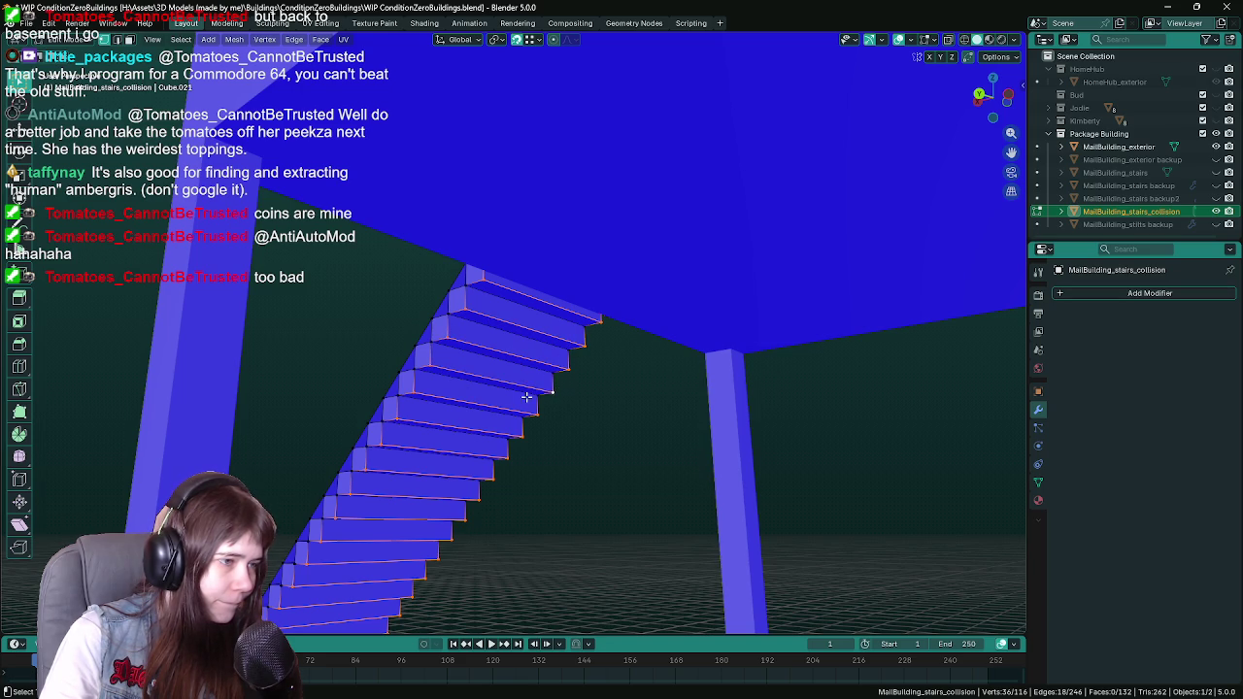
Step: Dissolve the selected step corner vertices, leaving slanted faces
{"action": "right_click", "coordinate": [571, 406]}
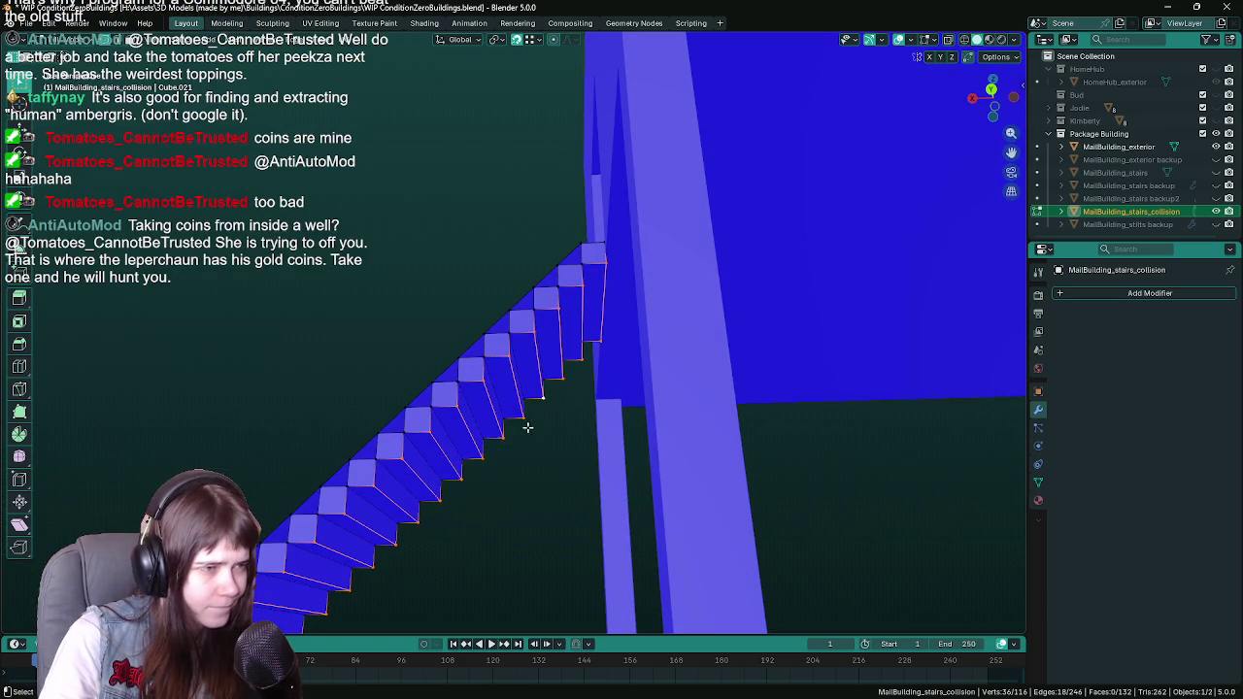
{"action": "right_click", "coordinate": [544, 436]}
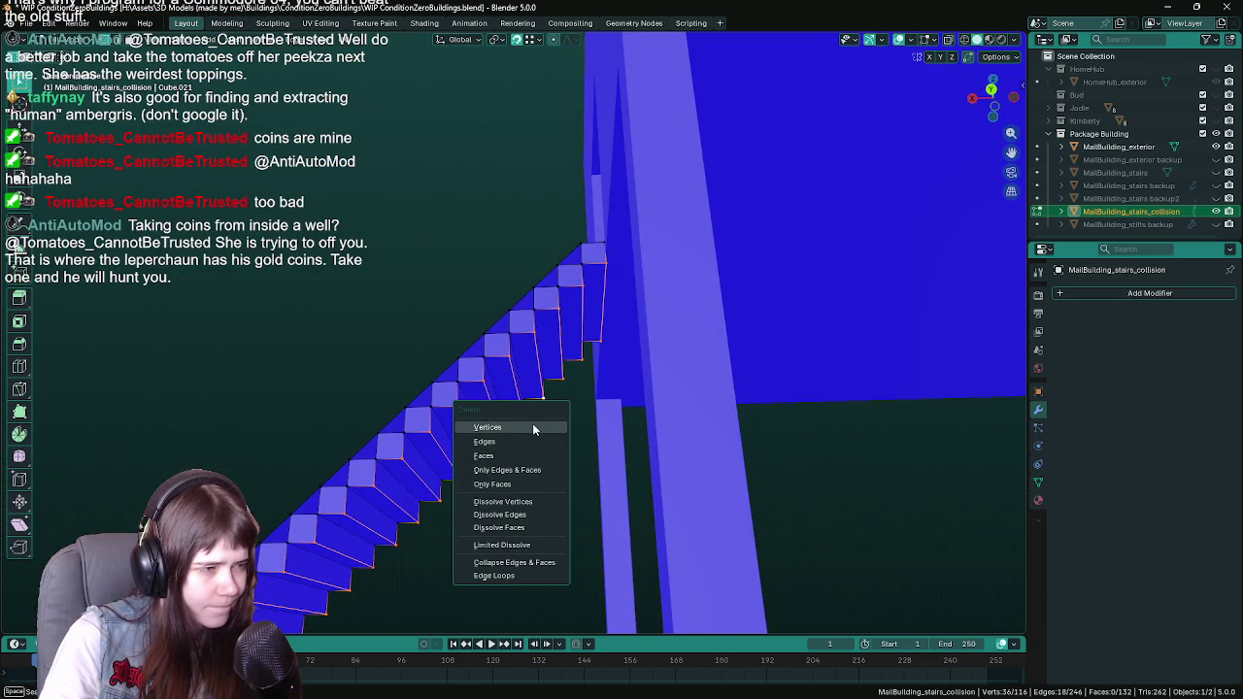
{"action": "left_click", "coordinate": [532, 424]}
Step: Dissolve the leftover bottom edge and stray vertices at the foot of the stairs
{"action": "mouse_move", "coordinate": [534, 431]}
{"action": "left_mouse_down"}
{"action": "mouse_move", "coordinate": [590, 371]}
{"action": "mouse_move", "coordinate": [508, 515]}
{"action": "mouse_move", "coordinate": [497, 490]}
{"action": "left_mouse_up"}
{"action": "left_click", "coordinate": [499, 485]}
{"action": "key", "text": "x"}
{"action": "left_click", "coordinate": [492, 573]}
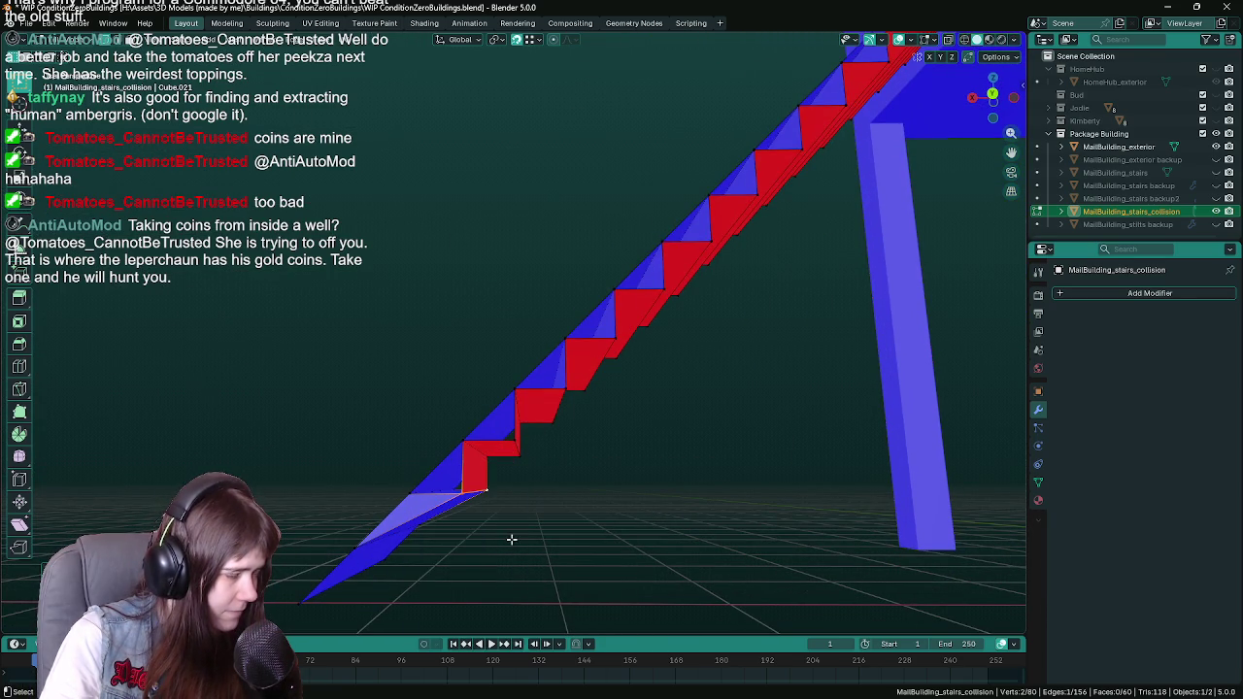
{"action": "key", "text": "x"}
{"action": "mouse_move", "coordinate": [596, 546]}
{"action": "left_mouse_down"}
{"action": "mouse_move", "coordinate": [583, 505]}
{"action": "mouse_move", "coordinate": [515, 483]}
{"action": "left_mouse_up"}
{"action": "key", "text": "x"}
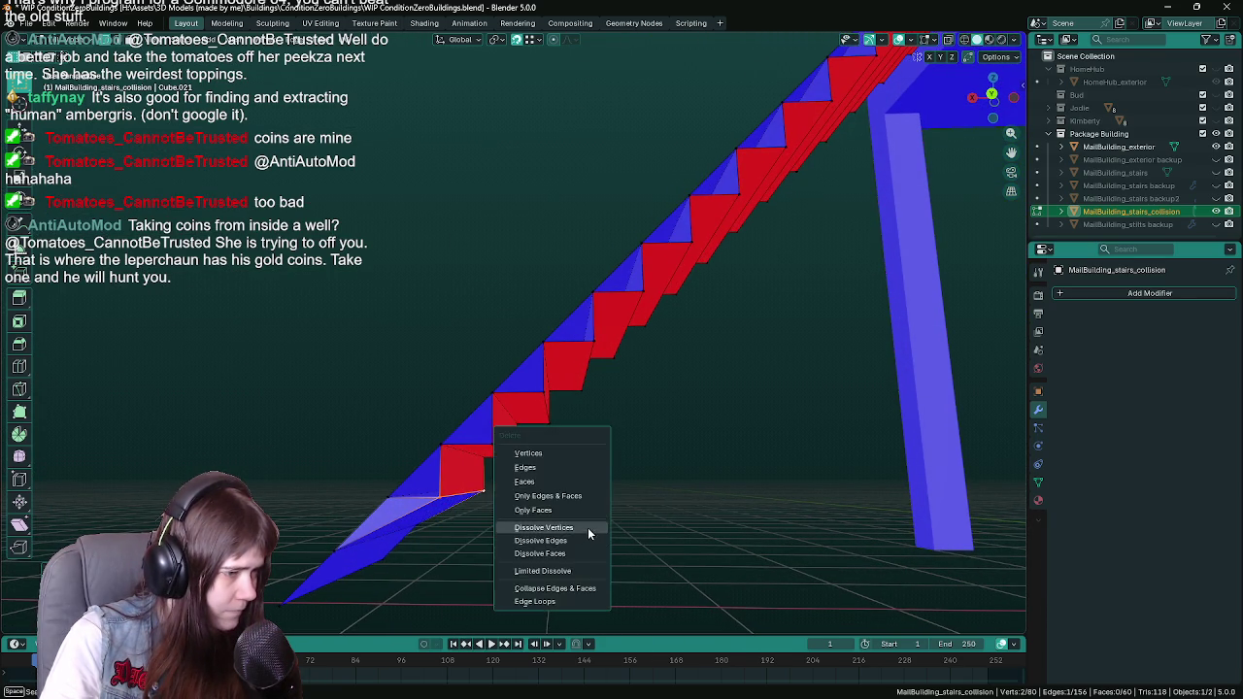
{"action": "left_click", "coordinate": [589, 533]}
{"action": "scroll", "coordinate": [630, 527], "scroll_direction": "up", "scroll_amount": 2}
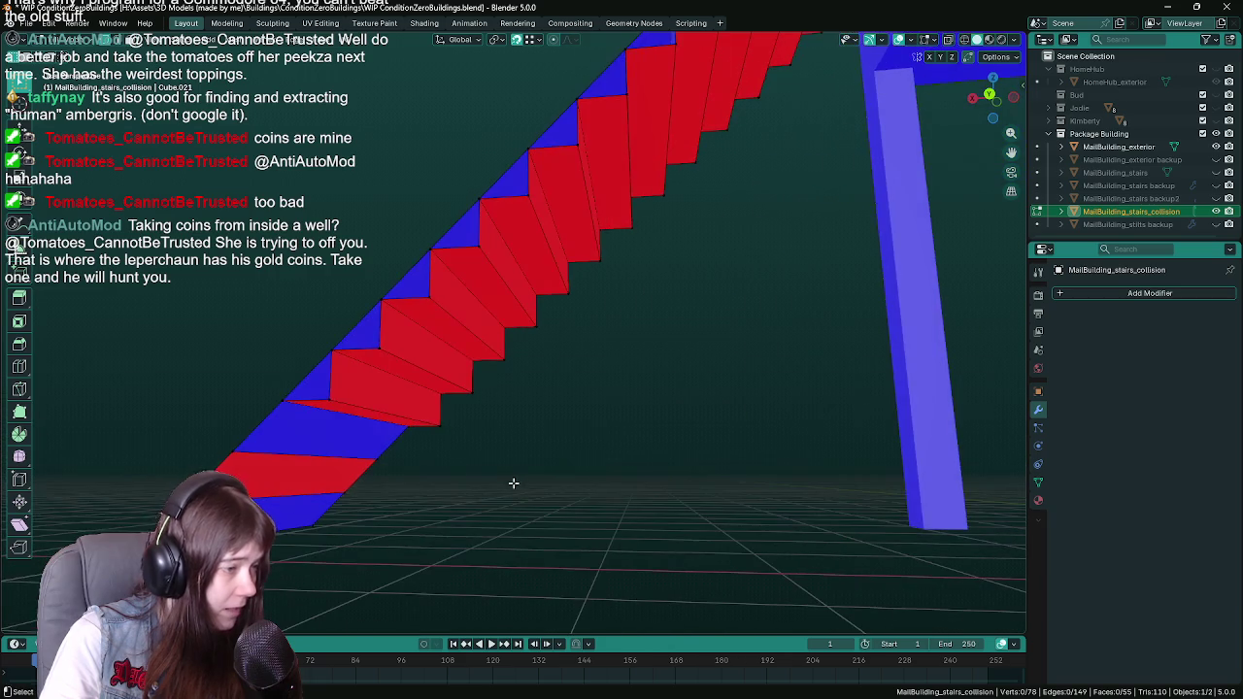
Step: Dissolve the first three step edges on the lower slope with Ctrl+X
{"action": "left_click", "coordinate": [340, 400]}
{"action": "key", "text": "ctrl+x"}
{"action": "left_click", "coordinate": [470, 382]}
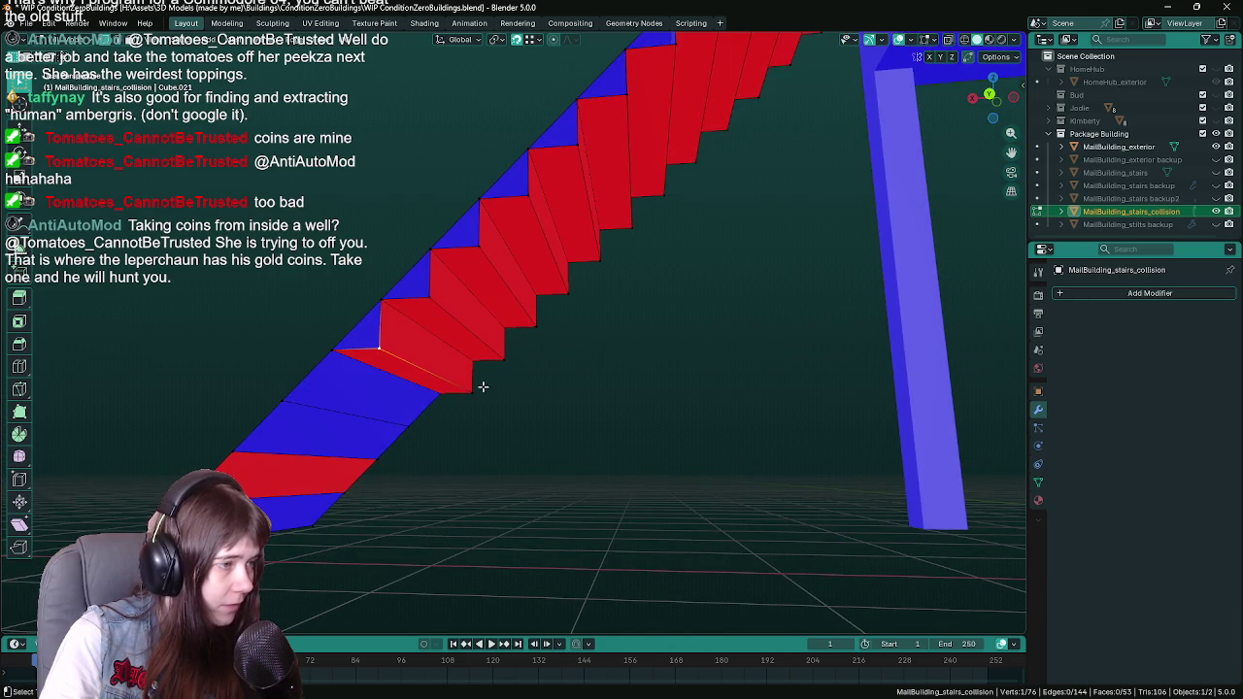
{"action": "key", "text": "ctrl+x"}
{"action": "left_click", "coordinate": [432, 300]}
{"action": "key", "text": "ctrl+x"}
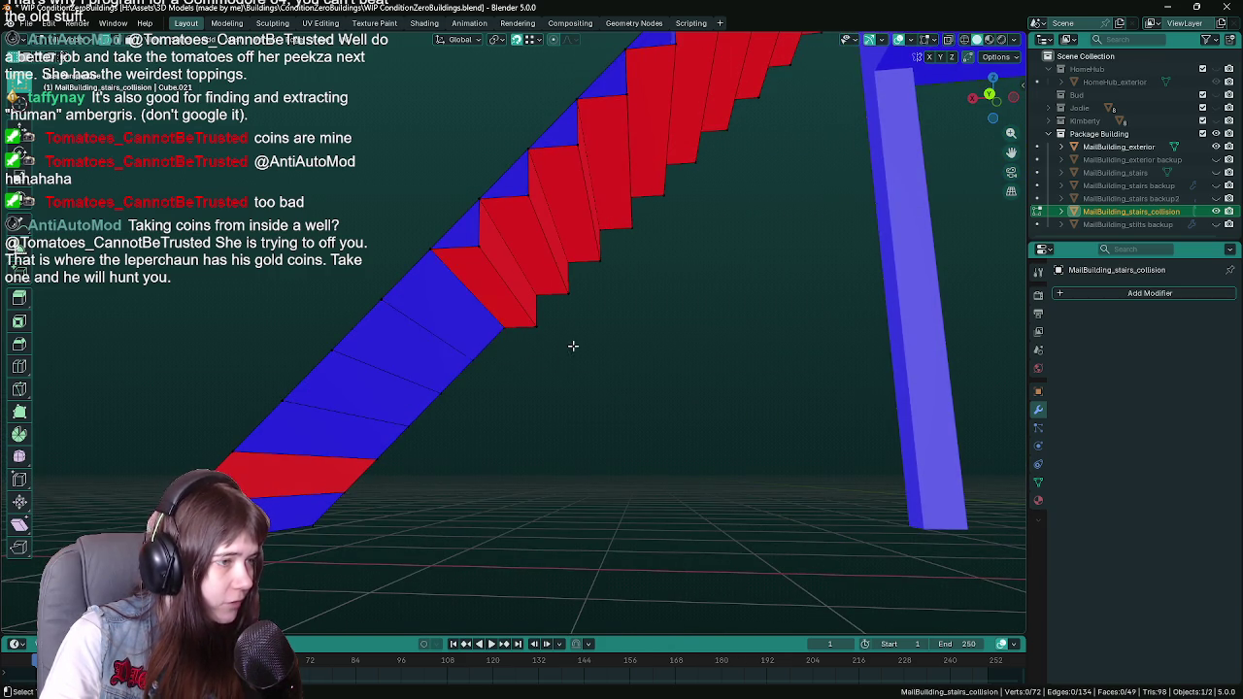
Step: Dissolve the remaining step edges further up the stairs
{"action": "left_click_drag", "start_coordinate": [574, 343], "coordinate": [411, 353]}
{"action": "left_click", "coordinate": [408, 350]}
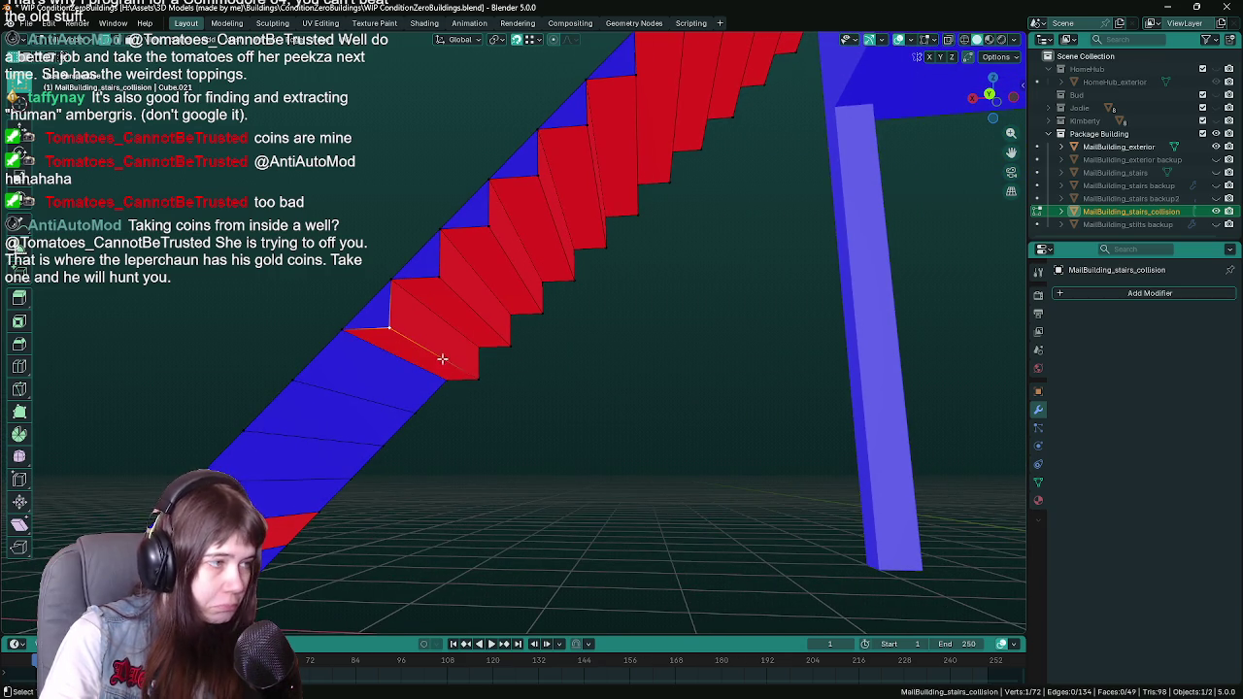
{"action": "left_click", "coordinate": [442, 359]}
{"action": "key", "text": "ctrl+x"}
{"action": "left_click", "coordinate": [464, 299]}
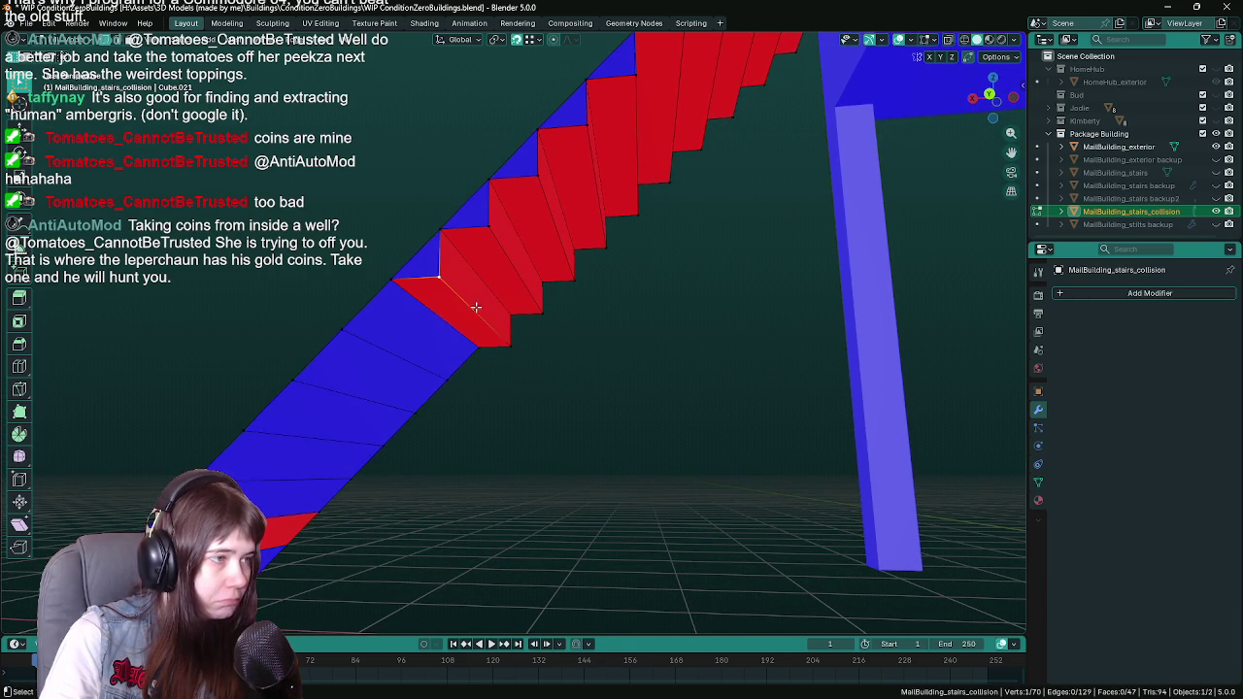
{"action": "key", "text": "ctrl+x"}
{"action": "left_click", "coordinate": [533, 292]}
{"action": "key", "text": "ctrl+x"}
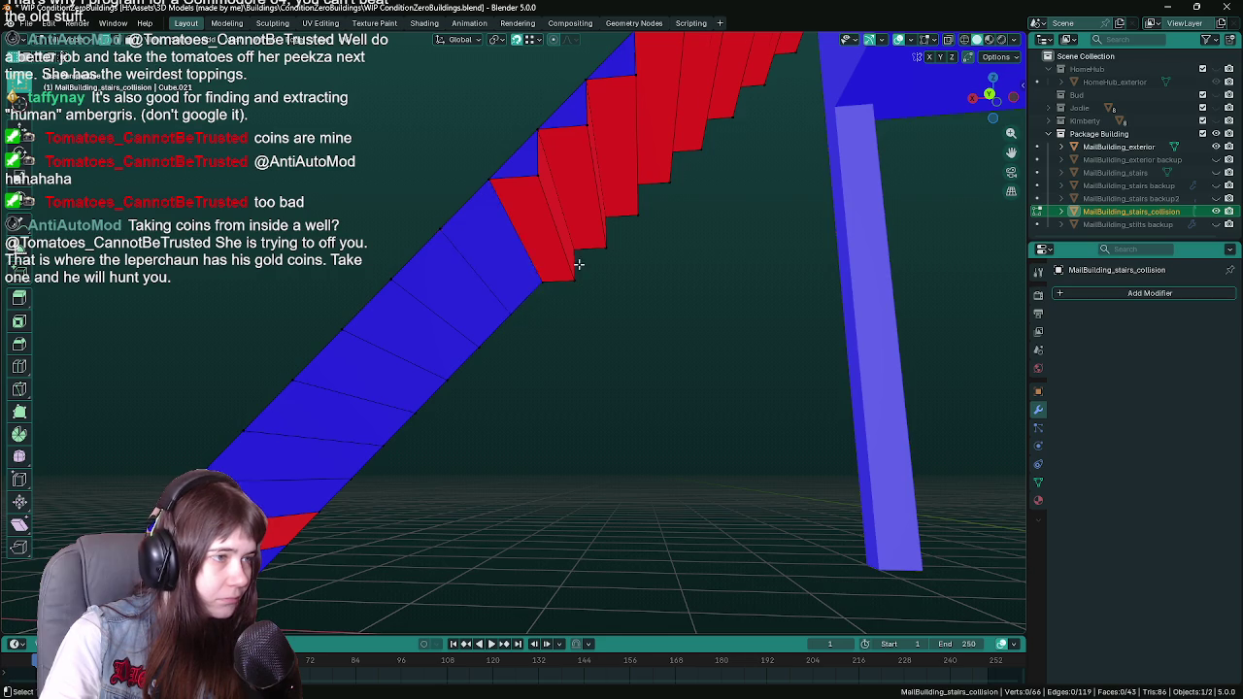
{"action": "left_click_drag", "start_coordinate": [573, 266], "coordinate": [447, 353]}
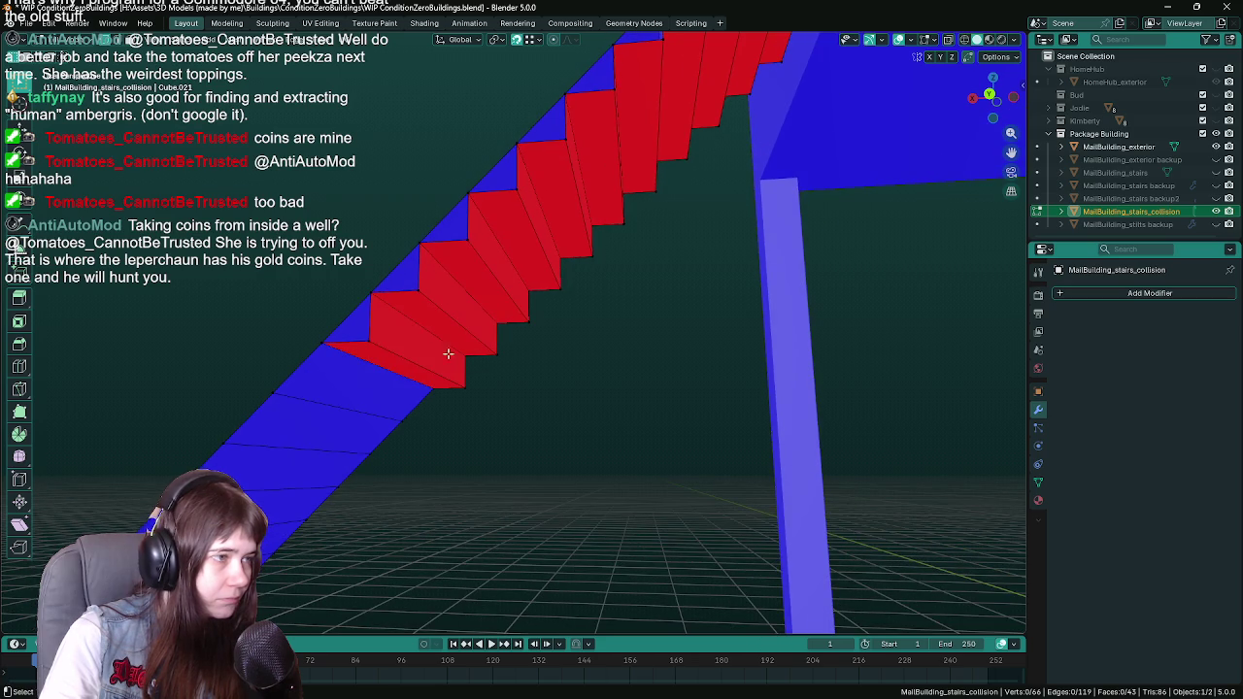
{"action": "left_click", "coordinate": [404, 357]}
{"action": "key", "text": "ctrl+x"}
{"action": "scroll", "coordinate": [552, 359], "scroll_direction": "down", "scroll_amount": 2}
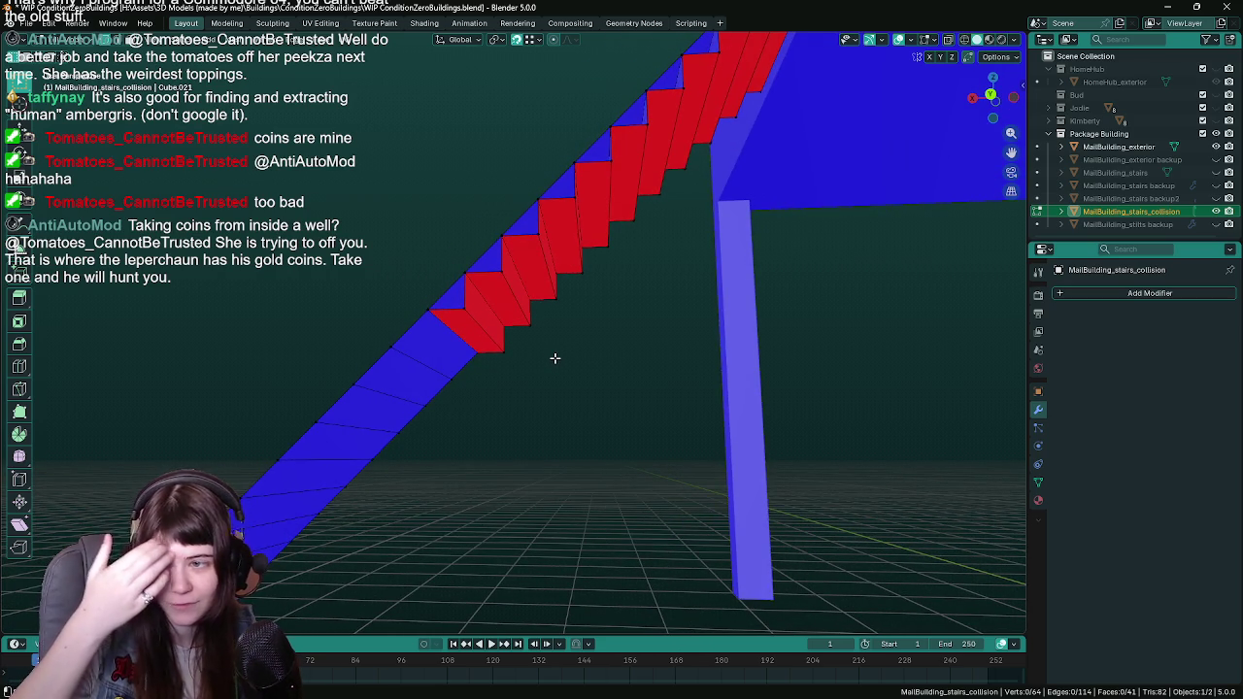
Step: Delete the red step blocks one by one
{"action": "left_click", "coordinate": [464, 311]}
{"action": "key", "text": "x"}
{"action": "left_click", "coordinate": [518, 317]}
{"action": "left_click", "coordinate": [494, 361]}
{"action": "key", "text": "x"}
{"action": "left_click", "coordinate": [494, 291]}
{"action": "left_click", "coordinate": [528, 281]}
{"action": "key", "text": "x"}
{"action": "left_click", "coordinate": [528, 280]}
{"action": "left_click", "coordinate": [516, 255]}
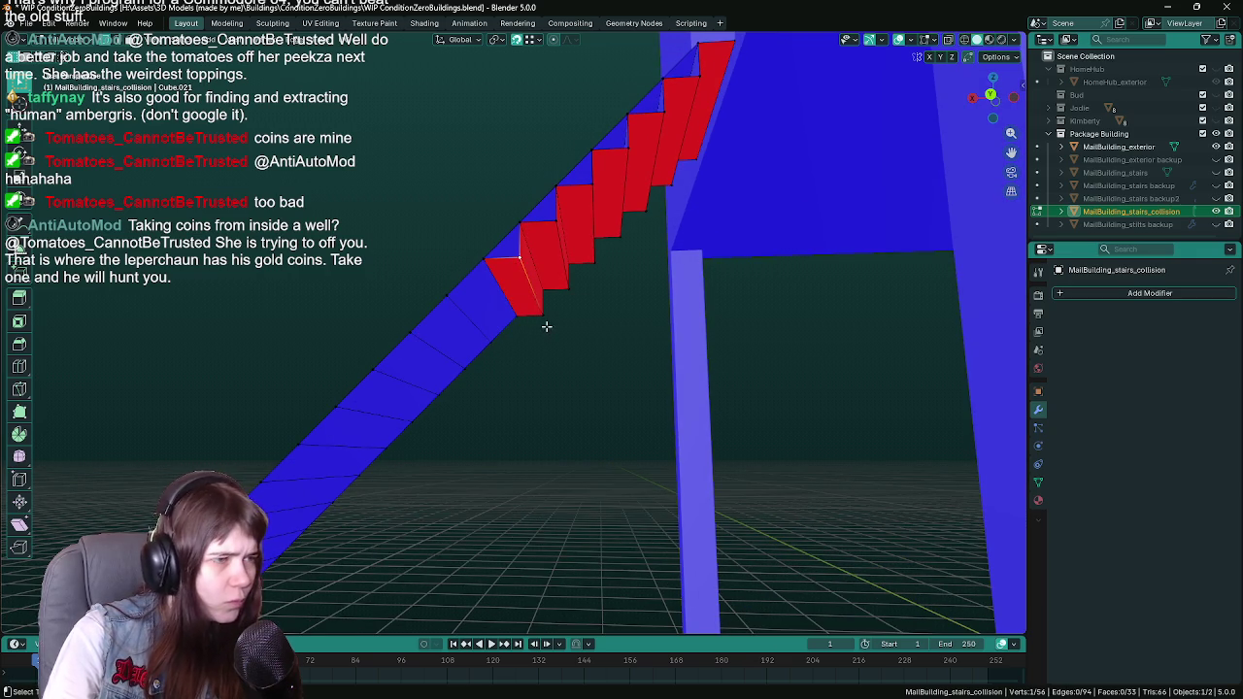
{"action": "key", "text": "x"}
{"action": "left_click", "coordinate": [543, 324]}
{"action": "left_click", "coordinate": [559, 242]}
{"action": "key", "text": "x"}
{"action": "left_click", "coordinate": [571, 290]}
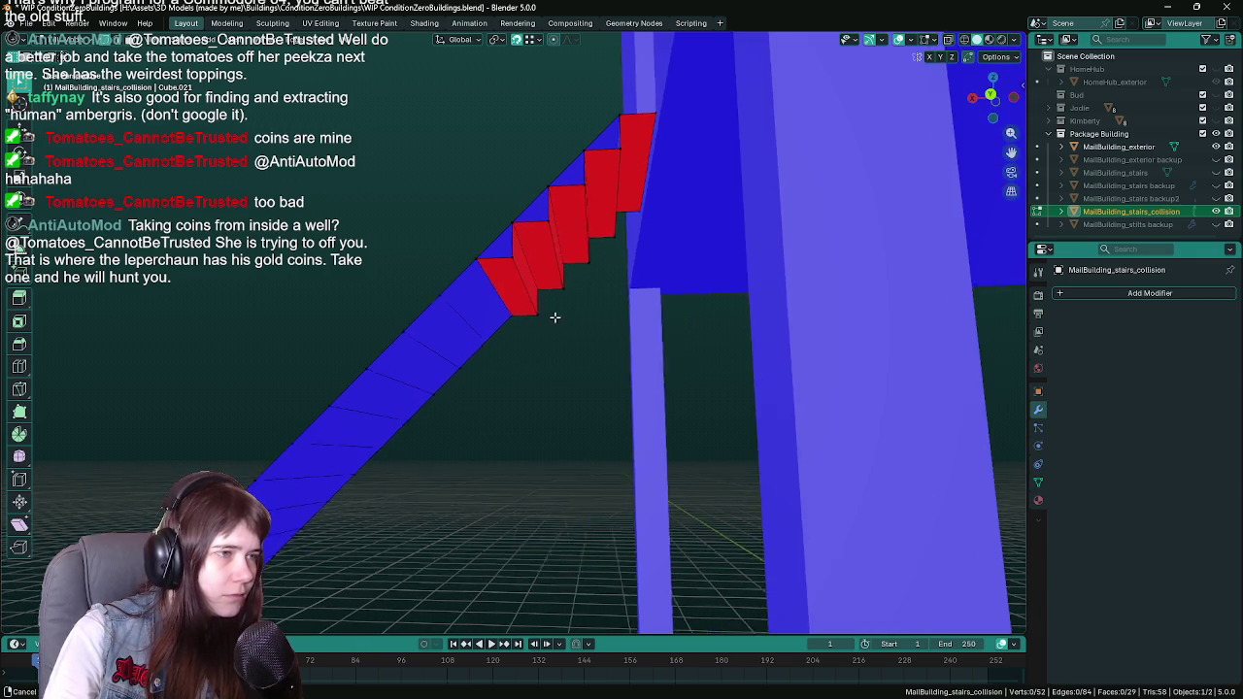
{"action": "left_click", "coordinate": [527, 319]}
{"action": "key", "text": "x"}
Step: Delete the last red step faces and bottom edge, then select the ramp faces end to end
{"action": "left_click", "coordinate": [527, 320]}
{"action": "left_click", "coordinate": [535, 230]}
{"action": "left_click", "coordinate": [534, 252]}
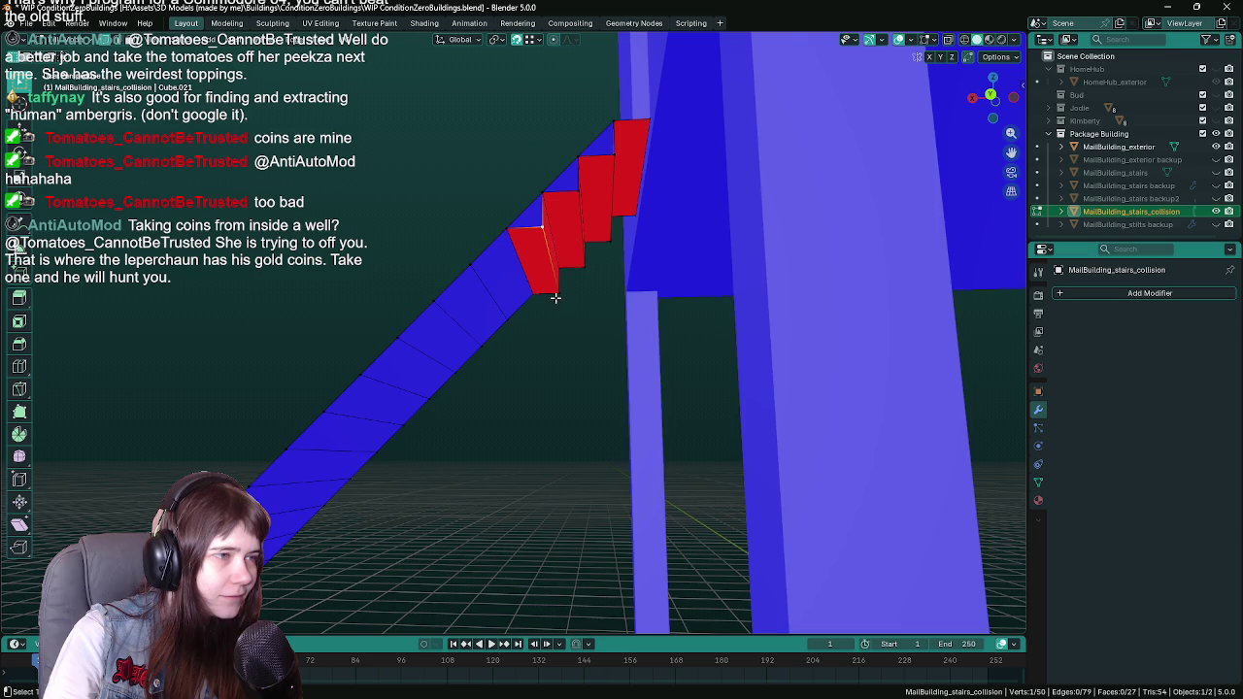
{"action": "scroll", "coordinate": [583, 259], "scroll_direction": "up", "scroll_amount": 2}
{"action": "scroll", "coordinate": [543, 359], "scroll_direction": "down", "scroll_amount": 3}
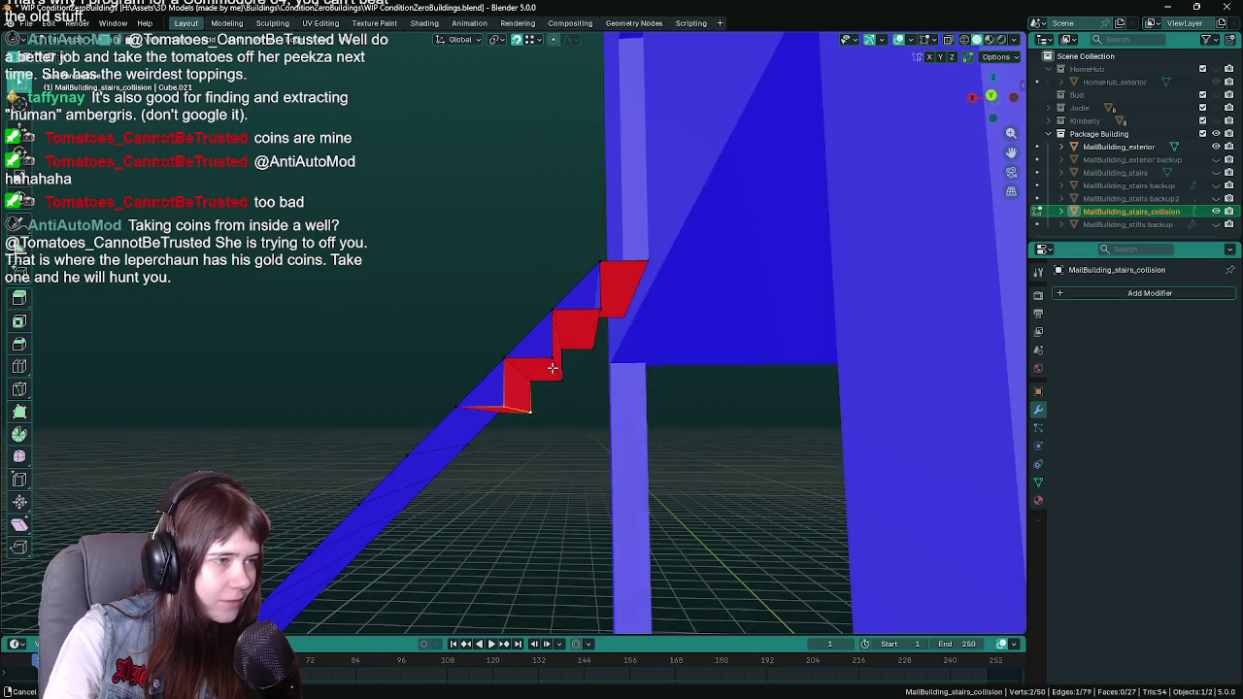
{"action": "key", "text": "x"}
{"action": "left_click", "coordinate": [534, 363]}
{"action": "left_click", "coordinate": [580, 365]}
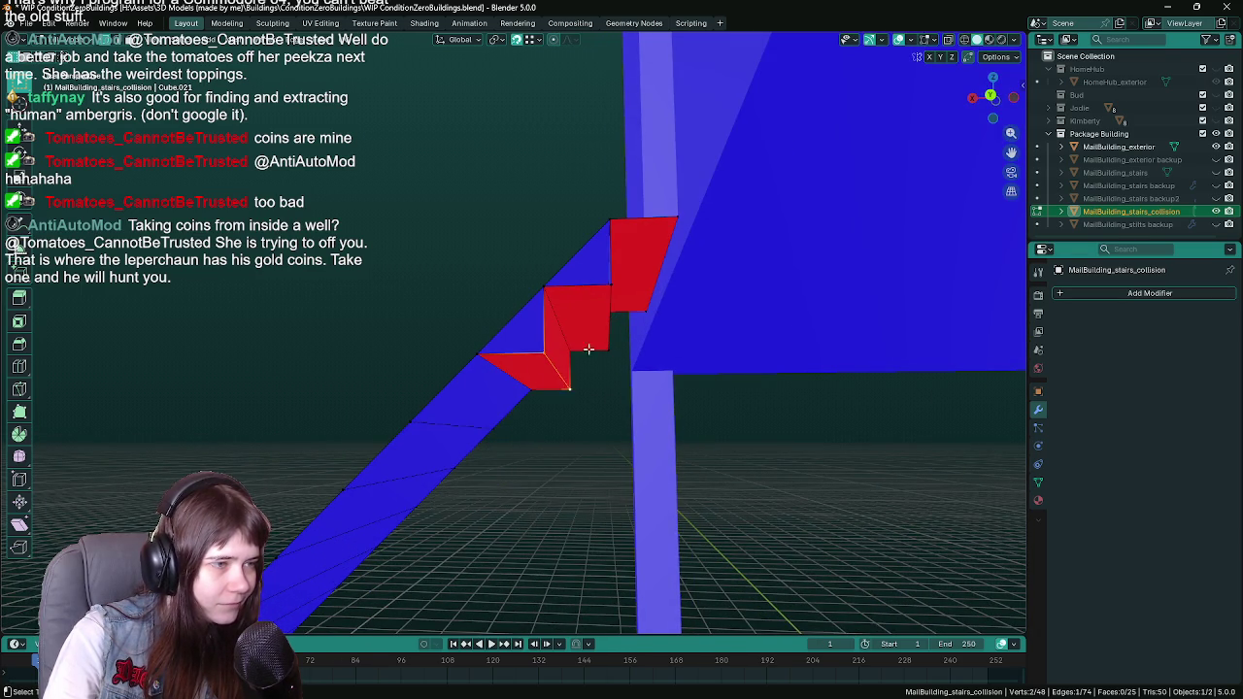
{"action": "key", "text": "x"}
{"action": "left_click", "coordinate": [580, 367]}
{"action": "left_click", "coordinate": [608, 291]}
{"action": "key", "text": "x"}
{"action": "left_click", "coordinate": [612, 366]}
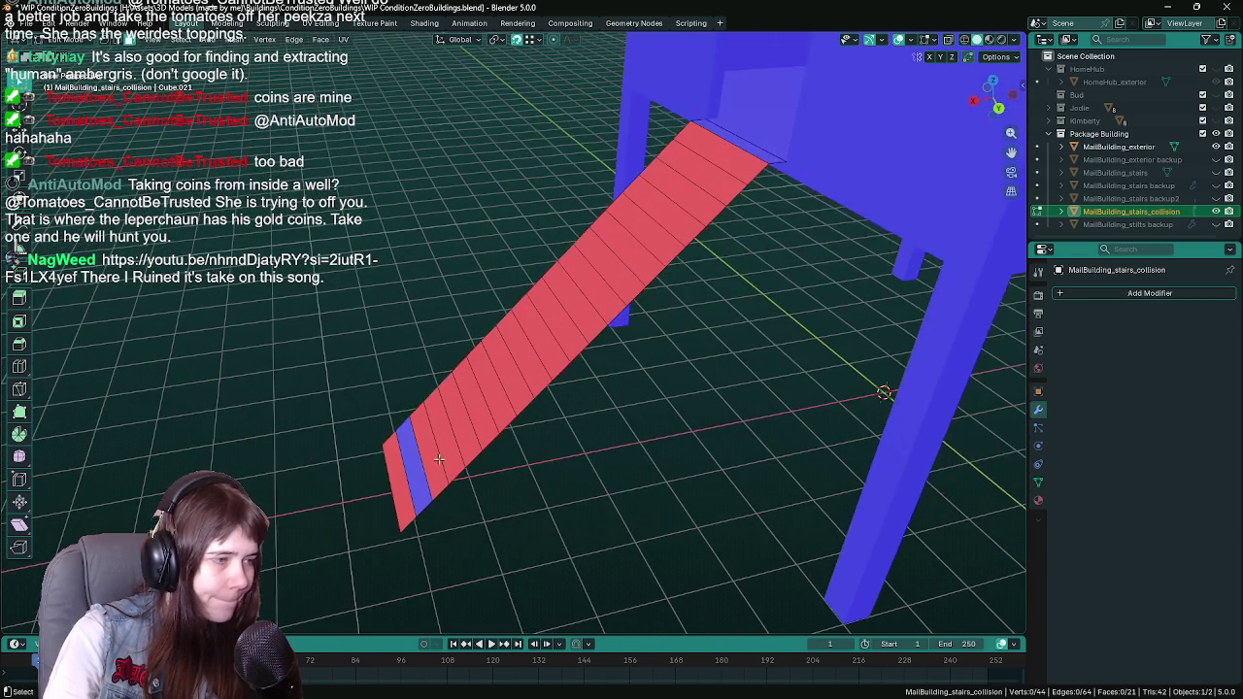
{"action": "left_click", "coordinate": [396, 486]}
{"action": "left_click", "coordinate": [735, 154], "text": "ctrl"}
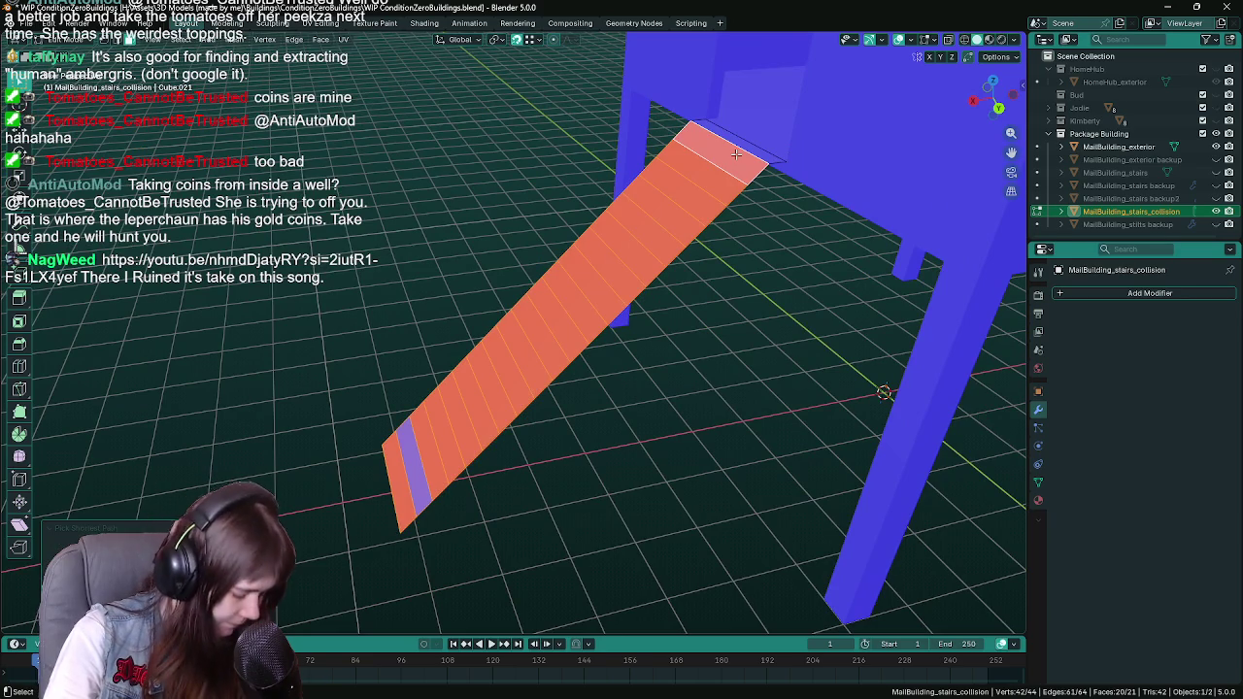
Step: Flip the normals of the selected ramp faces and deselect everything
{"action": "right_click", "coordinate": [735, 154]}
{"action": "left_click", "coordinate": [737, 160]}
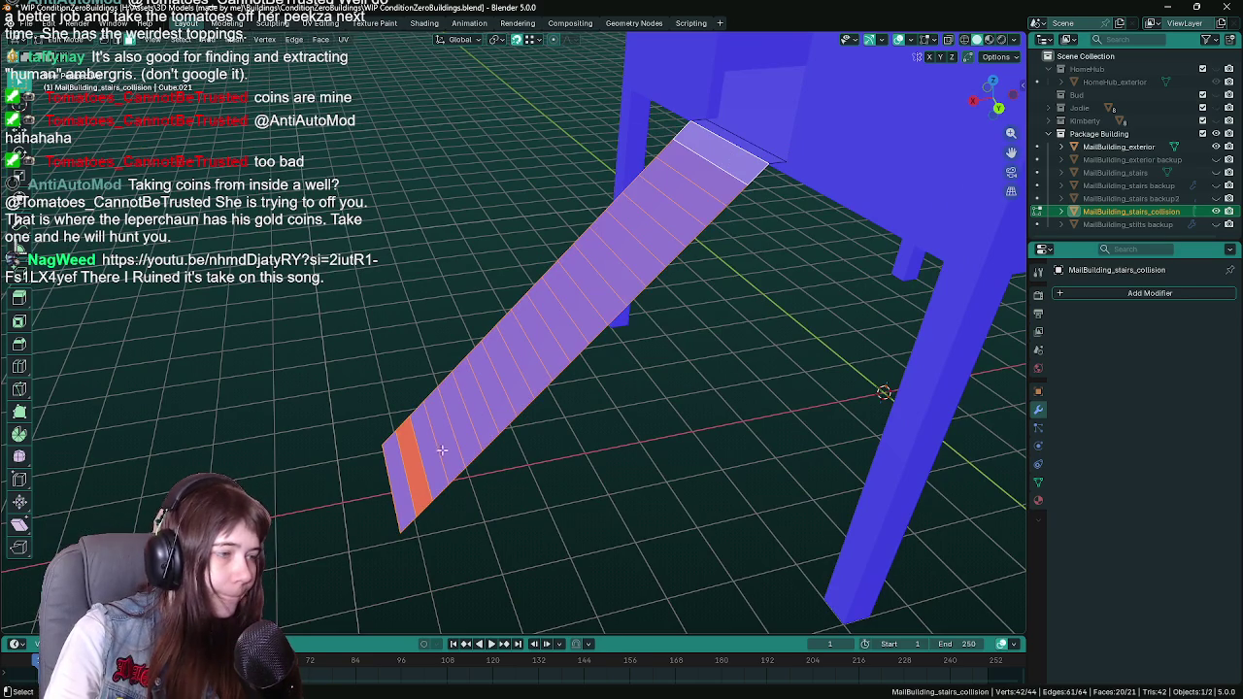
{"action": "key", "text": "alt+a"}
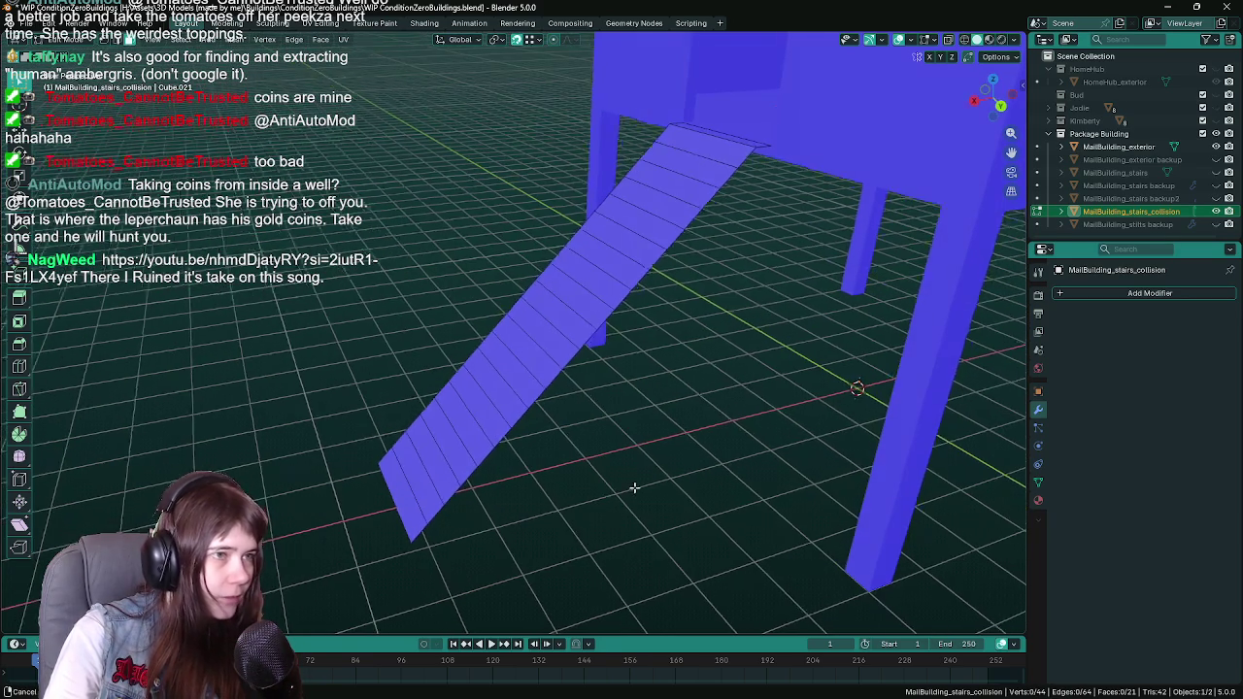
Step: In orthographic side view, extend the bottom edge along the ground into a flat base
{"action": "mouse_move", "coordinate": [570, 472]}
{"action": "left_mouse_down"}
{"action": "mouse_move", "coordinate": [527, 434]}
{"action": "mouse_move", "coordinate": [568, 415]}
{"action": "mouse_move", "coordinate": [413, 462]}
{"action": "left_mouse_up"}
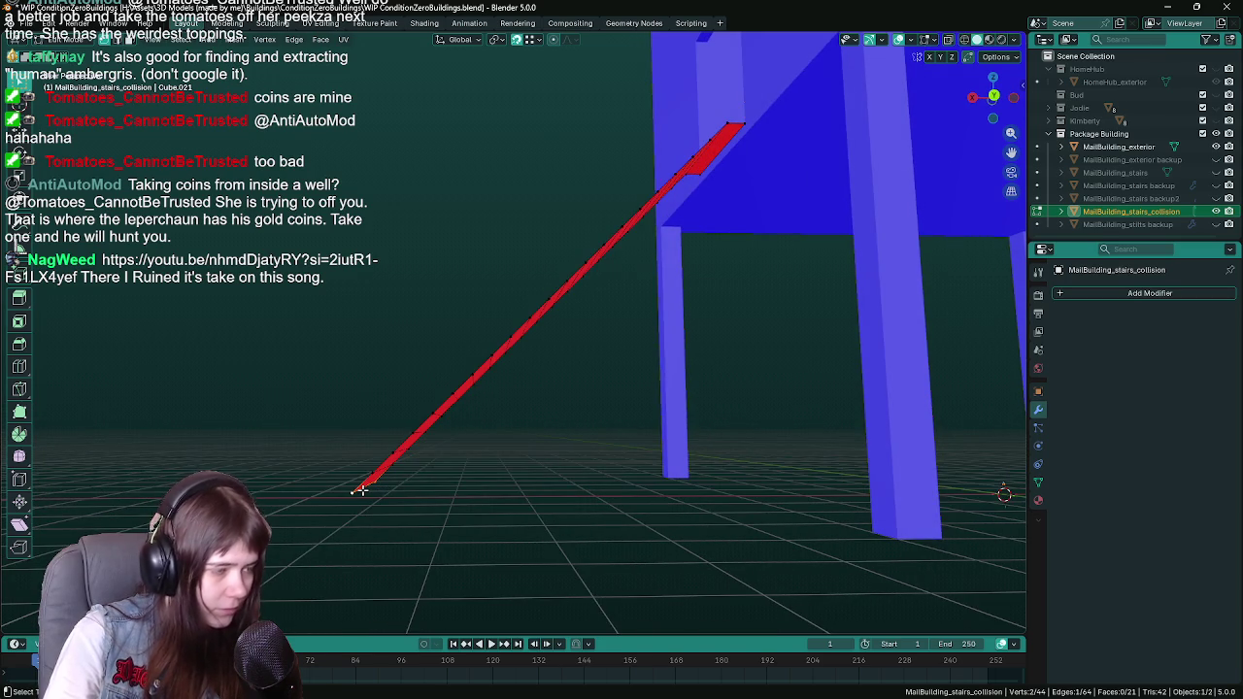
{"action": "key", "text": "KP_1"}
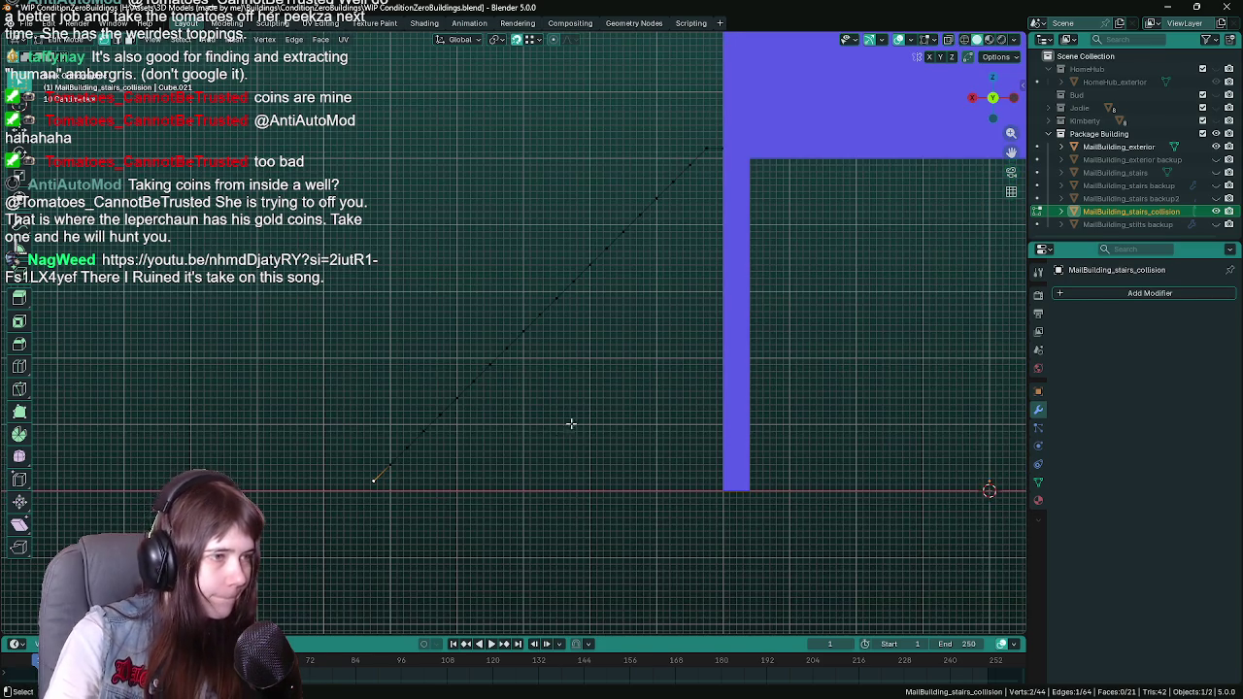
{"action": "left_click_drag", "start_coordinate": [557, 429], "coordinate": [479, 435]}
{"action": "key", "text": "g"}
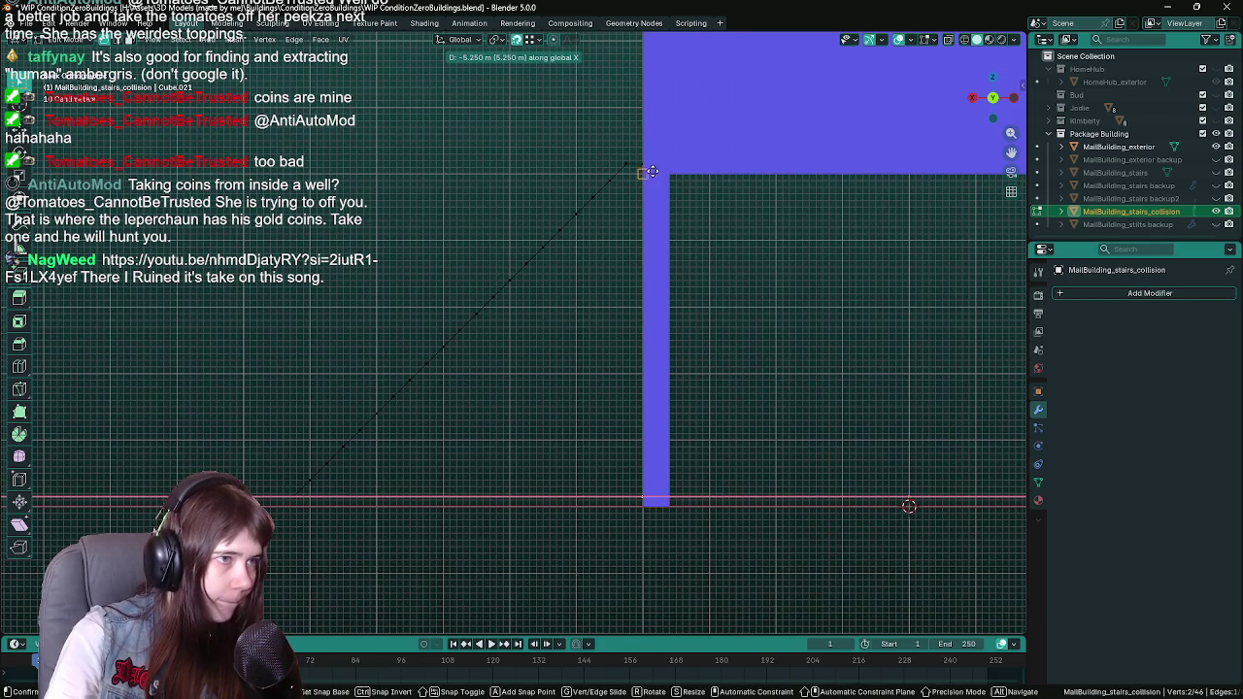
{"action": "left_click", "coordinate": [640, 160]}
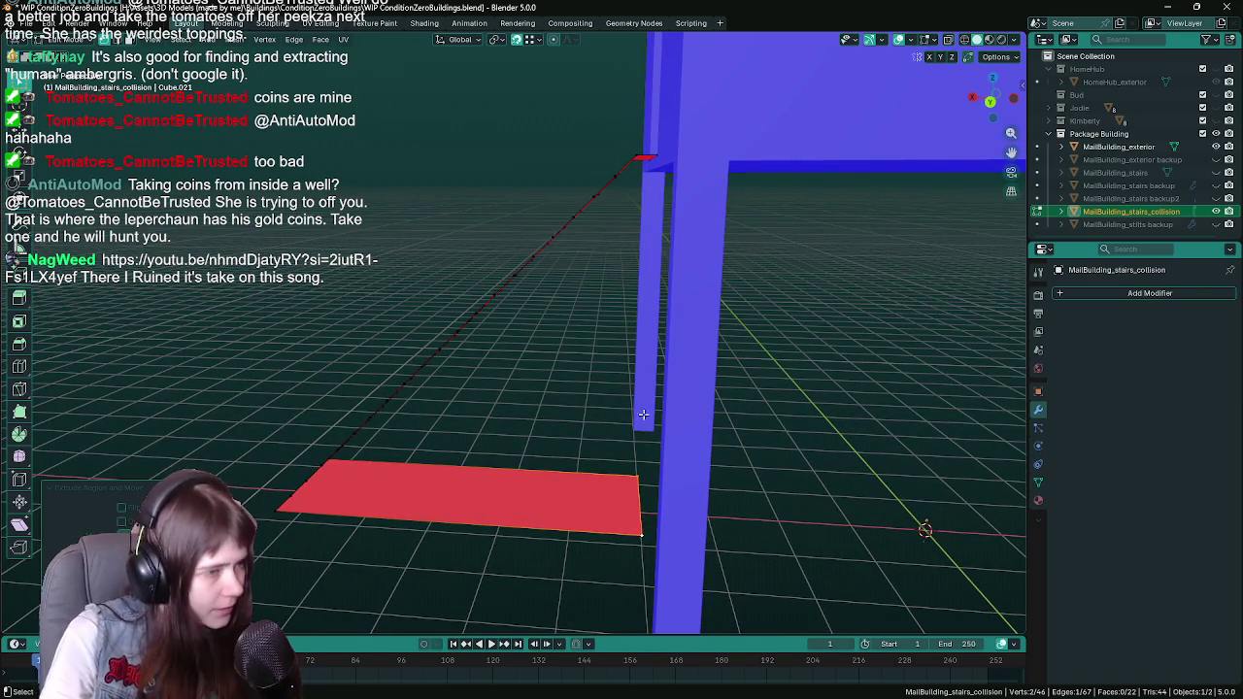
Step: Fill a vertical back face from the four corner vertices of the opening
{"action": "left_click", "coordinate": [636, 476]}
{"action": "left_click", "coordinate": [656, 157], "text": "shift"}
{"action": "left_click", "coordinate": [640, 158], "text": "shift"}
{"action": "left_click", "coordinate": [647, 529], "text": "shift"}
{"action": "key", "text": "f"}
Step: Select all the stair edges along the ramp from bottom to top
{"action": "mouse_move", "coordinate": [552, 398]}
{"action": "left_mouse_down"}
{"action": "mouse_move", "coordinate": [610, 310]}
{"action": "mouse_move", "coordinate": [493, 339]}
{"action": "mouse_move", "coordinate": [606, 332]}
{"action": "mouse_move", "coordinate": [411, 351]}
{"action": "mouse_move", "coordinate": [638, 516]}
{"action": "left_mouse_up"}
{"action": "left_click", "coordinate": [635, 497]}
{"action": "left_click", "coordinate": [617, 449], "text": "shift"}
{"action": "left_click", "coordinate": [605, 431], "text": "shift"}
{"action": "left_click", "coordinate": [588, 408], "text": "shift"}
{"action": "left_click", "coordinate": [597, 406], "text": "shift"}
{"action": "left_click", "coordinate": [587, 391], "text": "shift"}
{"action": "left_click", "coordinate": [568, 357], "text": "shift"}
{"action": "left_click", "coordinate": [557, 338], "text": "shift"}
{"action": "left_click", "coordinate": [546, 322], "text": "shift"}
{"action": "left_click", "coordinate": [537, 307], "text": "shift"}
{"action": "left_click", "coordinate": [530, 289], "text": "shift"}
{"action": "left_click", "coordinate": [520, 271], "text": "shift"}
{"action": "left_click", "coordinate": [510, 255], "text": "shift"}
{"action": "left_click", "coordinate": [502, 239], "text": "shift"}
{"action": "left_click", "coordinate": [493, 222], "text": "shift"}
{"action": "left_click", "coordinate": [489, 206], "text": "shift"}
{"action": "left_click", "coordinate": [485, 191], "text": "shift"}
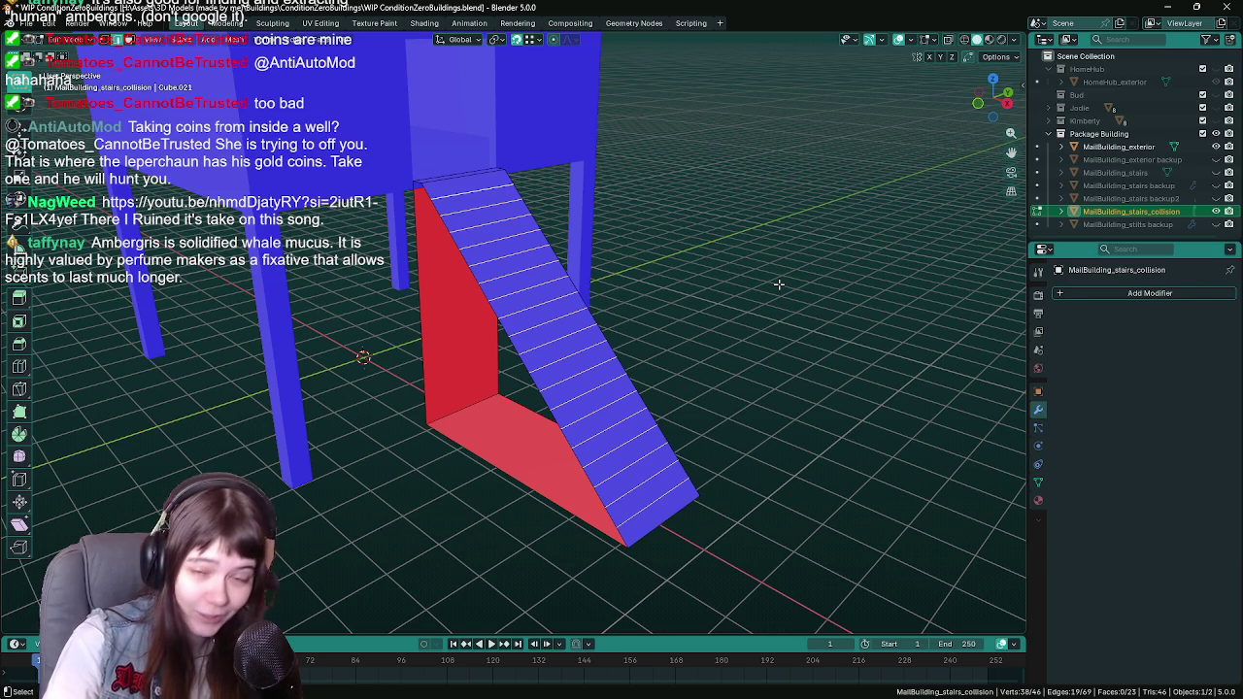
{"action": "mouse_move", "coordinate": [739, 319]}
{"action": "left_mouse_down"}
{"action": "mouse_move", "coordinate": [504, 297]}
{"action": "mouse_move", "coordinate": [556, 338]}
{"action": "left_mouse_up"}
Step: Dissolve the selected stair edges into one sloped face, save, and return to Object Mode
{"action": "key", "text": "ctrl+s"}
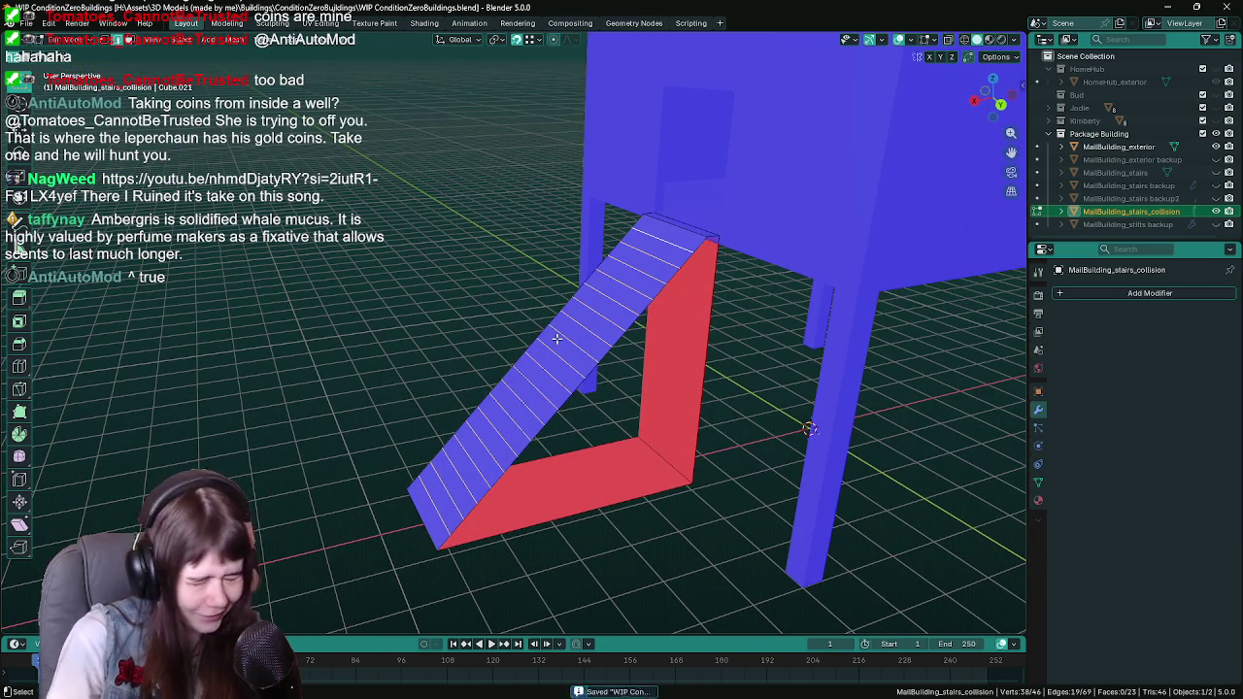
{"action": "right_click", "coordinate": [557, 338]}
{"action": "left_click", "coordinate": [543, 350]}
{"action": "key", "text": "ctrl+s"}
{"action": "mouse_move", "coordinate": [689, 396]}
{"action": "left_mouse_down"}
{"action": "mouse_move", "coordinate": [598, 391]}
{"action": "mouse_move", "coordinate": [722, 443]}
{"action": "left_mouse_up"}
{"action": "key", "text": "Tab"}
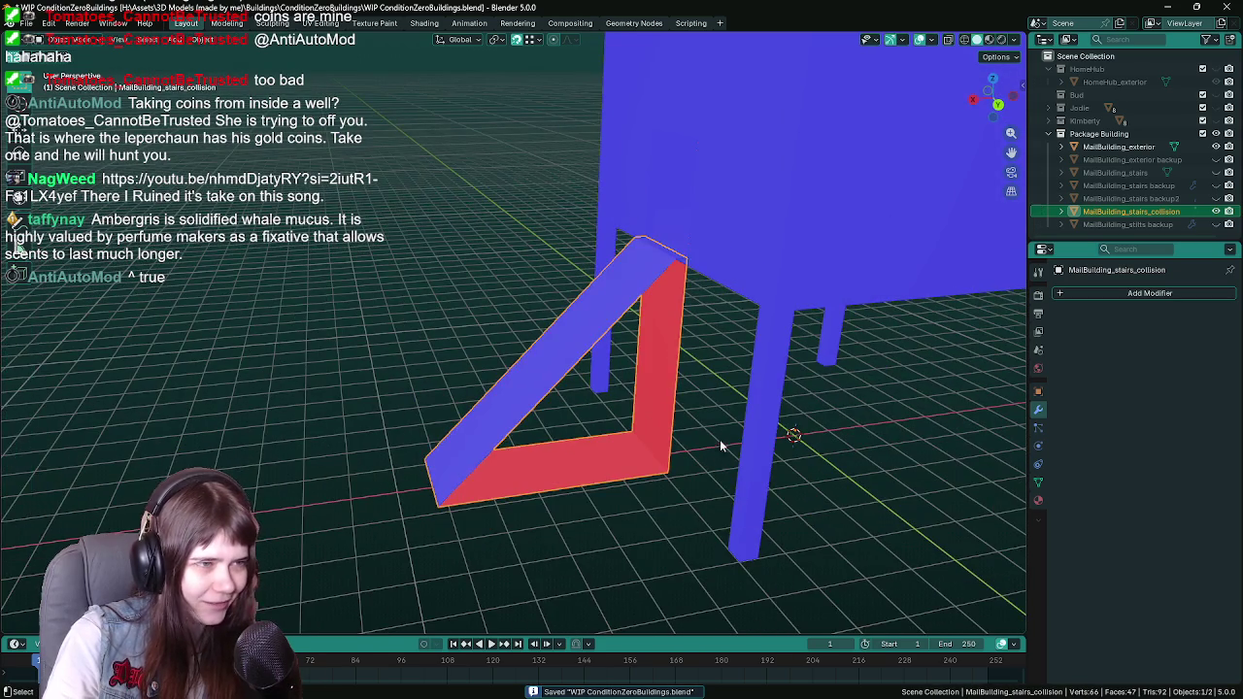
{"action": "mouse_move", "coordinate": [657, 405]}
{"action": "left_mouse_down"}
{"action": "mouse_move", "coordinate": [654, 395]}
{"action": "mouse_move", "coordinate": [677, 408]}
{"action": "left_mouse_up"}
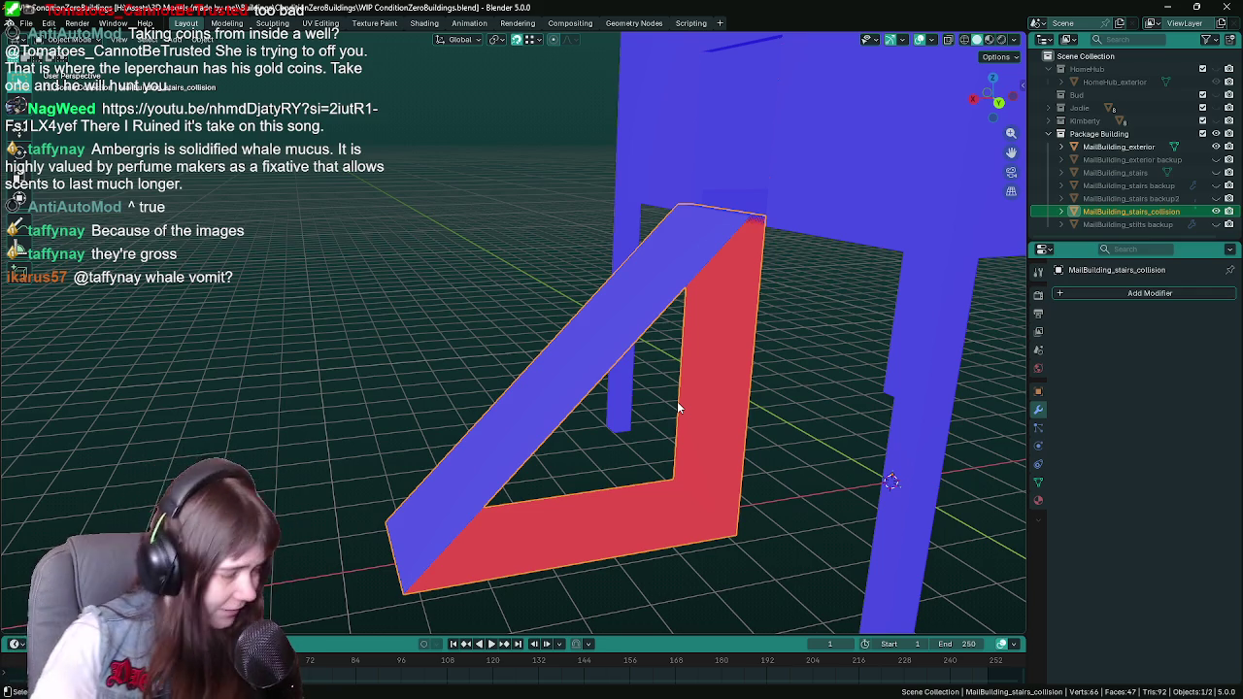
Step: Fill the first open triangular side of the collision ramp with a face
{"action": "key", "text": "Tab"}
{"action": "scroll", "coordinate": [621, 337], "scroll_direction": "down", "scroll_amount": 3}
{"action": "key", "text": "ctrl+s"}
{"action": "scroll", "coordinate": [640, 408], "scroll_direction": "up", "scroll_amount": 5}
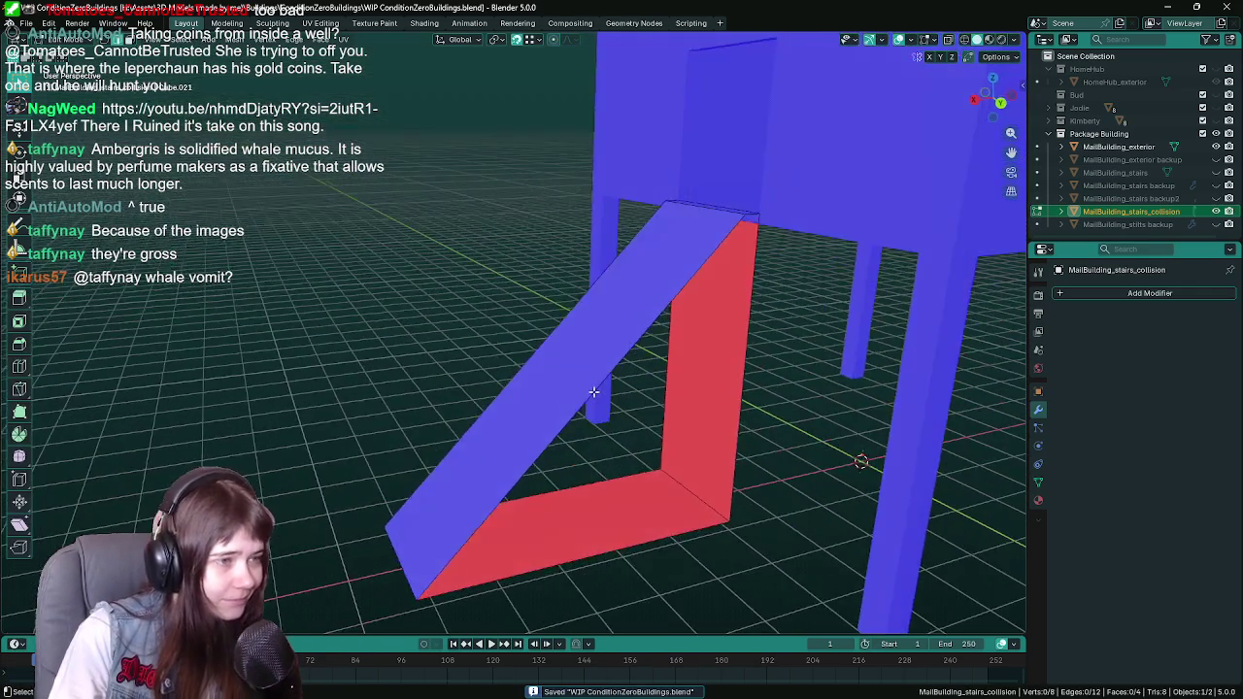
{"action": "scroll", "coordinate": [700, 328], "scroll_direction": "down", "scroll_amount": 2}
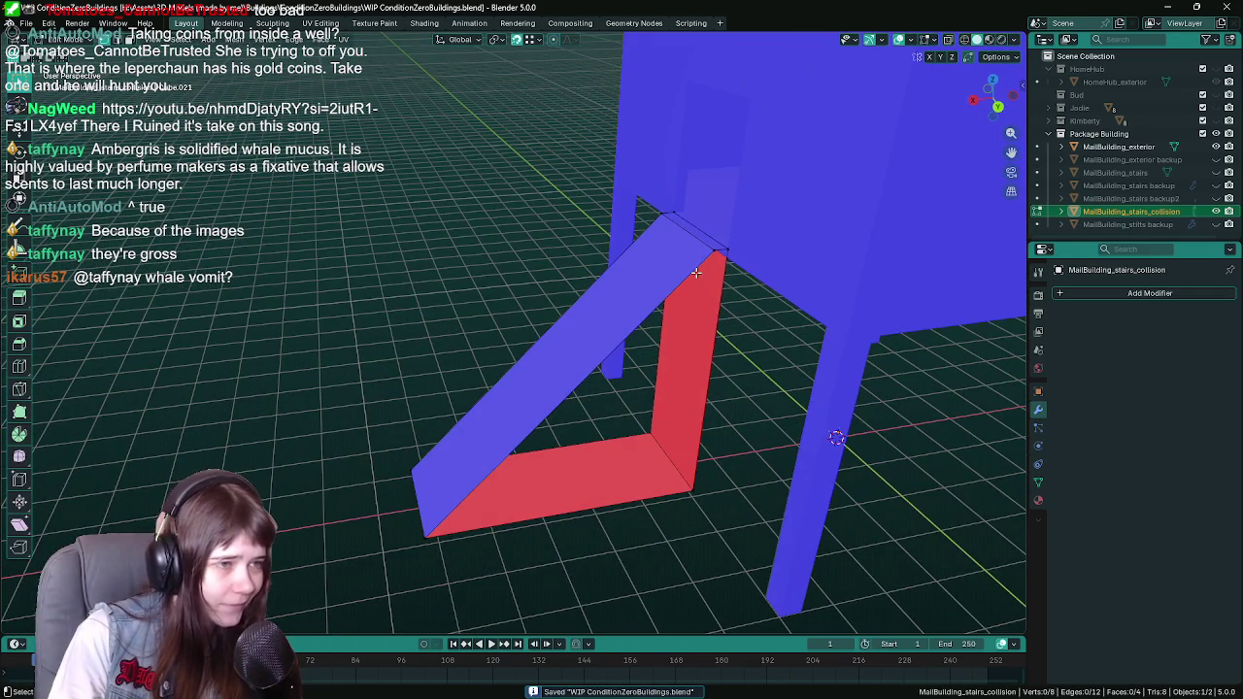
{"action": "left_click", "coordinate": [706, 257]}
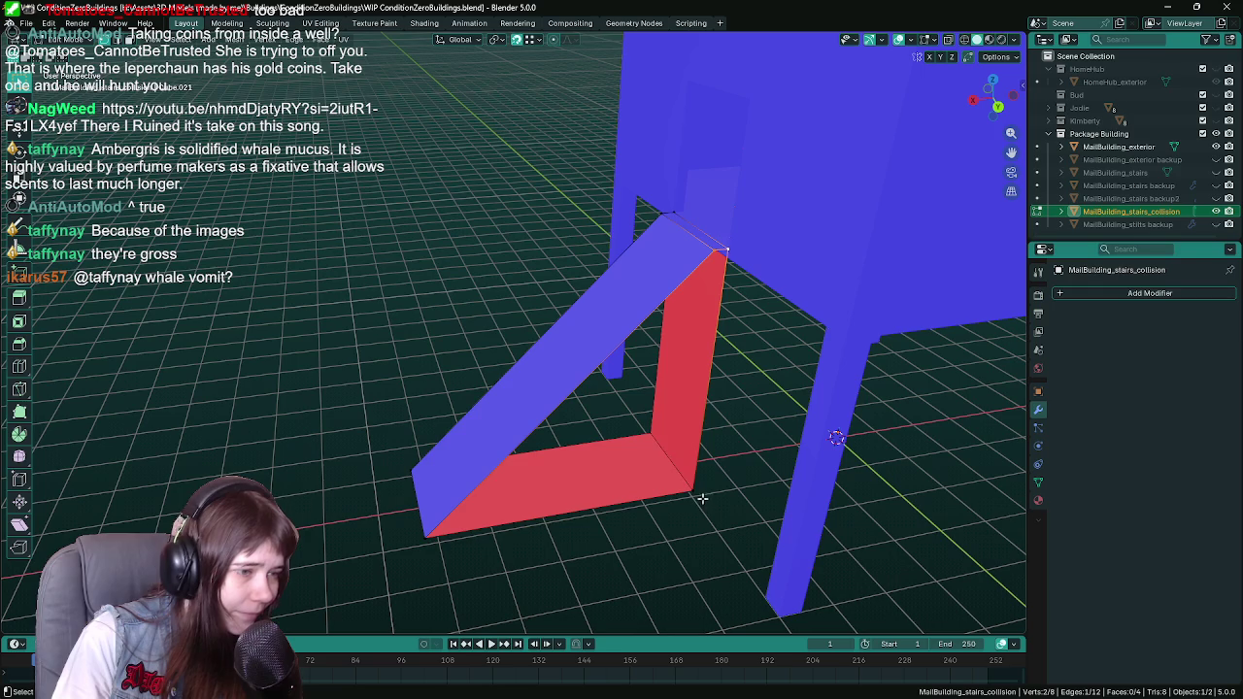
{"action": "left_click", "coordinate": [432, 524], "text": "shift"}
{"action": "key", "text": "f"}
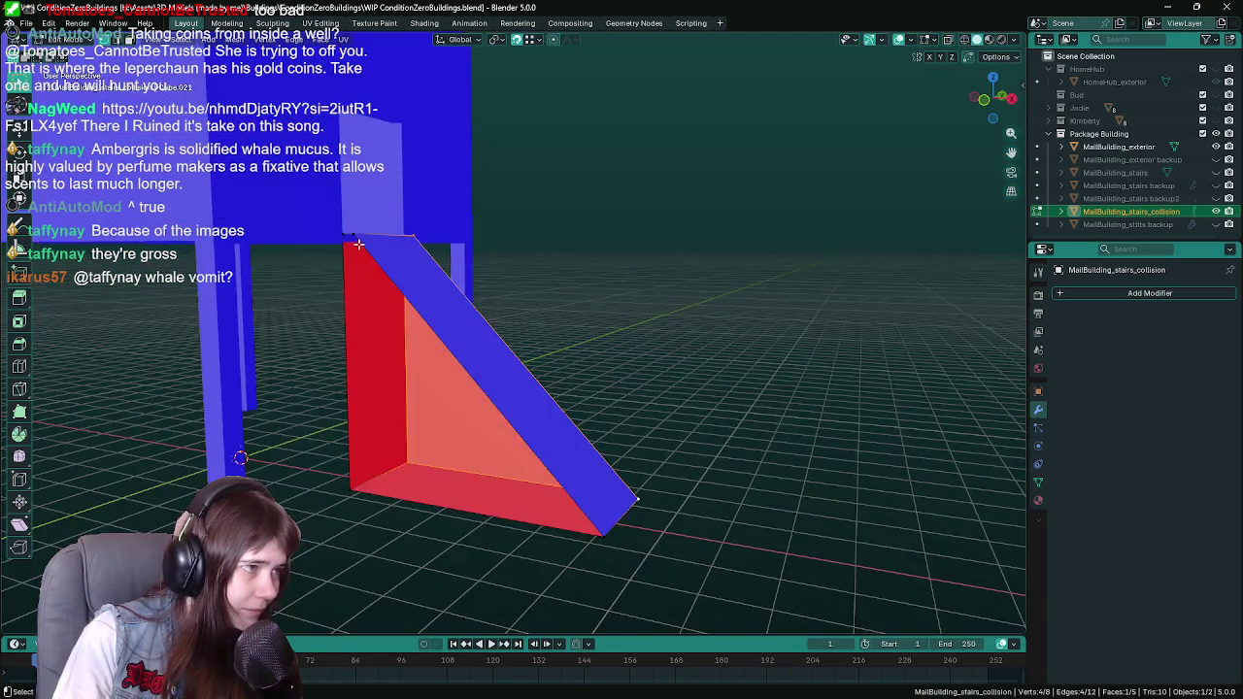
Step: Fill the second open side, making the ramp a solid 8-vertex, 6-face wedge
{"action": "left_click", "coordinate": [359, 246]}
{"action": "left_click", "coordinate": [340, 483], "text": "shift"}
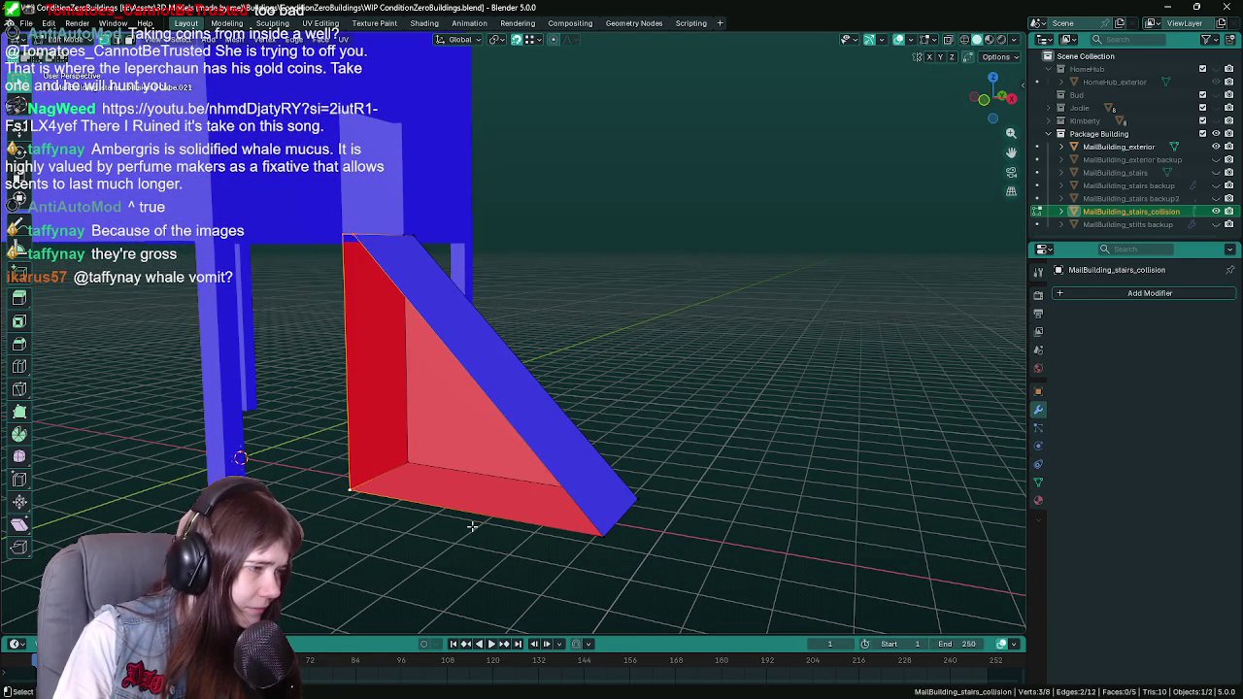
{"action": "left_click", "coordinate": [593, 538], "text": "shift"}
{"action": "key", "text": "f"}
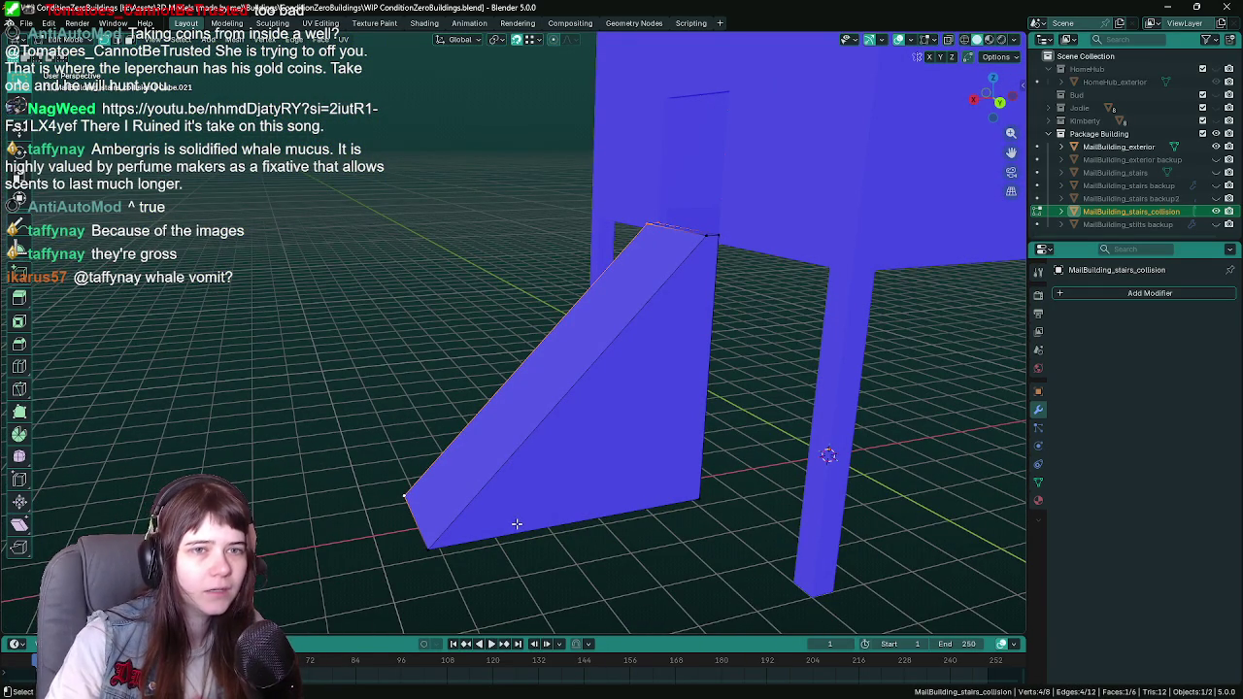
Step: Save the file and reselect MailBuilding_stairs in Object Mode
{"action": "key", "text": "ctrl+s"}
{"action": "key", "text": "Tab"}
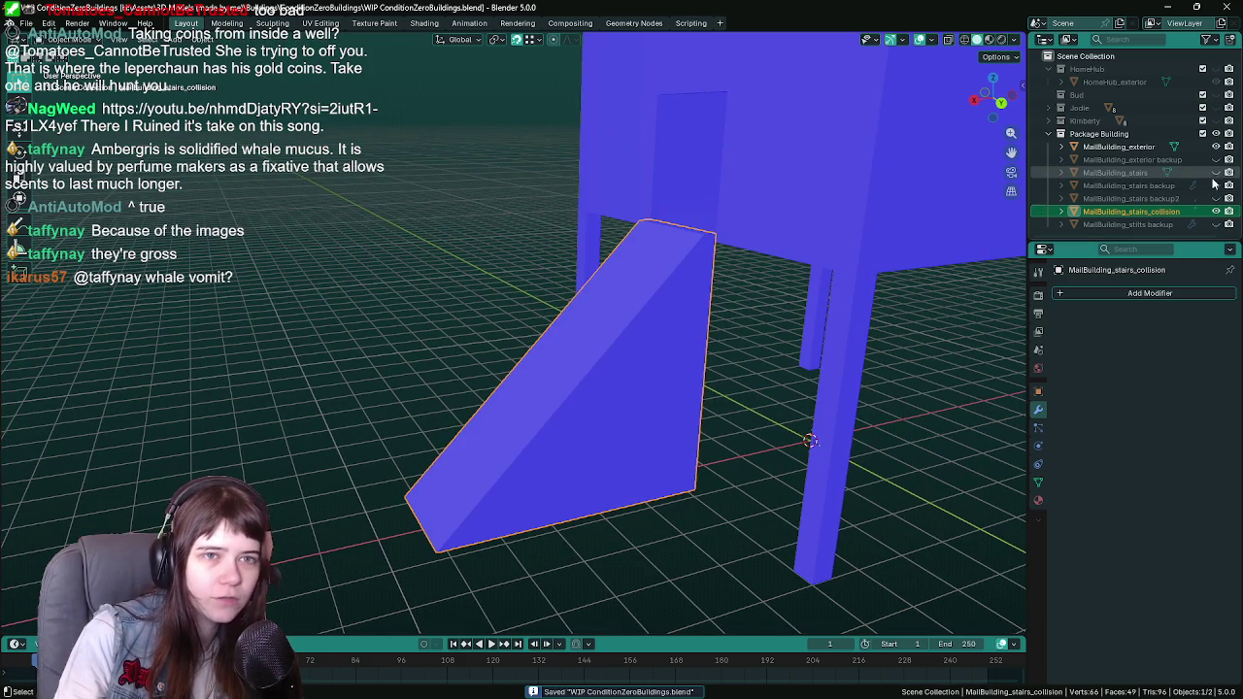
{"action": "left_click", "coordinate": [1115, 172]}
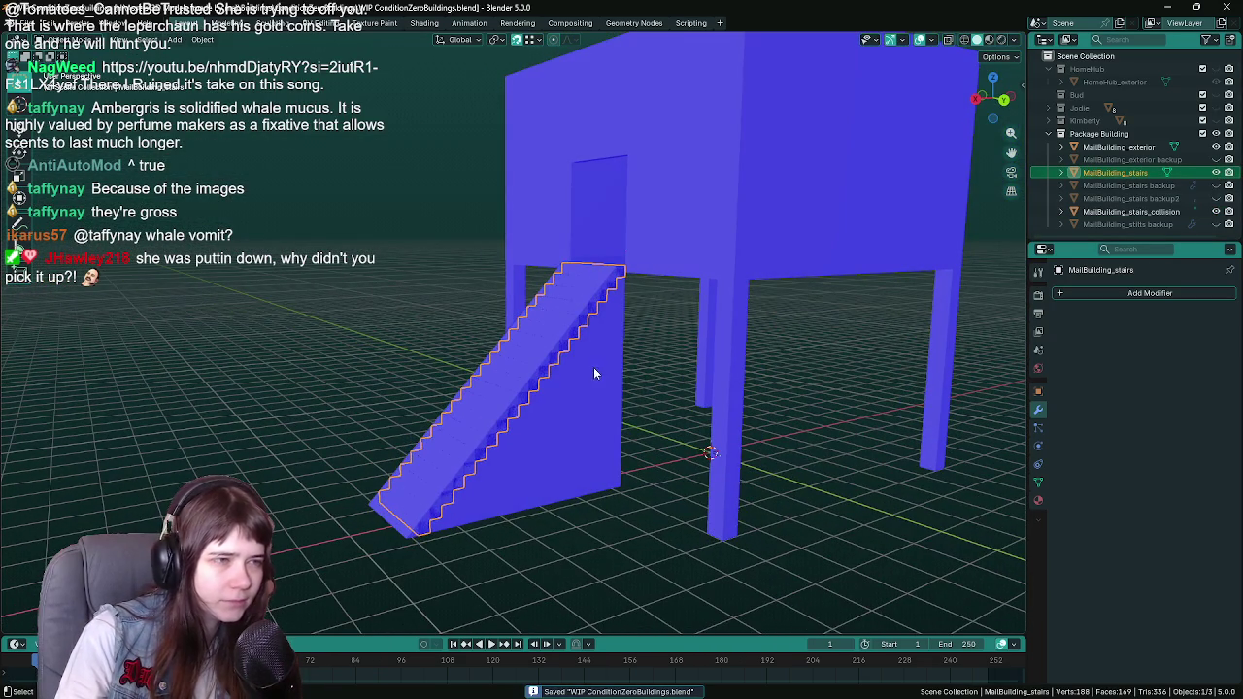
Step: Export the exterior, stairs and collision ramp together as MailBuilding.fbx
{"action": "left_click", "coordinate": [607, 274]}
{"action": "key", "text": "a"}
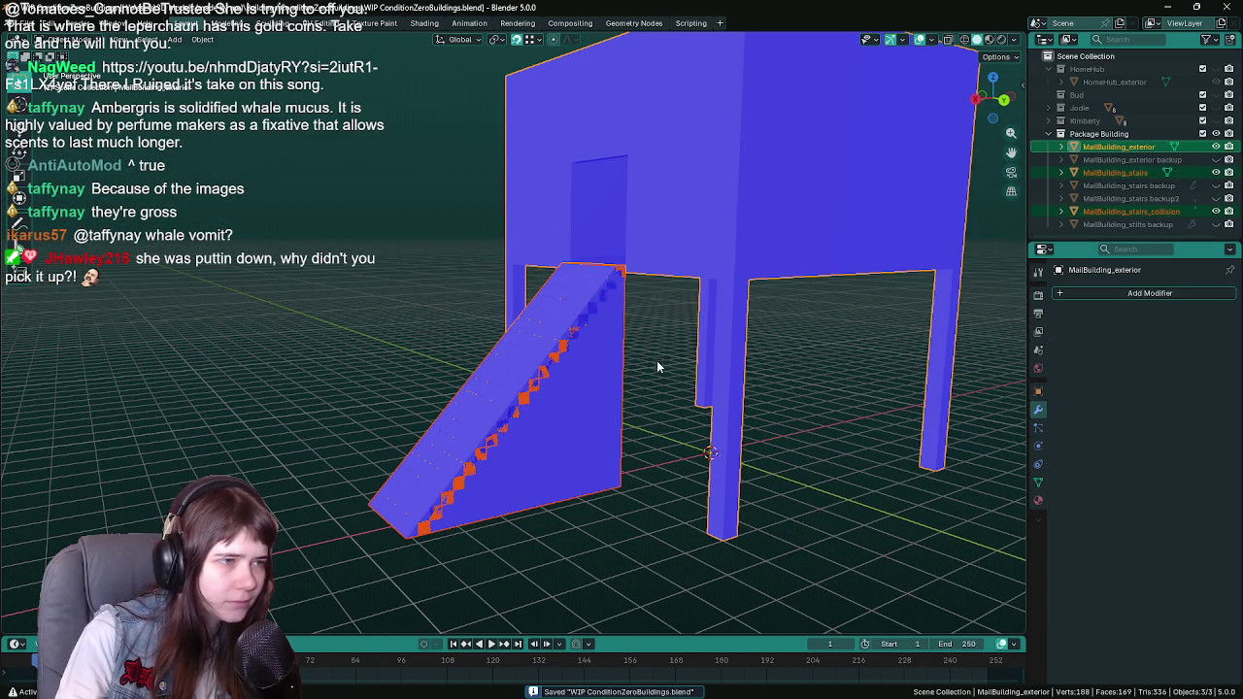
{"action": "key", "text": "shift+r"}
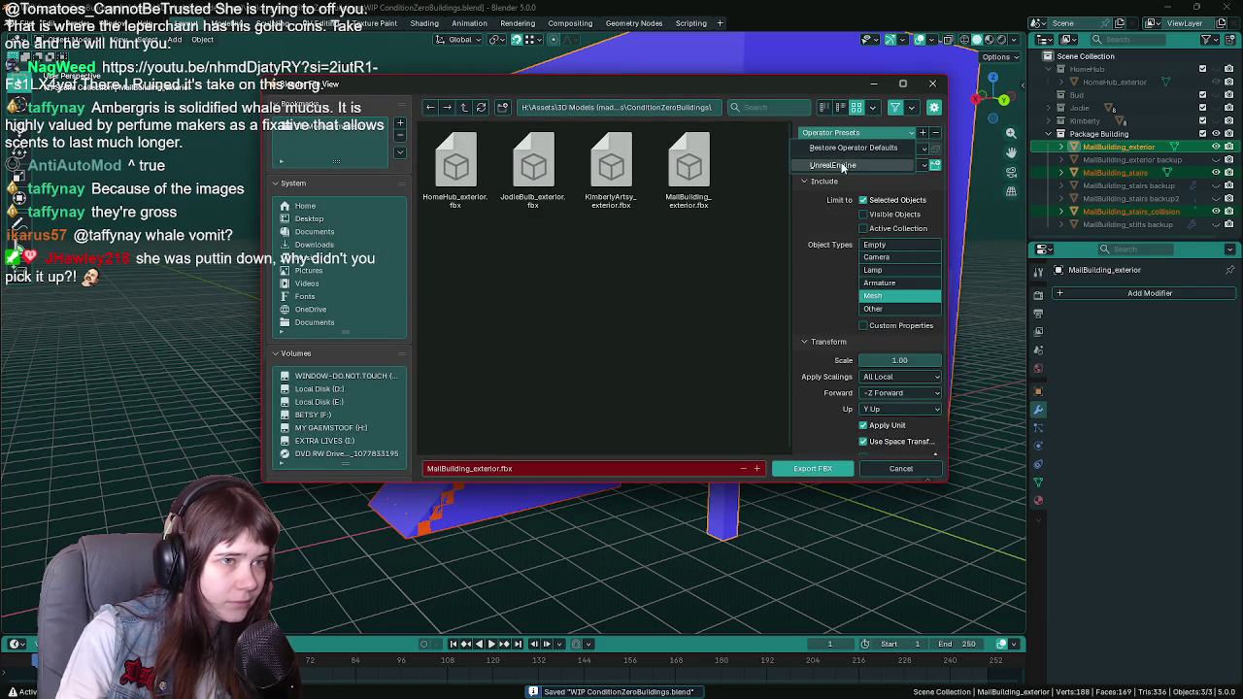
{"action": "left_click", "coordinate": [500, 468]}
{"action": "left_click", "coordinate": [496, 468]}
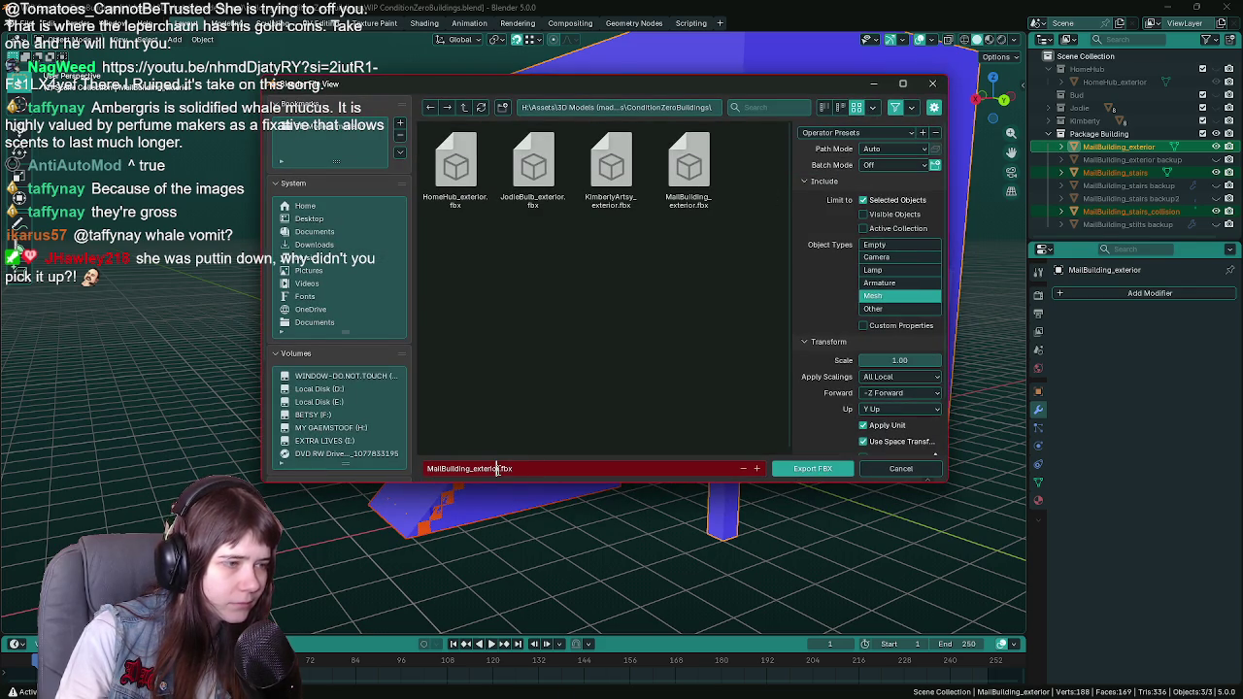
{"action": "key", "text": "Delete"}
{"action": "key", "text": "BackSpace"}
{"action": "key", "text": "BackSpace"}
{"action": "key", "text": "BackSpace"}
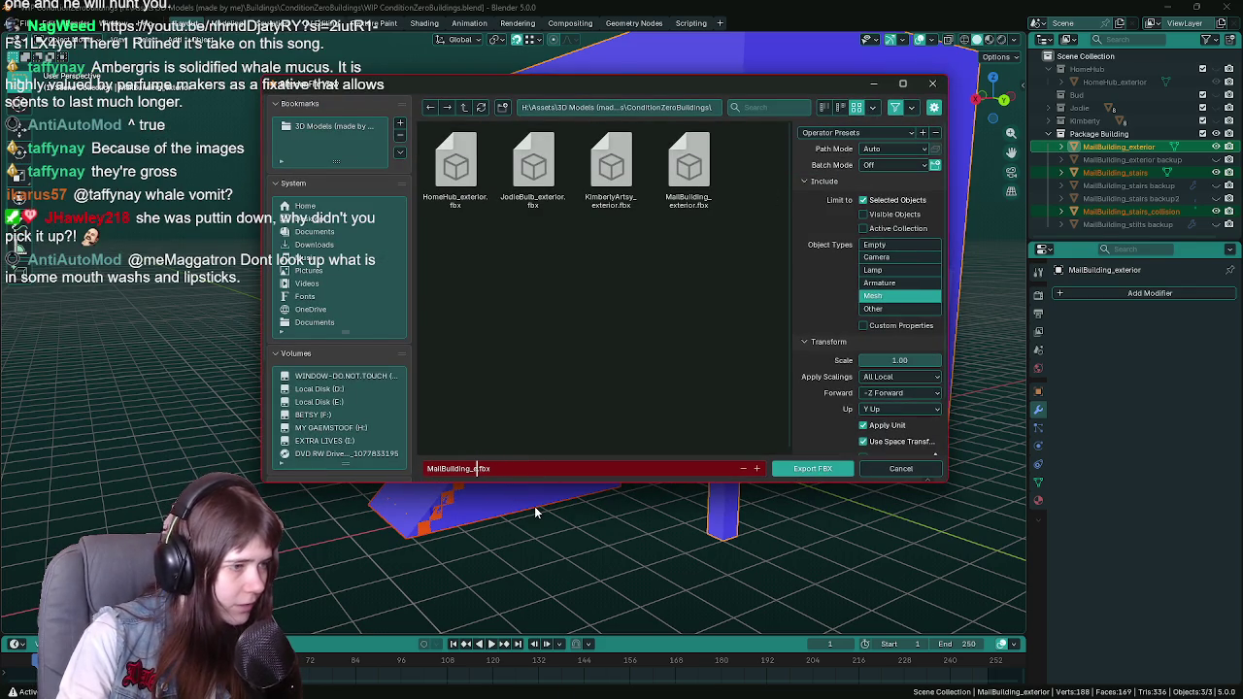
{"action": "key", "text": "Return"}
{"action": "left_click", "coordinate": [816, 472]}
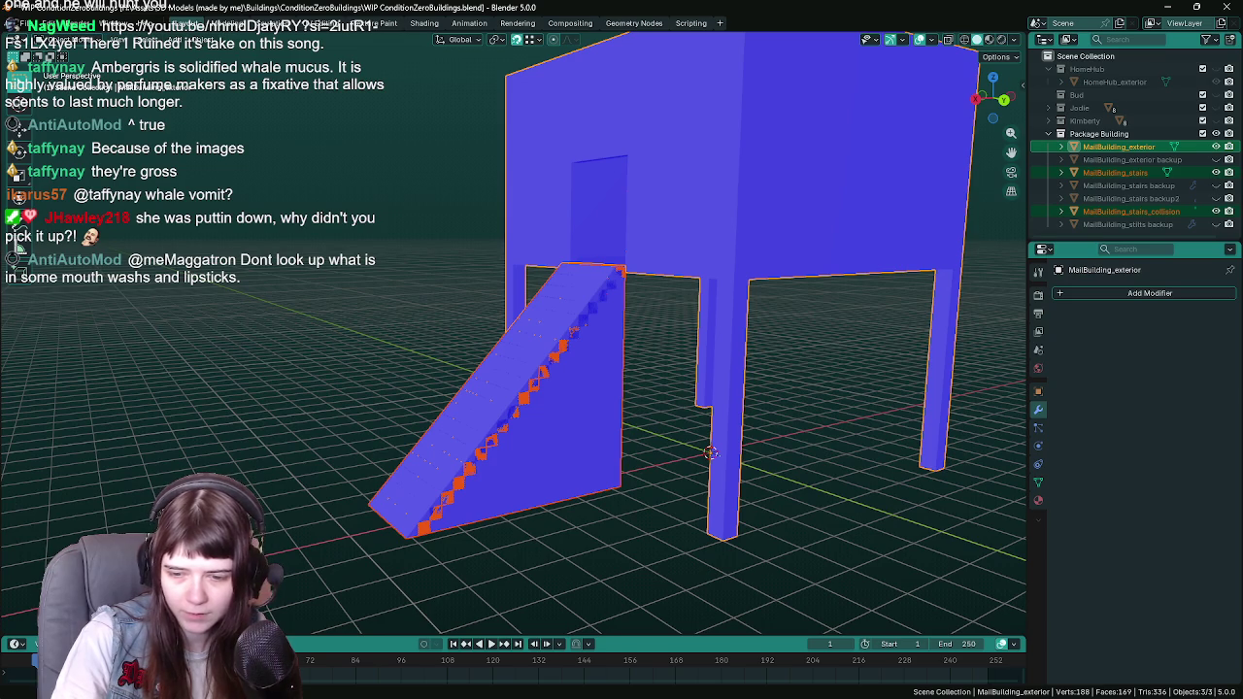
Step: Switch to Unreal Engine and bring up the Content Drawer's creation options
{"action": "key", "text": "alt+Tab"}
{"action": "key", "text": "ctrl+space"}
{"action": "right_click", "coordinate": [600, 575]}
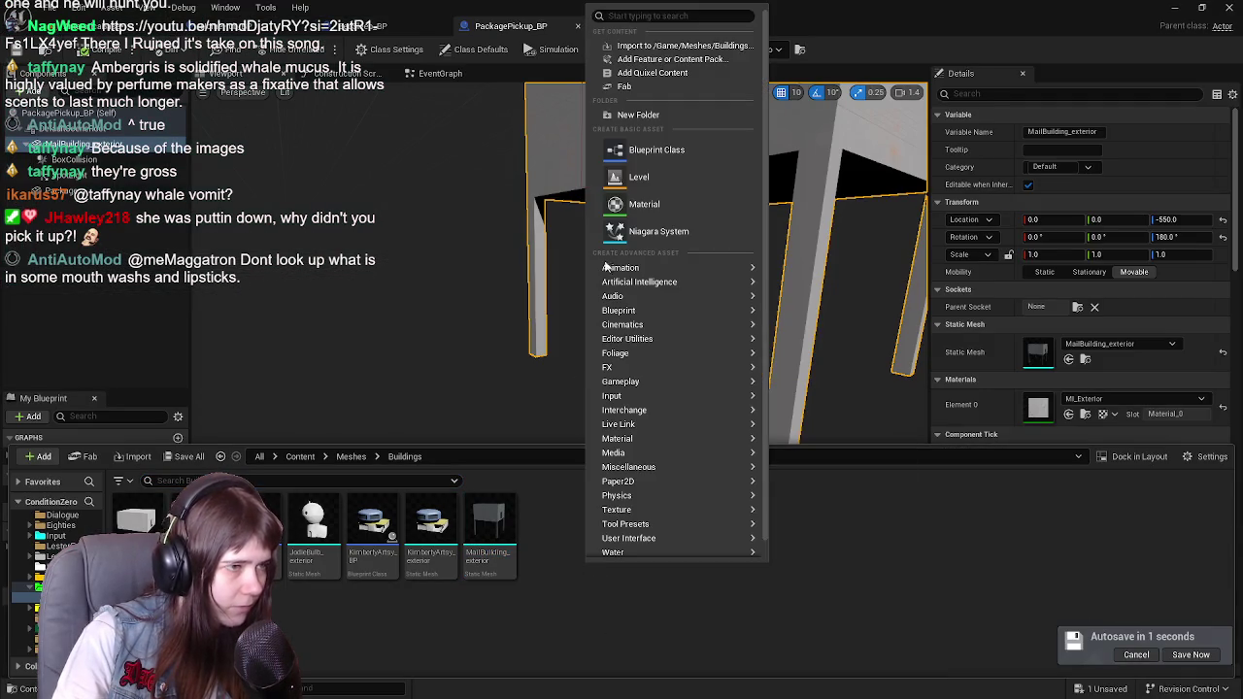
Step: Import MailBuilding.fbx into the Meshes/Buildings/MailBuilding folder
{"action": "left_click", "coordinate": [650, 113]}
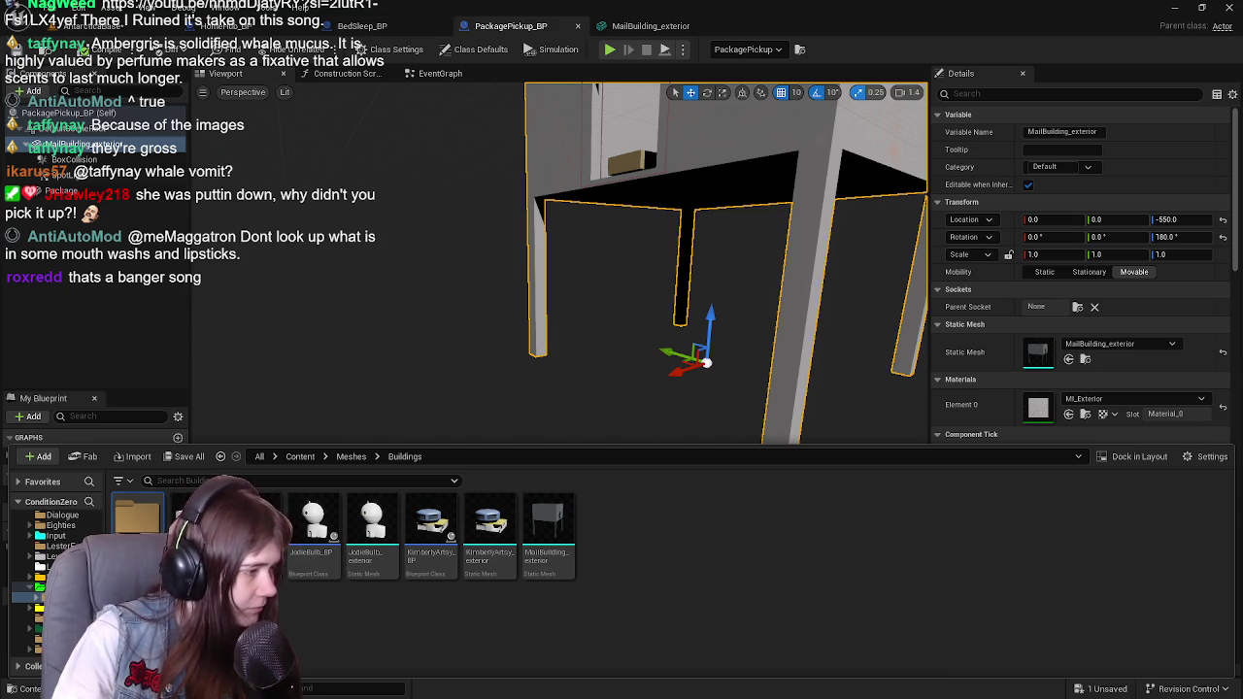
{"action": "key", "text": "Return"}
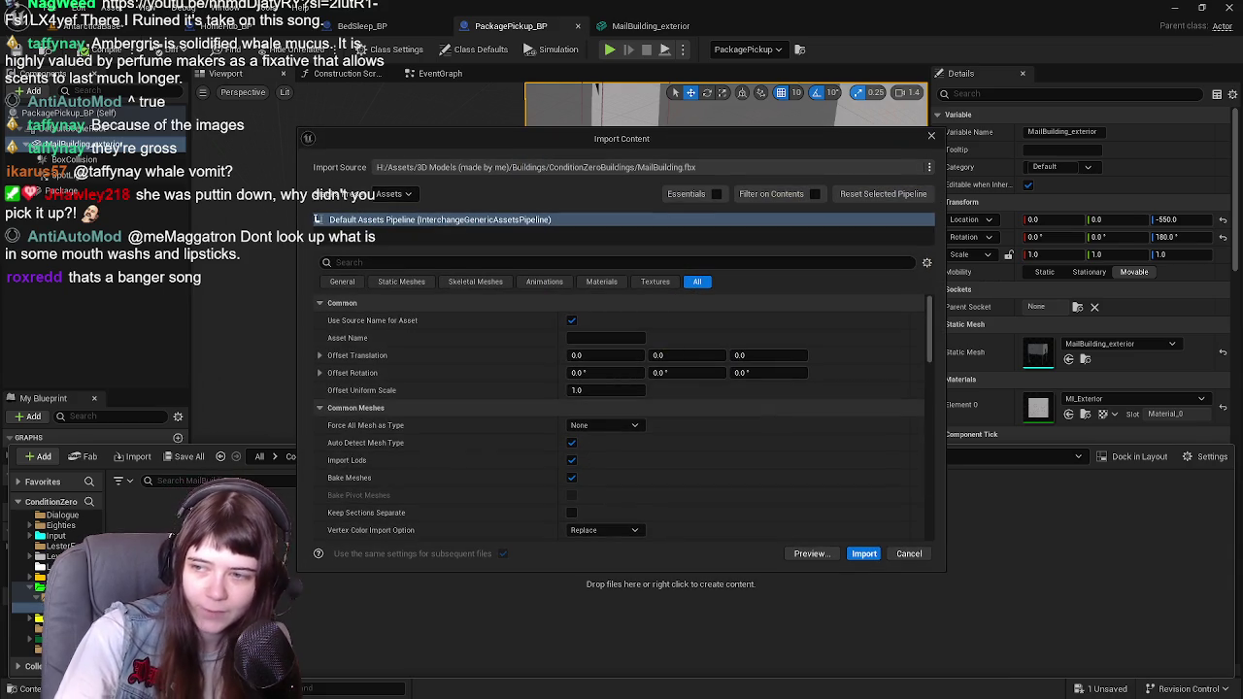
{"action": "left_click", "coordinate": [863, 553]}
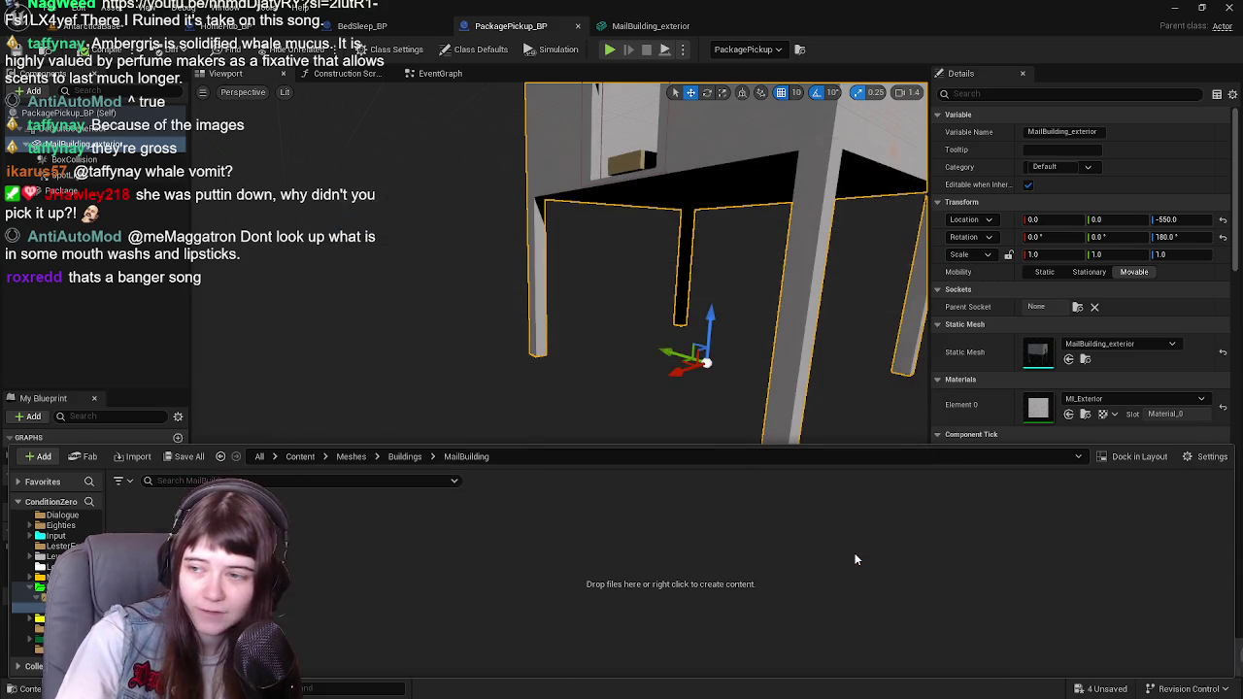
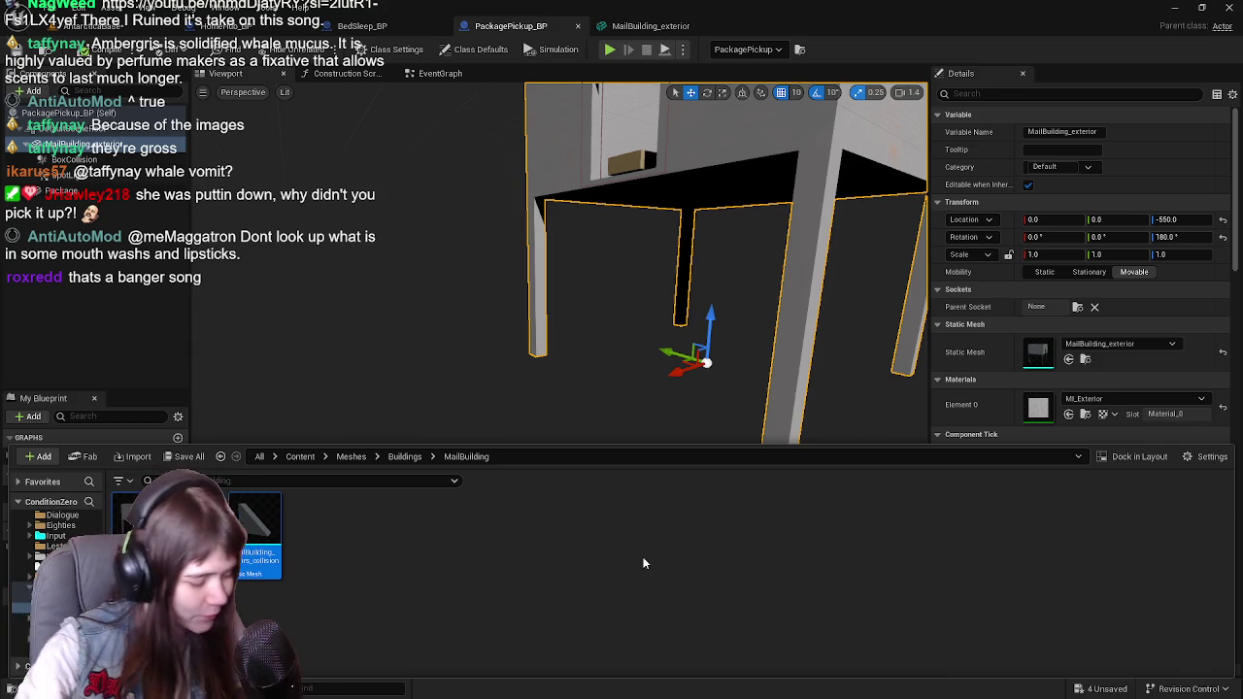
Step: Save the four pending building assets with Save Selected
{"action": "left_click", "coordinate": [185, 456]}
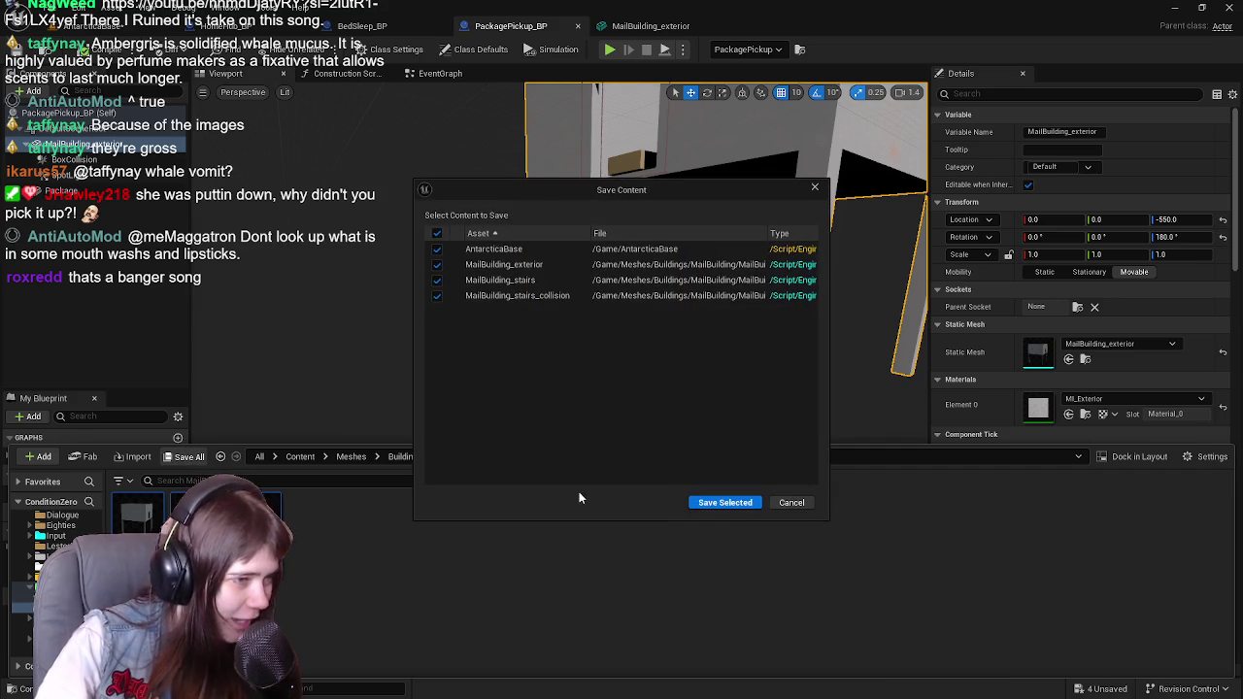
{"action": "left_click", "coordinate": [722, 503]}
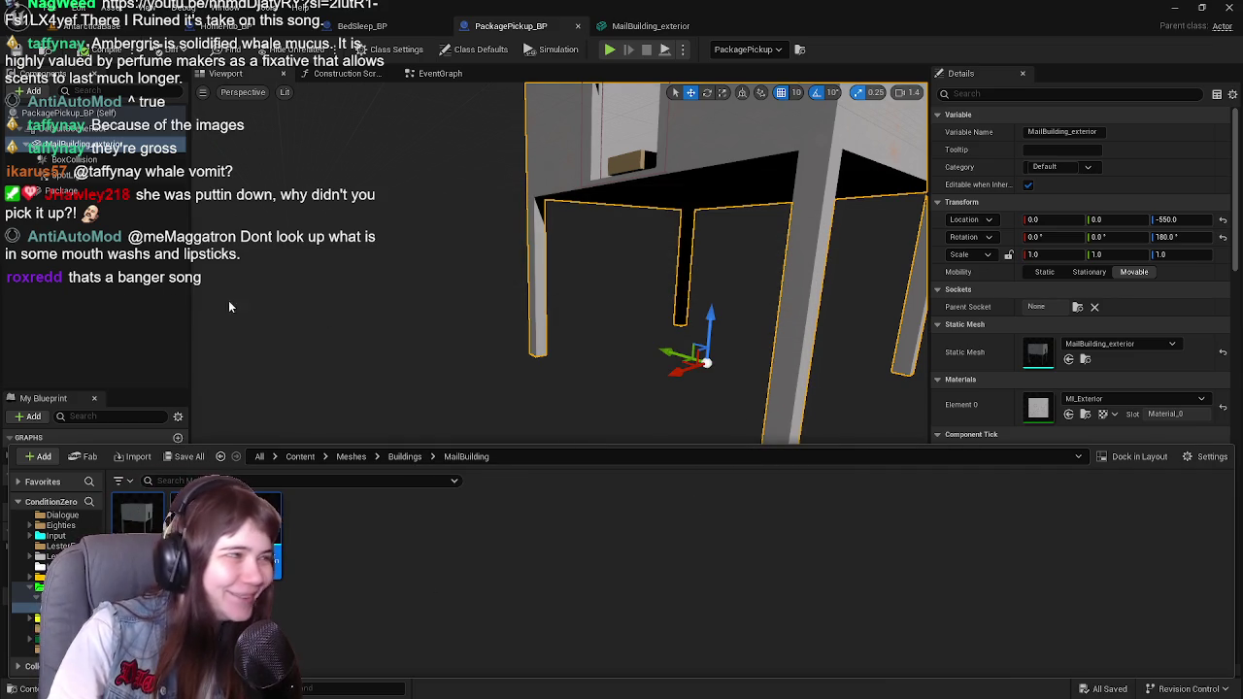
{"action": "left_click", "coordinate": [107, 260]}
Step: Assign the MailBuilding_exterior mesh to the exterior component's Static Mesh slot
{"action": "left_click", "coordinate": [77, 144]}
{"action": "key", "text": "ctrl+space"}
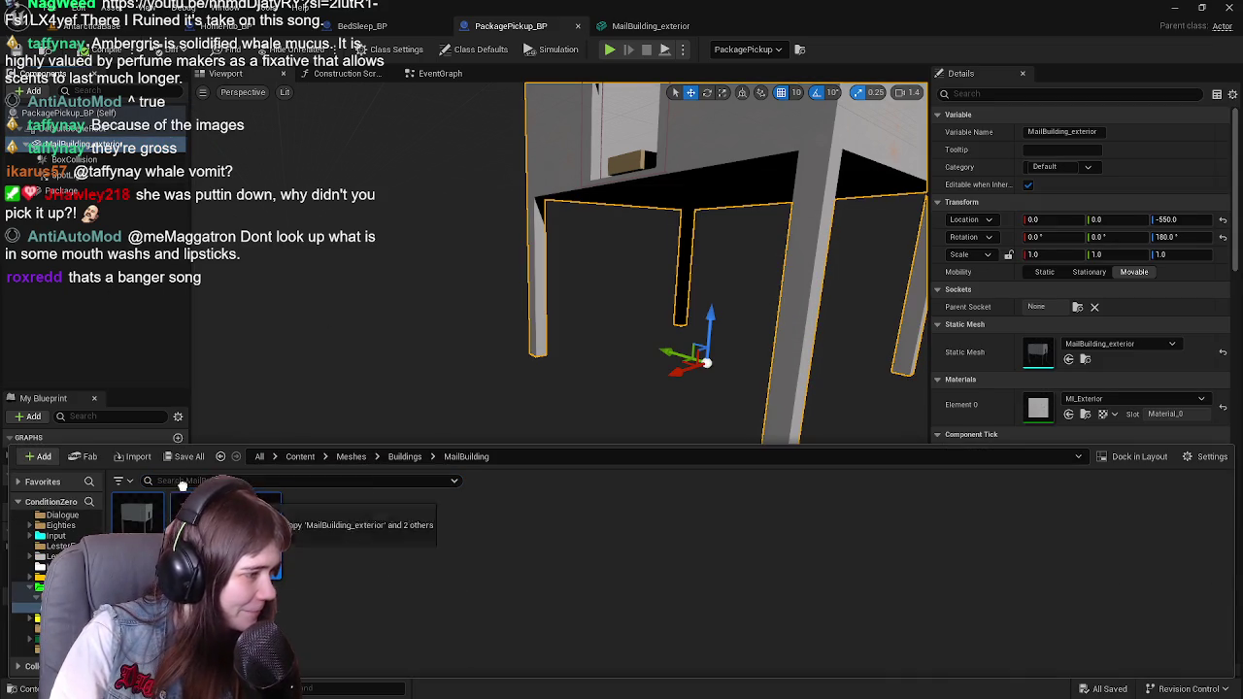
{"action": "left_click_drag", "start_coordinate": [175, 517], "coordinate": [173, 521]}
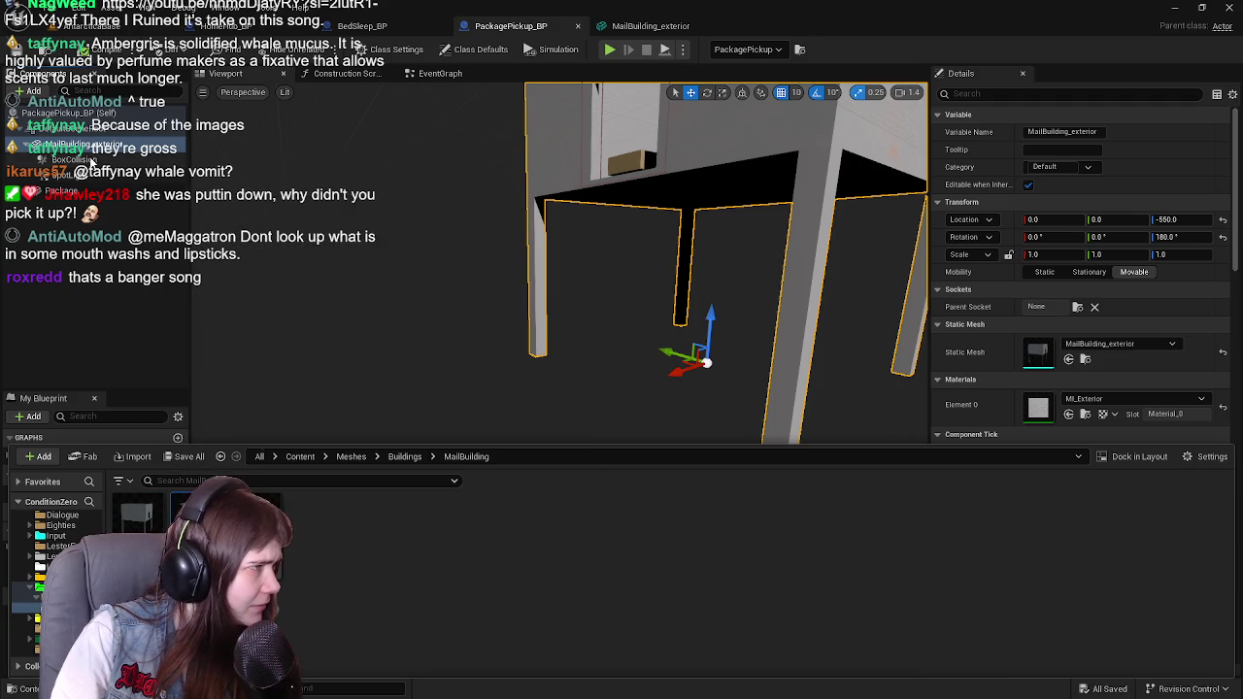
{"action": "left_click_drag", "start_coordinate": [138, 514], "coordinate": [1080, 353]}
{"action": "left_click", "coordinate": [403, 456]}
Step: Force delete the old MailBuilding_exterior asset from the Buildings folder
{"action": "left_click", "coordinate": [546, 540]}
{"action": "key", "text": "Delete"}
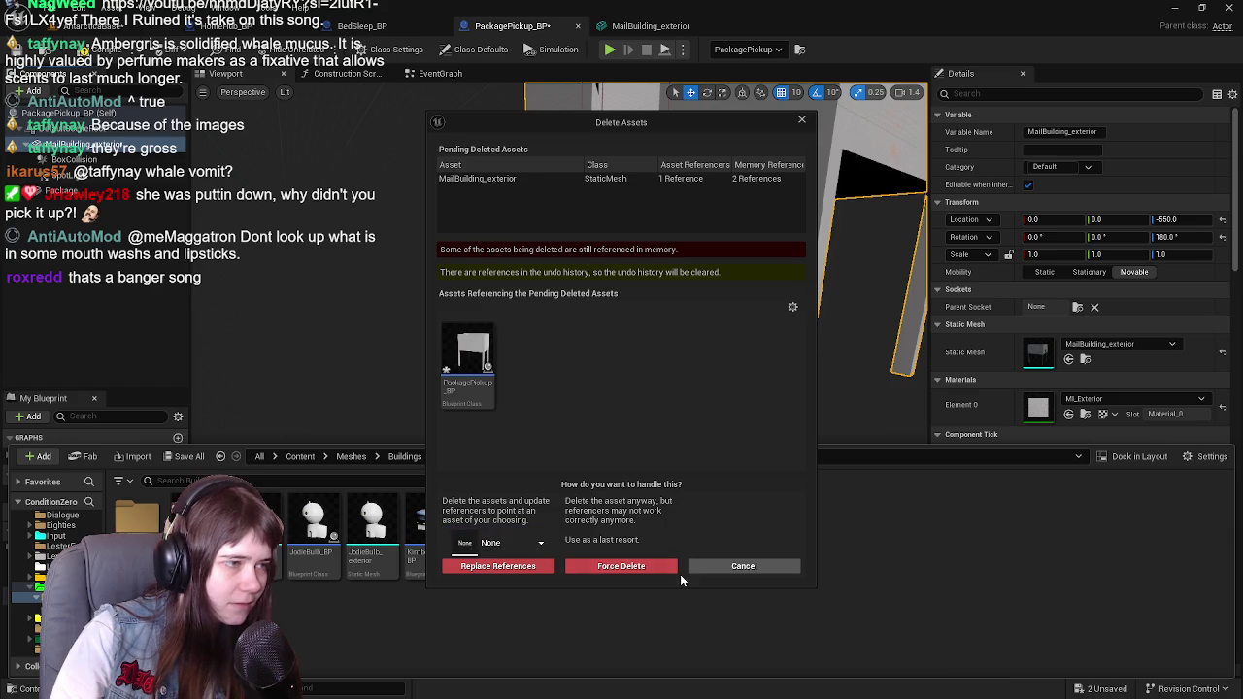
{"action": "left_click", "coordinate": [655, 560]}
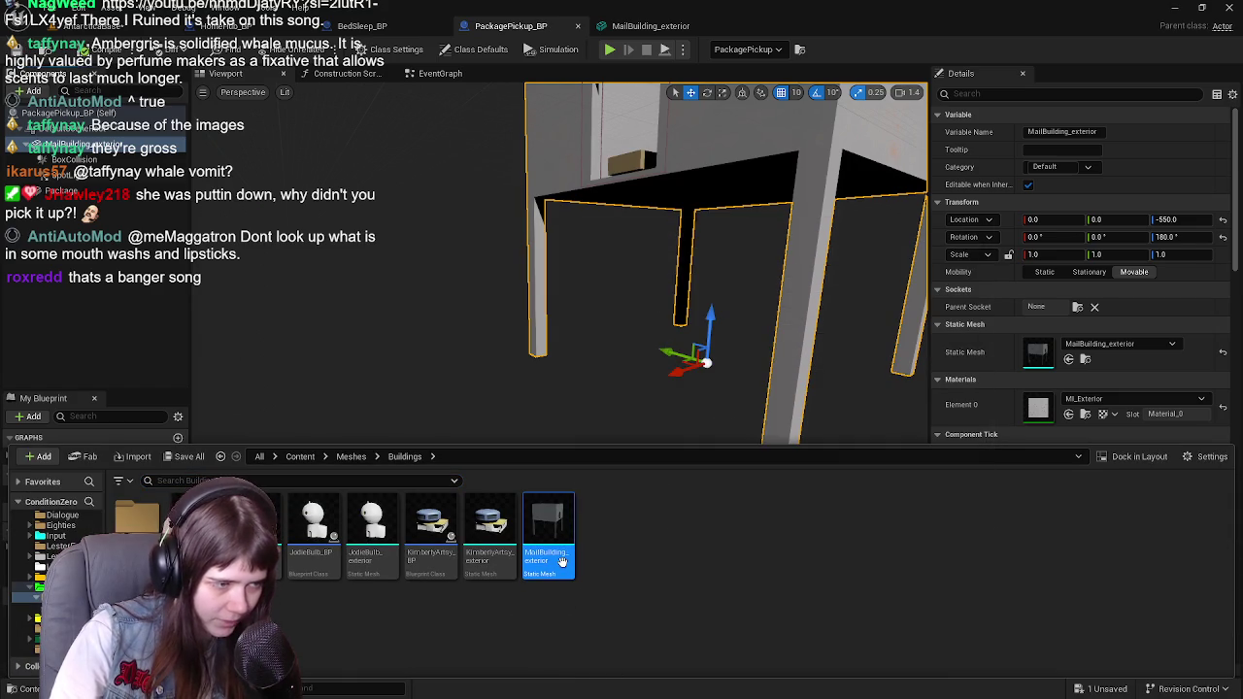
{"action": "key", "text": "Delete"}
{"action": "left_click", "coordinate": [561, 561]}
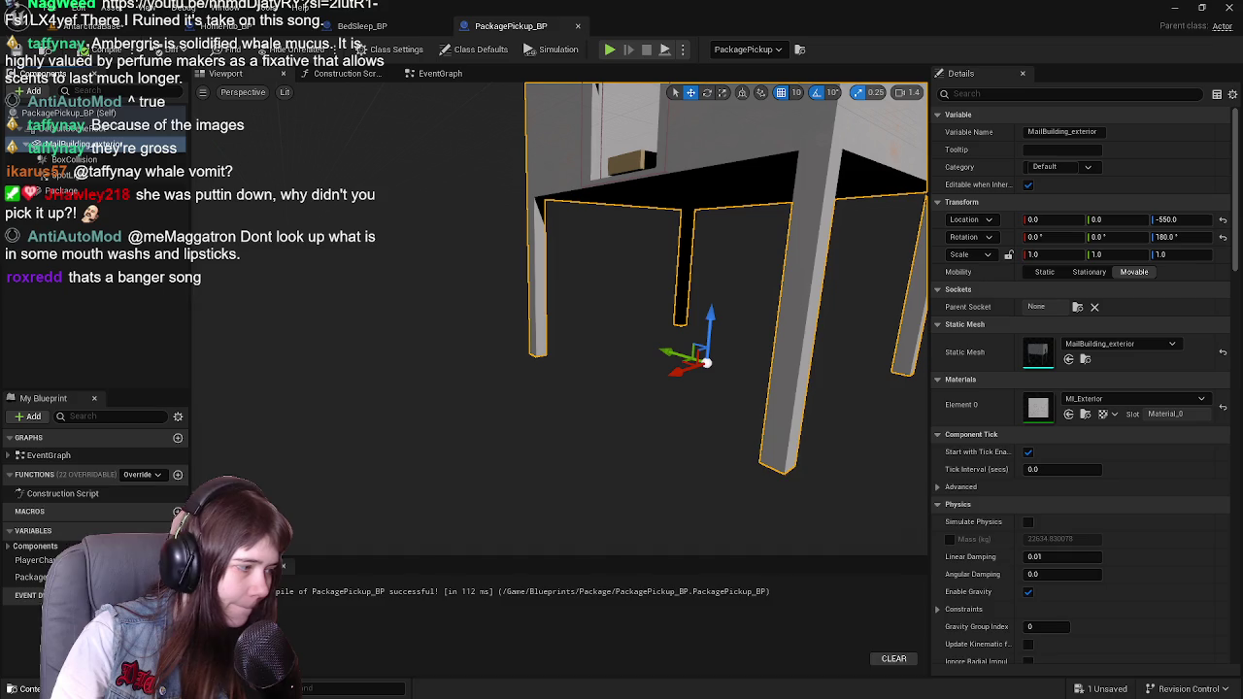
Step: Give the stairs component the MailBuilding_stairs mesh and rotate it 180° to face the building
{"action": "double_click", "coordinate": [136, 517]}
{"action": "mouse_move", "coordinate": [137, 514]}
{"action": "left_mouse_down"}
{"action": "mouse_move", "coordinate": [107, 157]}
{"action": "mouse_move", "coordinate": [106, 184]}
{"action": "left_mouse_up"}
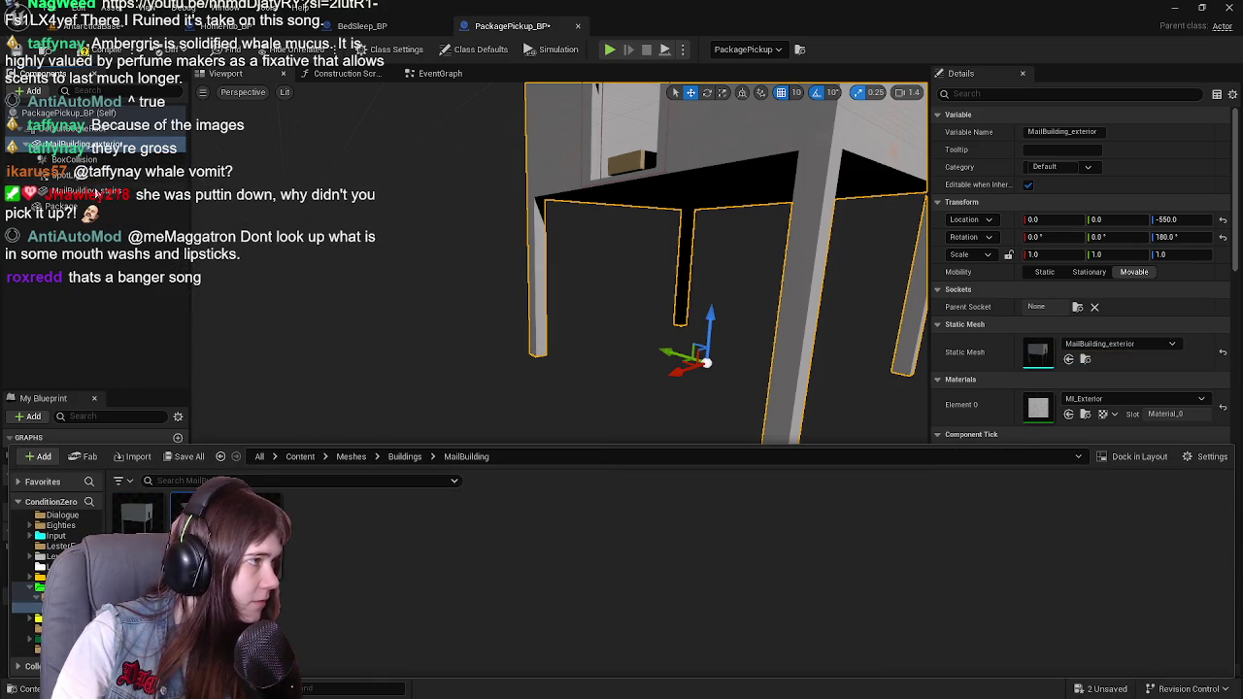
{"action": "mouse_move", "coordinate": [565, 357]}
{"action": "left_mouse_down"}
{"action": "mouse_move", "coordinate": [539, 398]}
{"action": "mouse_move", "coordinate": [680, 347]}
{"action": "left_mouse_up"}
{"action": "key", "text": "e"}
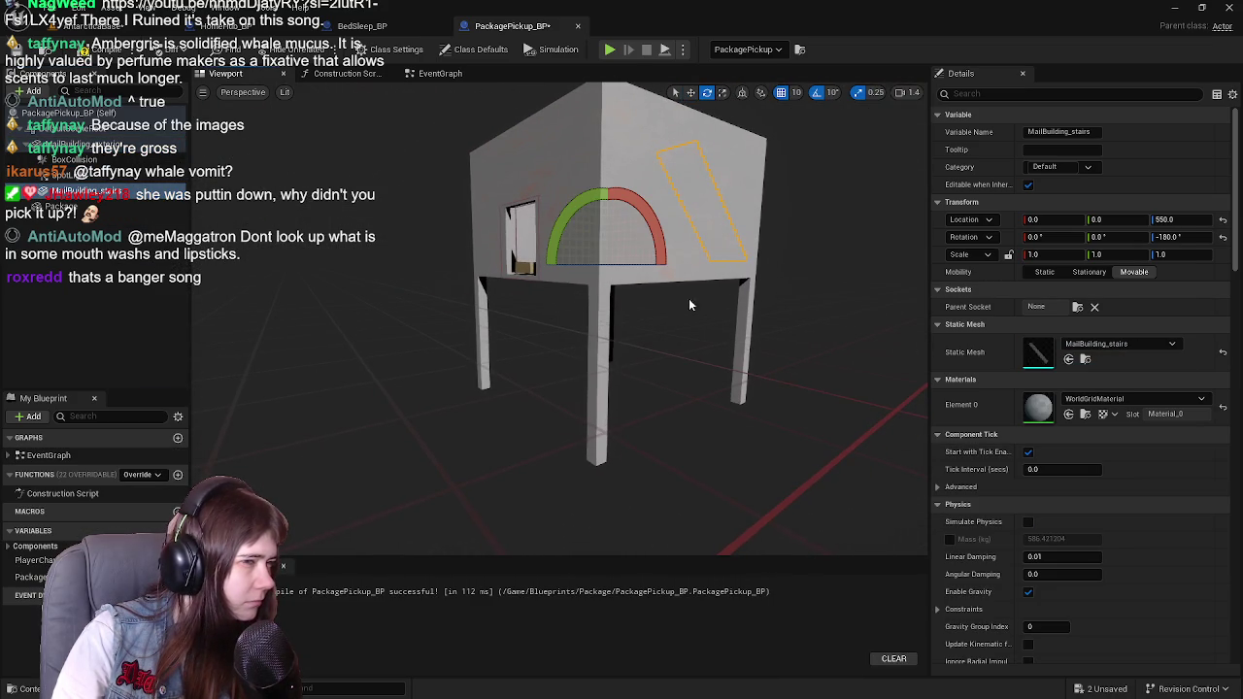
{"action": "left_click_drag", "start_coordinate": [577, 262], "coordinate": [532, 270]}
{"action": "left_click_drag", "start_coordinate": [486, 437], "coordinate": [417, 425]}
Step: Lower the stairs to Z -20 so they reach the doorway
{"action": "key", "text": "w"}
{"action": "left_click_drag", "start_coordinate": [655, 291], "coordinate": [658, 461]}
{"action": "left_click_drag", "start_coordinate": [591, 394], "coordinate": [475, 404]}
{"action": "mouse_move", "coordinate": [635, 344]}
{"action": "left_mouse_down"}
{"action": "mouse_move", "coordinate": [621, 349]}
{"action": "mouse_move", "coordinate": [643, 339]}
{"action": "left_mouse_up"}
{"action": "left_click_drag", "start_coordinate": [752, 532], "coordinate": [753, 532]}
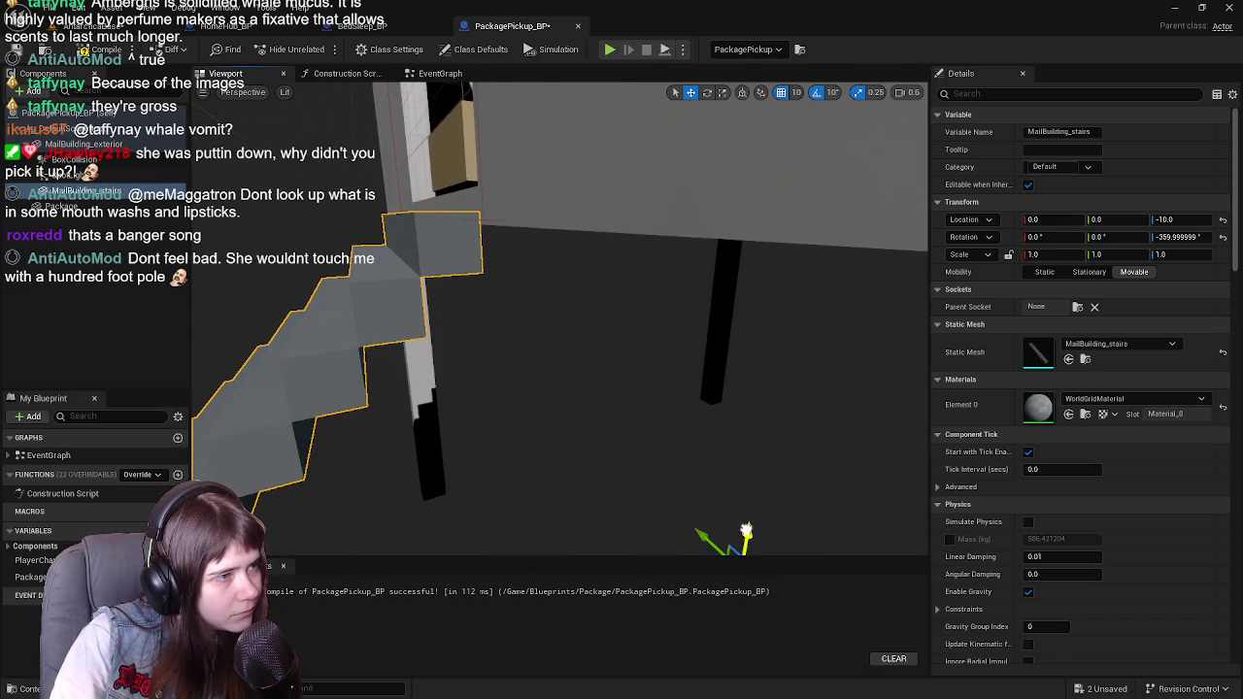
{"action": "left_click_drag", "start_coordinate": [747, 532], "coordinate": [745, 540]}
{"action": "scroll", "coordinate": [695, 478], "scroll_direction": "down", "scroll_amount": 5}
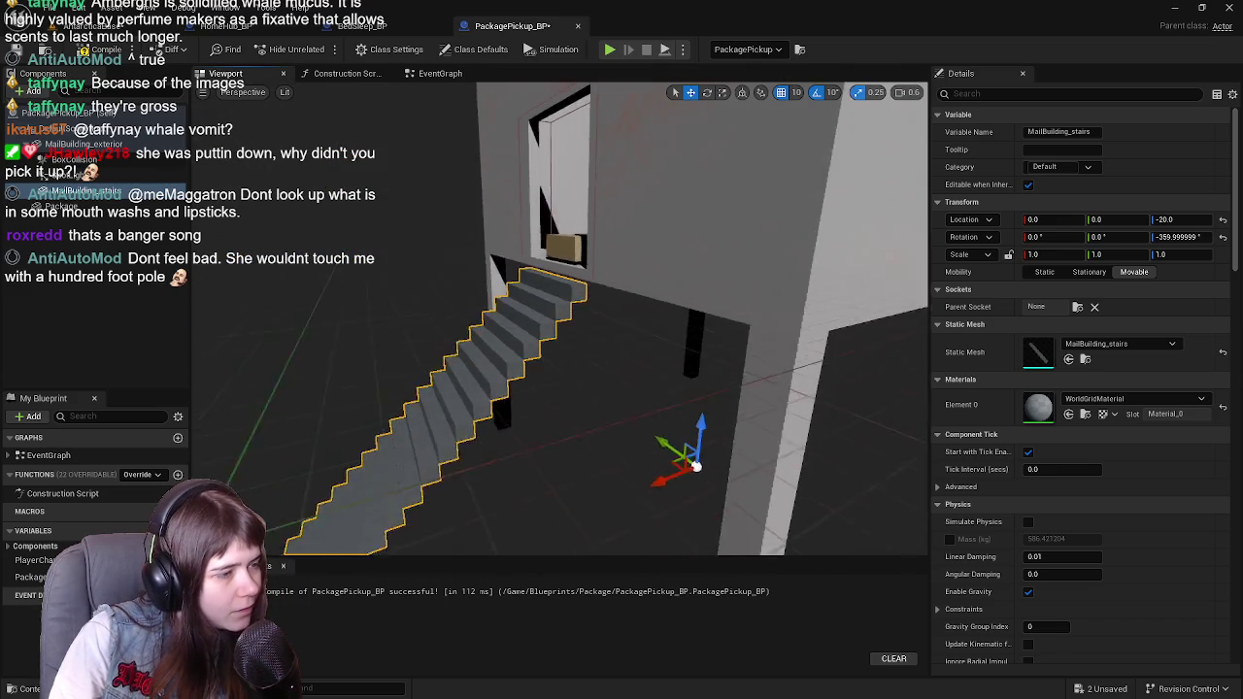
{"action": "mouse_move", "coordinate": [696, 478]}
{"action": "left_mouse_down"}
{"action": "mouse_move", "coordinate": [670, 474]}
{"action": "mouse_move", "coordinate": [694, 478]}
{"action": "left_mouse_up"}
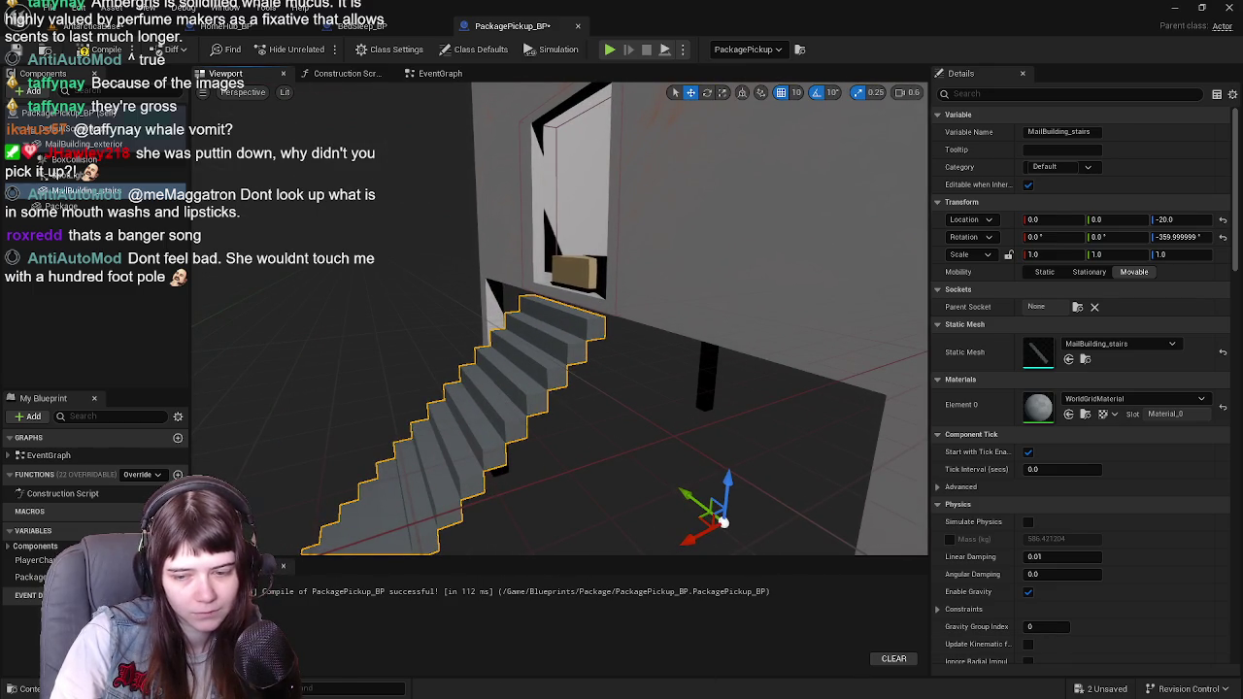
{"action": "key", "text": "alt+Tab"}
Step: Set the MailBuilding_stairs origin to the 3D cursor
{"action": "left_click", "coordinate": [748, 291]}
{"action": "scroll", "coordinate": [661, 322], "scroll_direction": "up", "scroll_amount": 2}
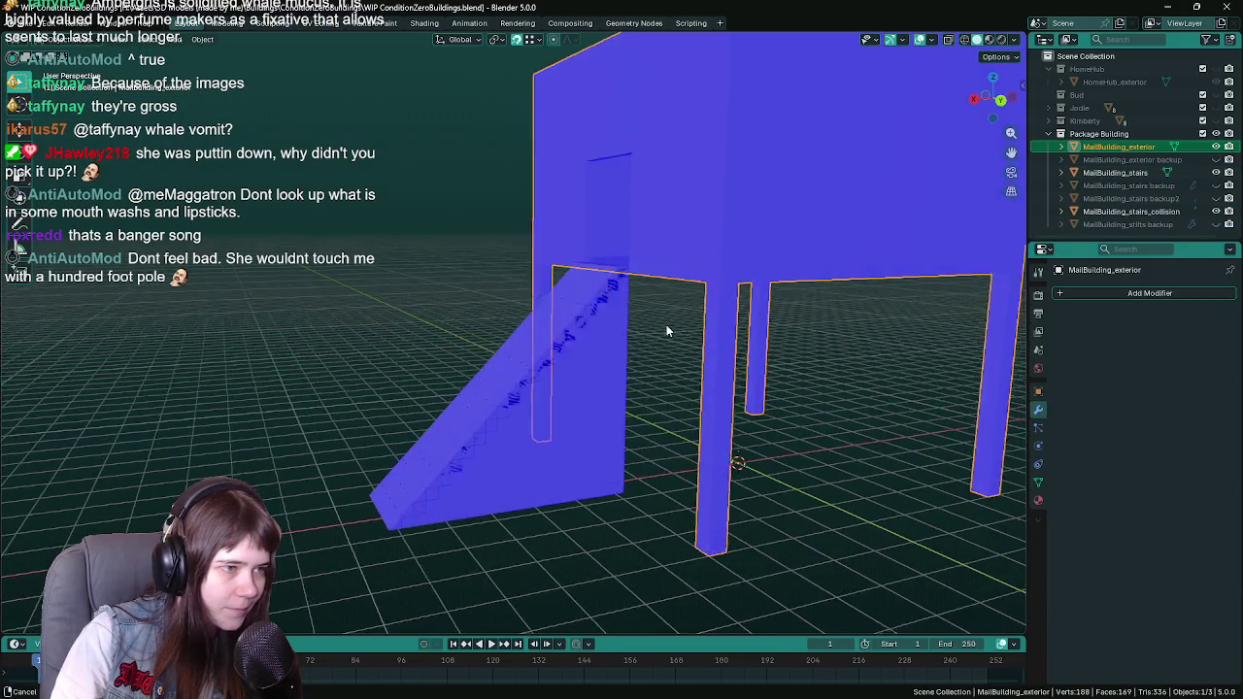
{"action": "scroll", "coordinate": [661, 322], "scroll_direction": "down", "scroll_amount": 2}
{"action": "left_click", "coordinate": [1134, 175]}
{"action": "key", "text": "KP_Decimal"}
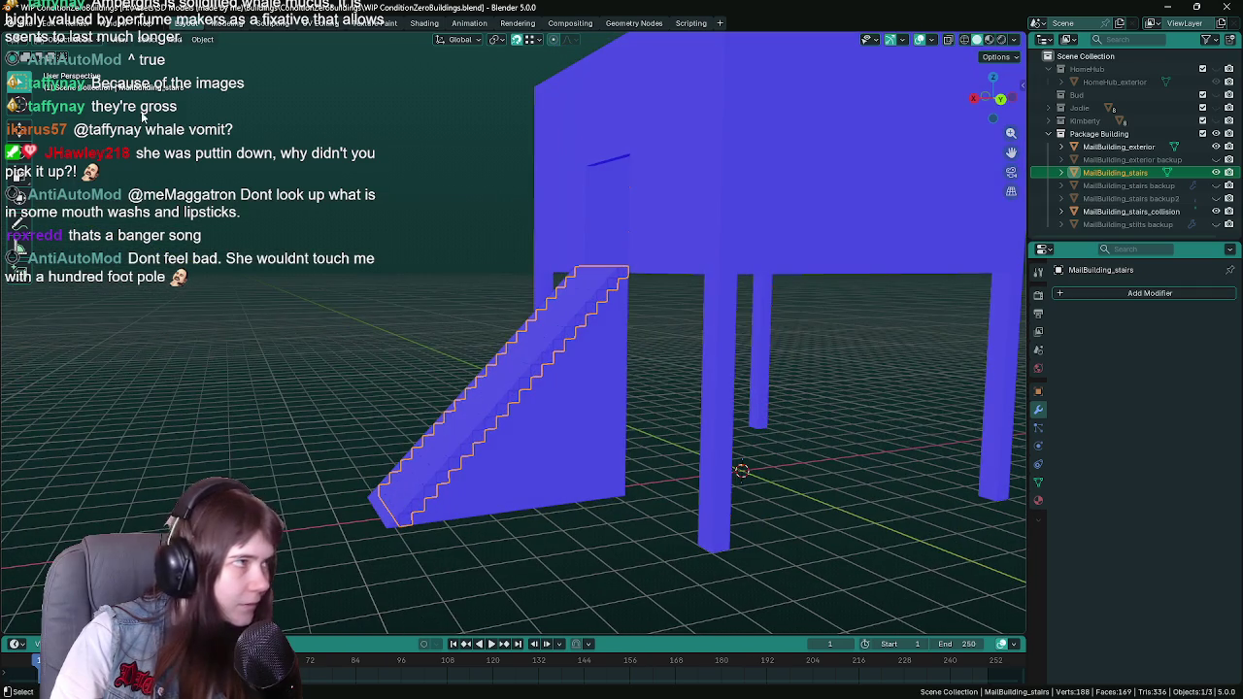
{"action": "left_click", "coordinate": [202, 40]}
{"action": "mouse_move", "coordinate": [266, 68]}
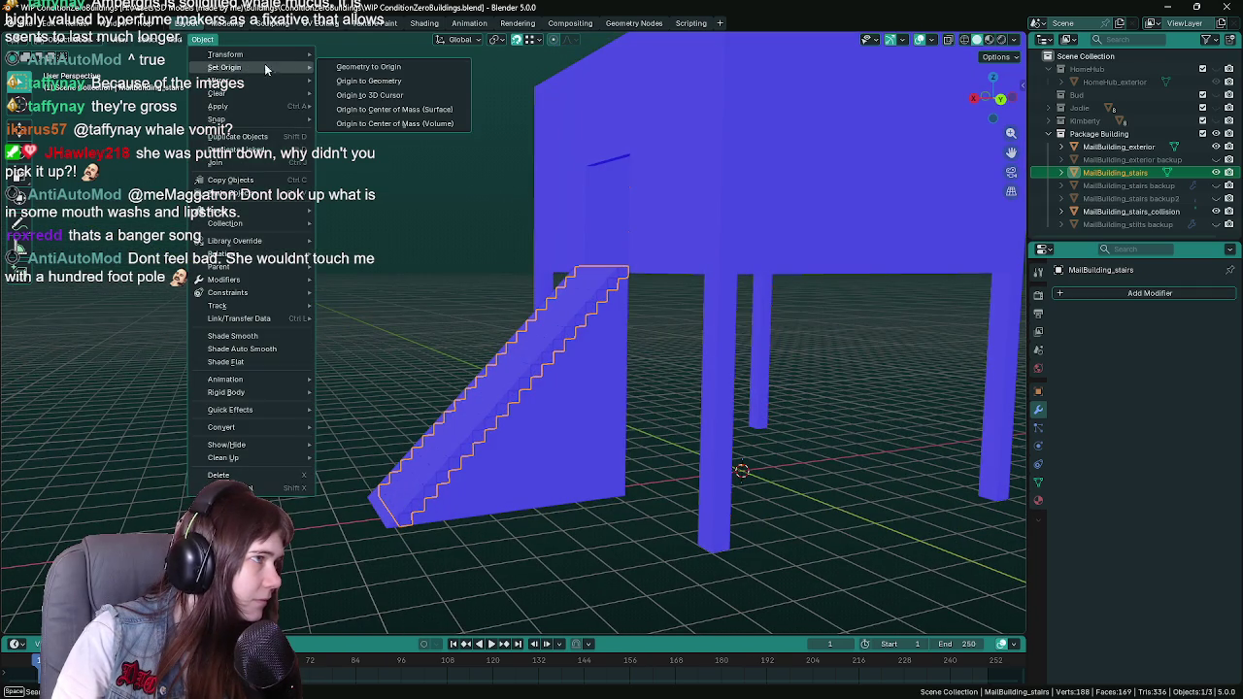
{"action": "left_click", "coordinate": [406, 95]}
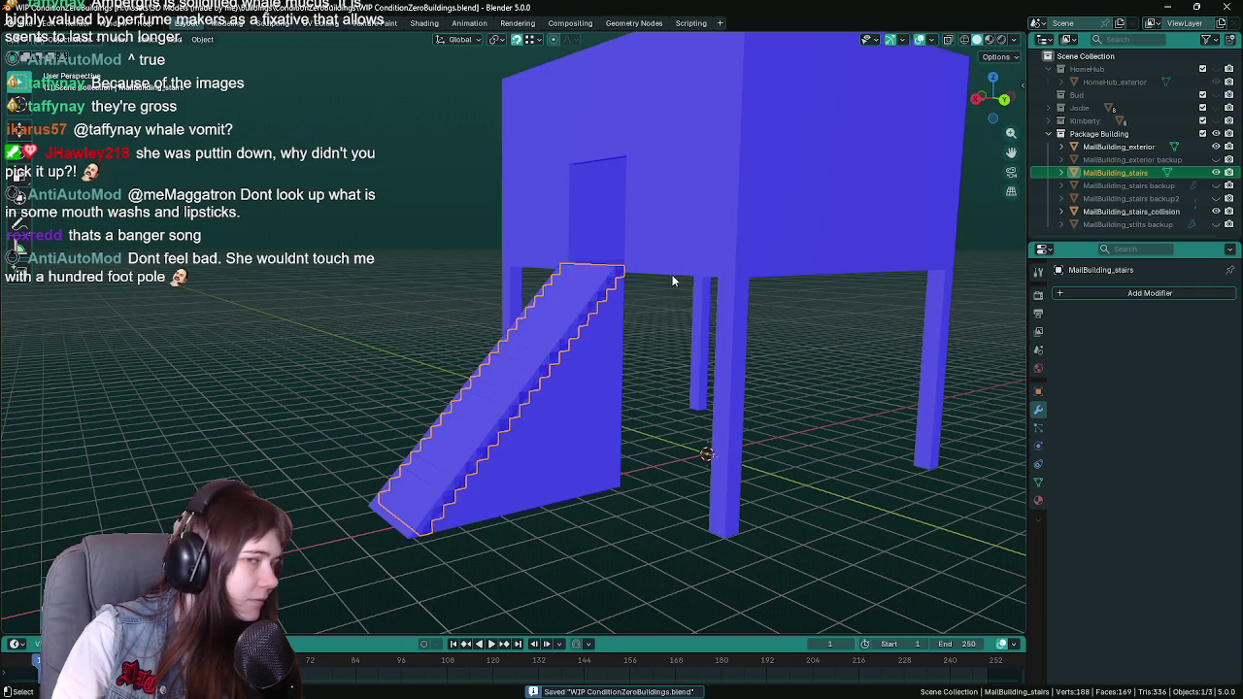
Step: Set the MailBuilding_stairs_collision origin to the 3D cursor
{"action": "left_click_drag", "start_coordinate": [546, 237], "coordinate": [632, 299]}
{"action": "left_click", "coordinate": [591, 411]}
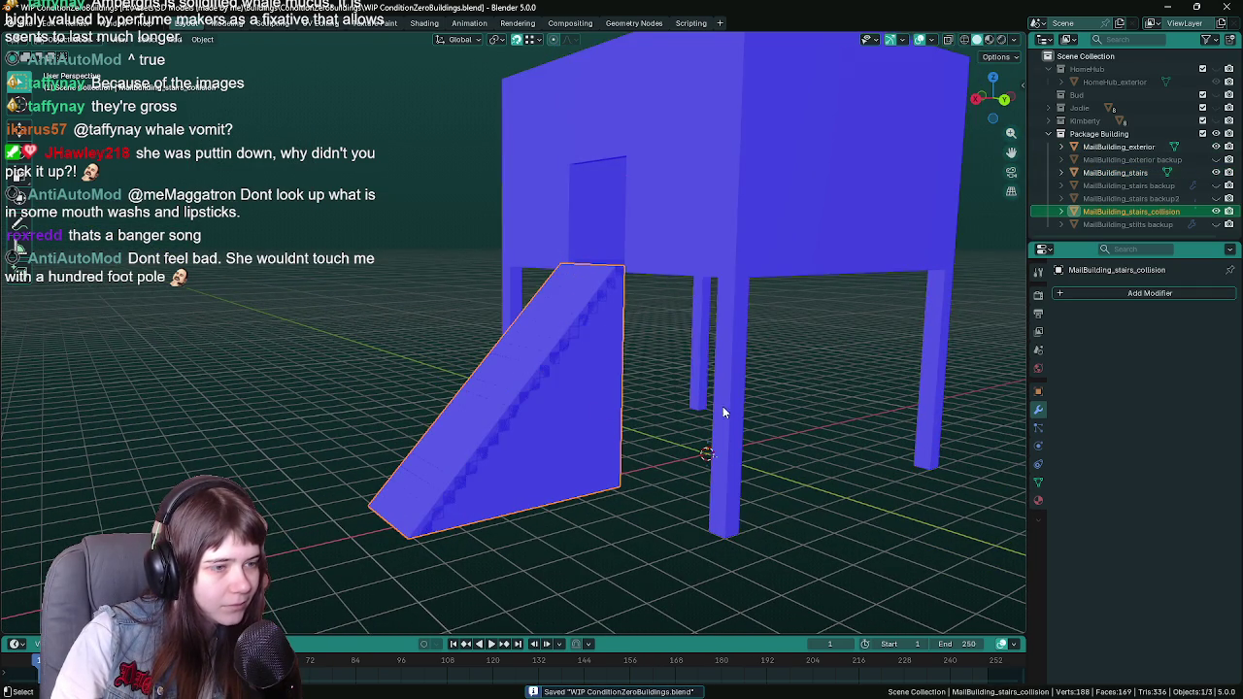
{"action": "left_click_drag", "start_coordinate": [728, 411], "coordinate": [605, 385]}
{"action": "left_click", "coordinate": [202, 40]}
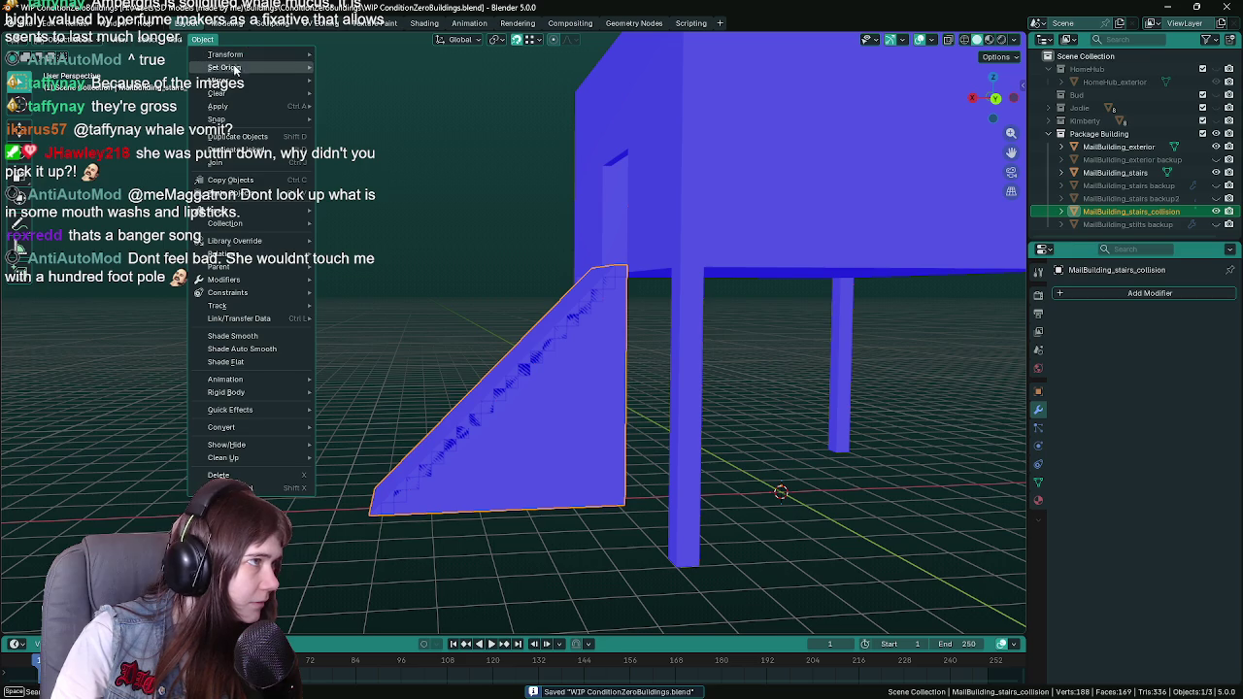
{"action": "mouse_move", "coordinate": [233, 67]}
{"action": "left_click", "coordinate": [398, 98]}
Step: Export the selected building pieces as MailBuilding.fbx
{"action": "mouse_move", "coordinate": [462, 213]}
{"action": "left_mouse_down"}
{"action": "mouse_move", "coordinate": [426, 197]}
{"action": "mouse_move", "coordinate": [630, 336]}
{"action": "left_mouse_up"}
{"action": "left_click", "coordinate": [609, 298]}
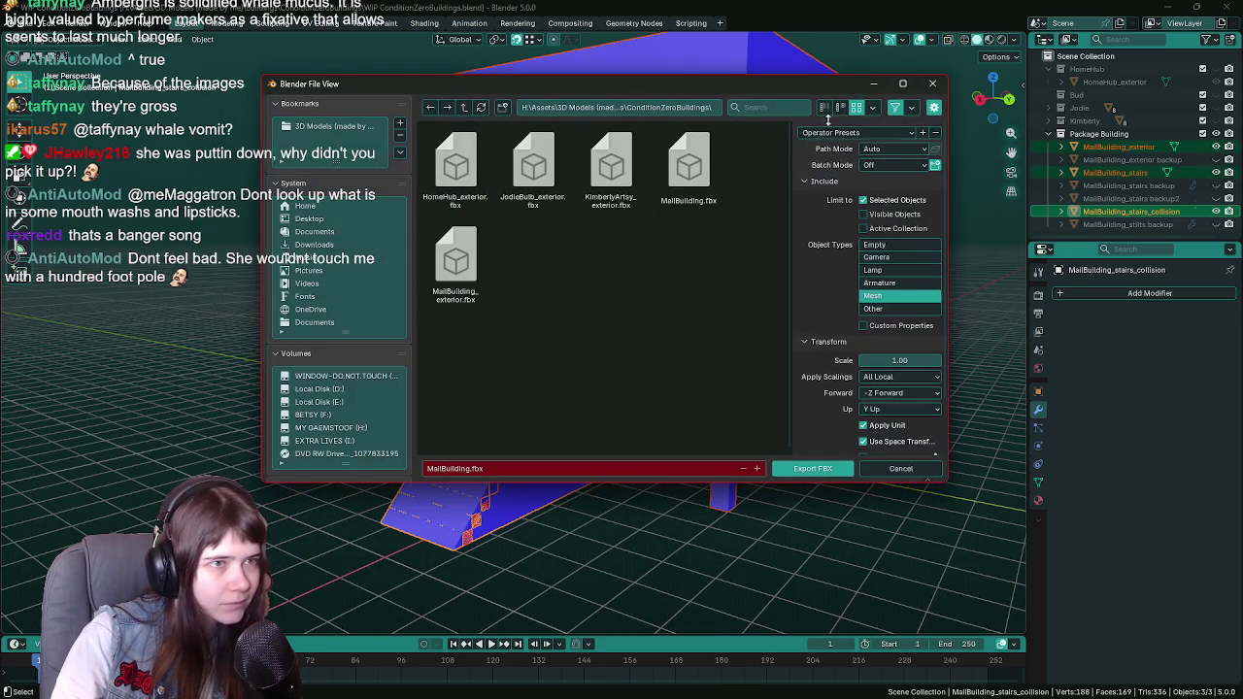
{"action": "left_click", "coordinate": [819, 469]}
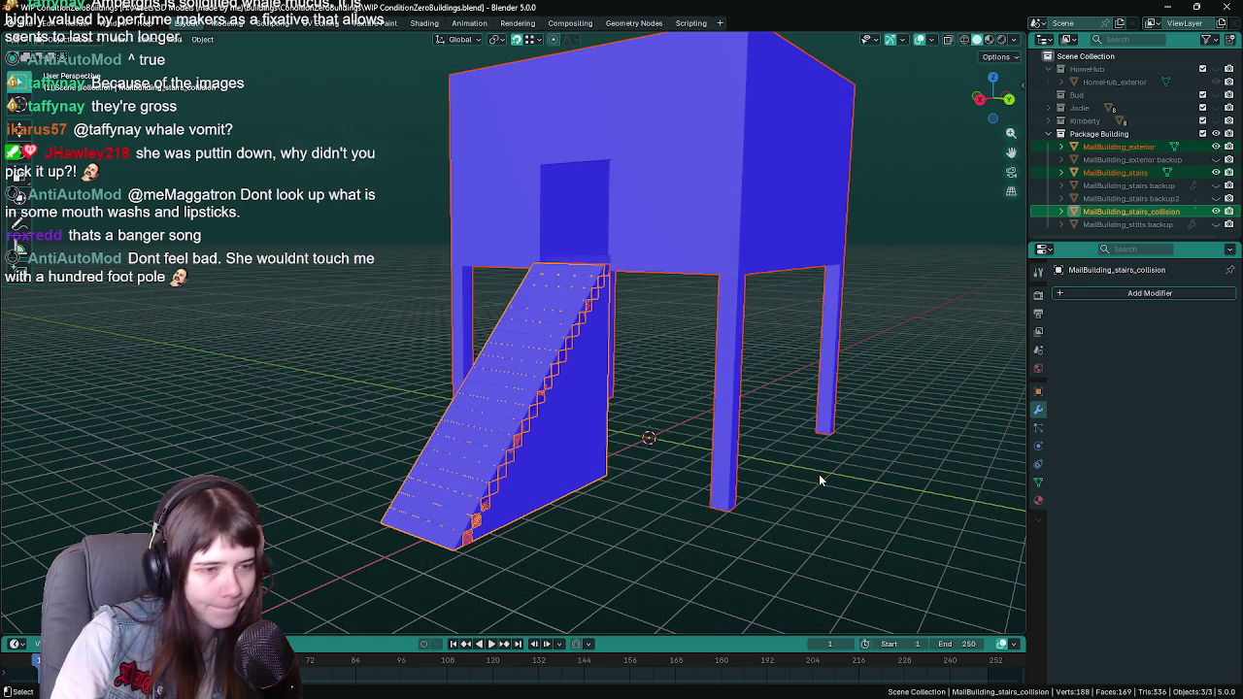
{"action": "key", "text": "alt+Tab"}
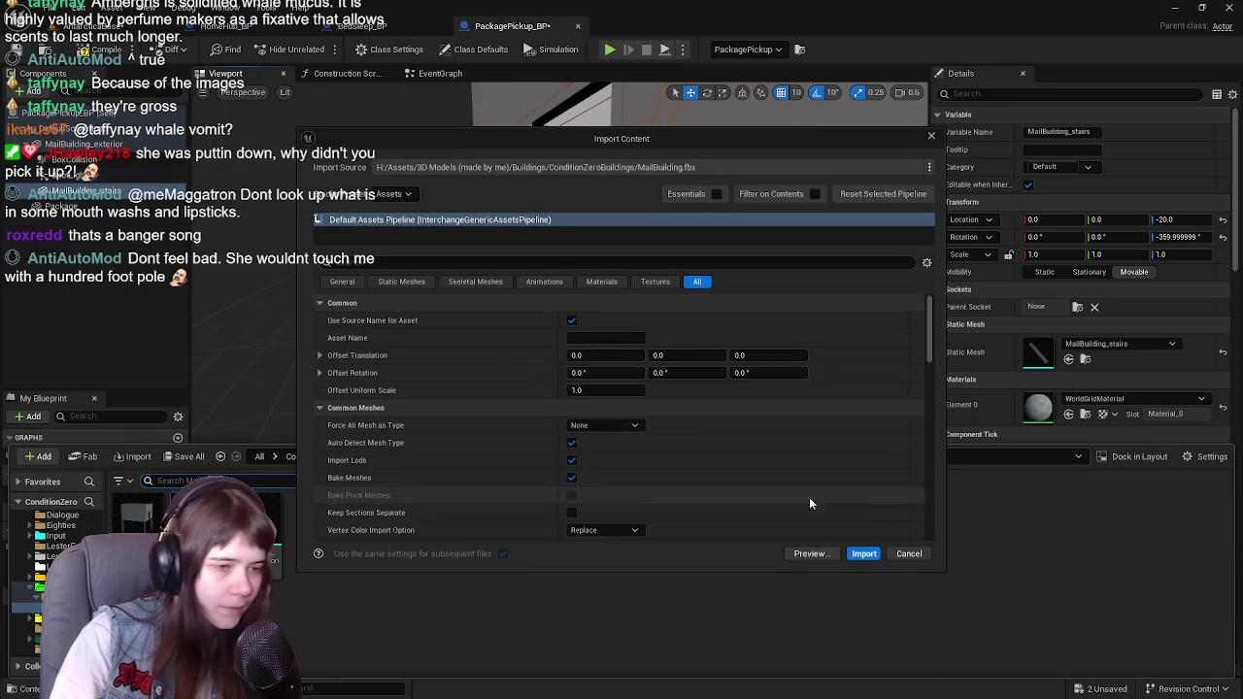
Step: Import MailBuilding.fbx, overwriting the existing meshes, and save the reimported assets
{"action": "left_click", "coordinate": [864, 553]}
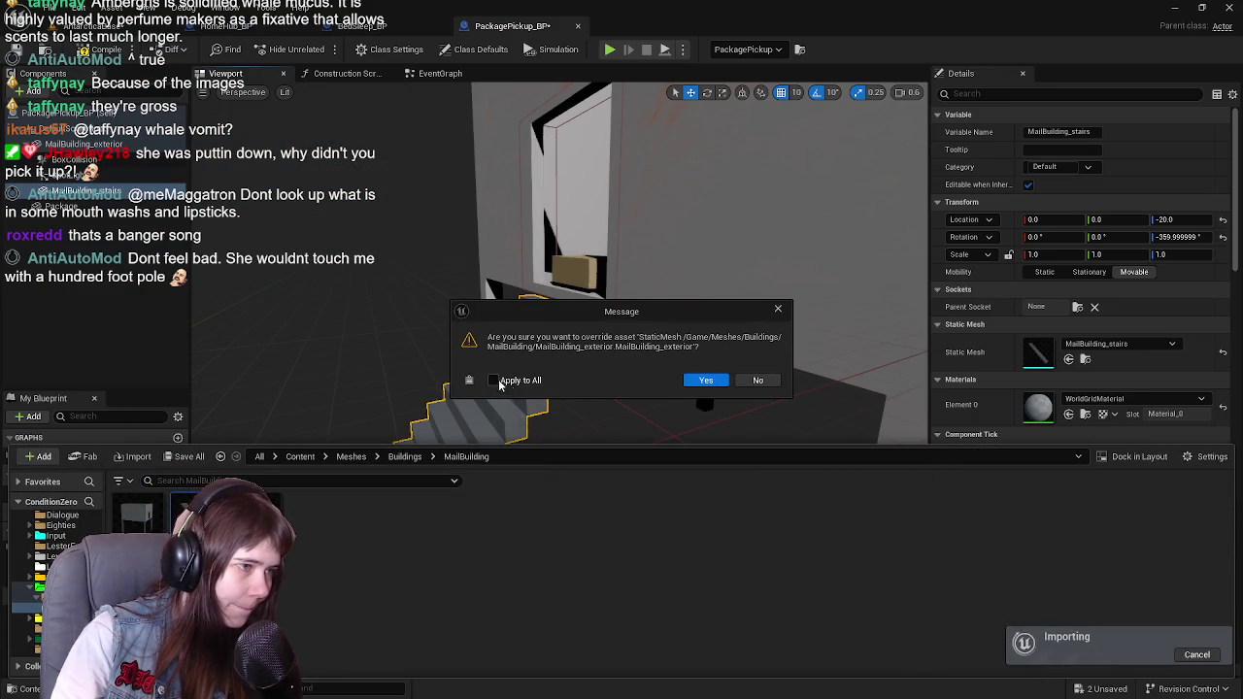
{"action": "left_click", "coordinate": [705, 380]}
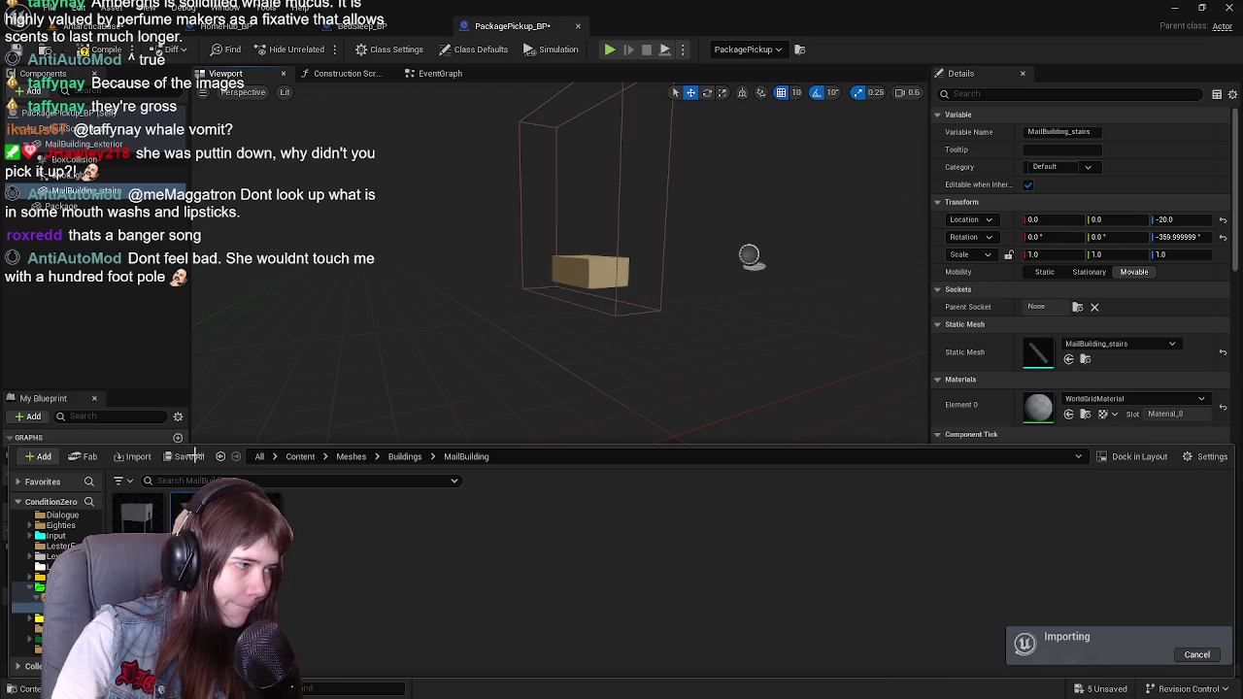
{"action": "left_click", "coordinate": [190, 457]}
{"action": "left_click", "coordinate": [723, 503]}
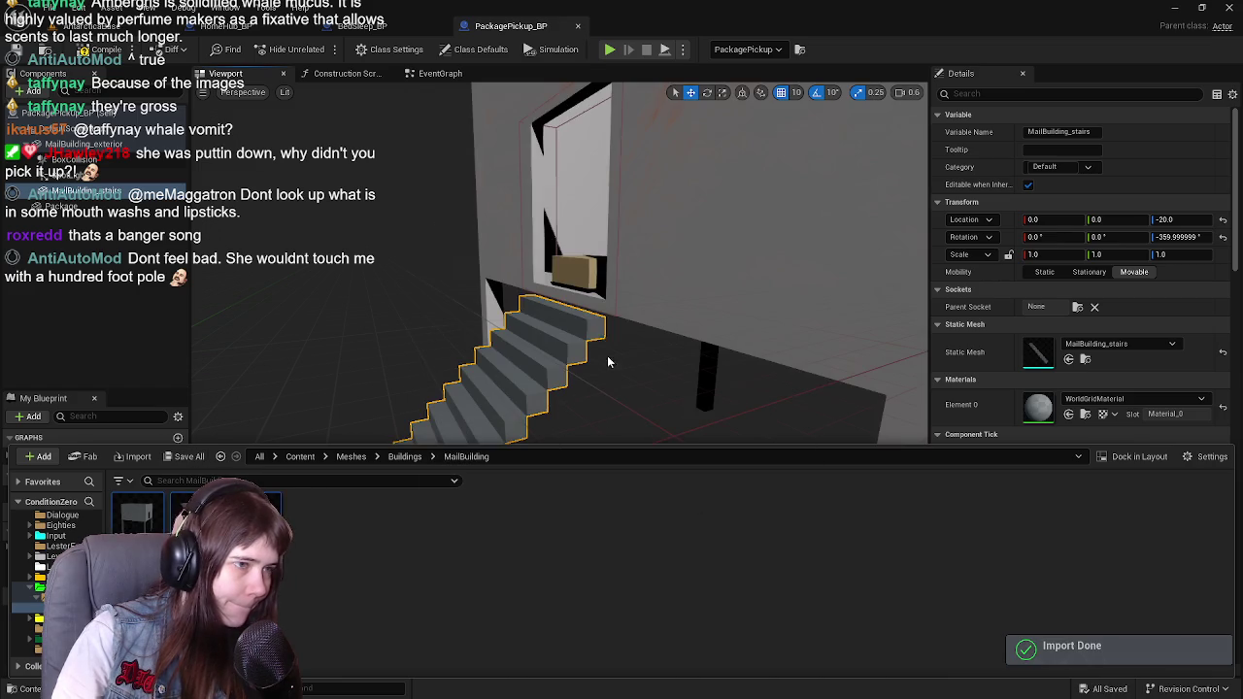
{"action": "left_click", "coordinate": [581, 323]}
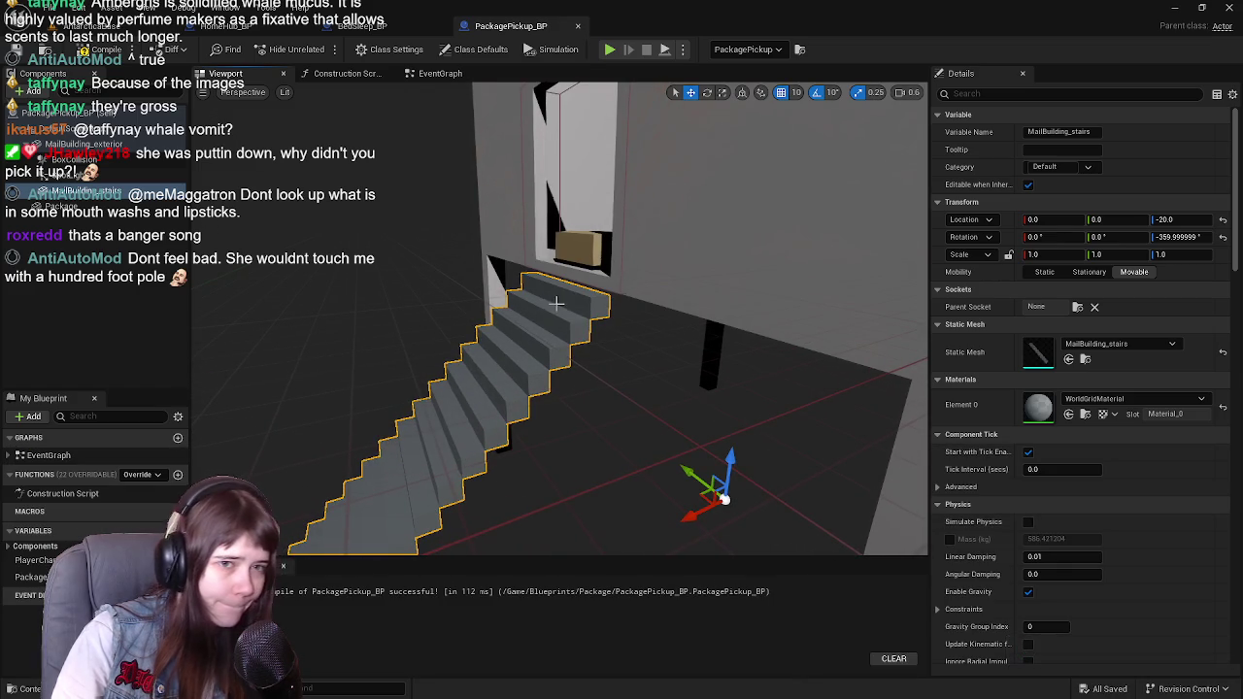
Step: Raise the stairs back to Z -10 in the blueprint, then save and return to the level
{"action": "left_click", "coordinate": [693, 280]}
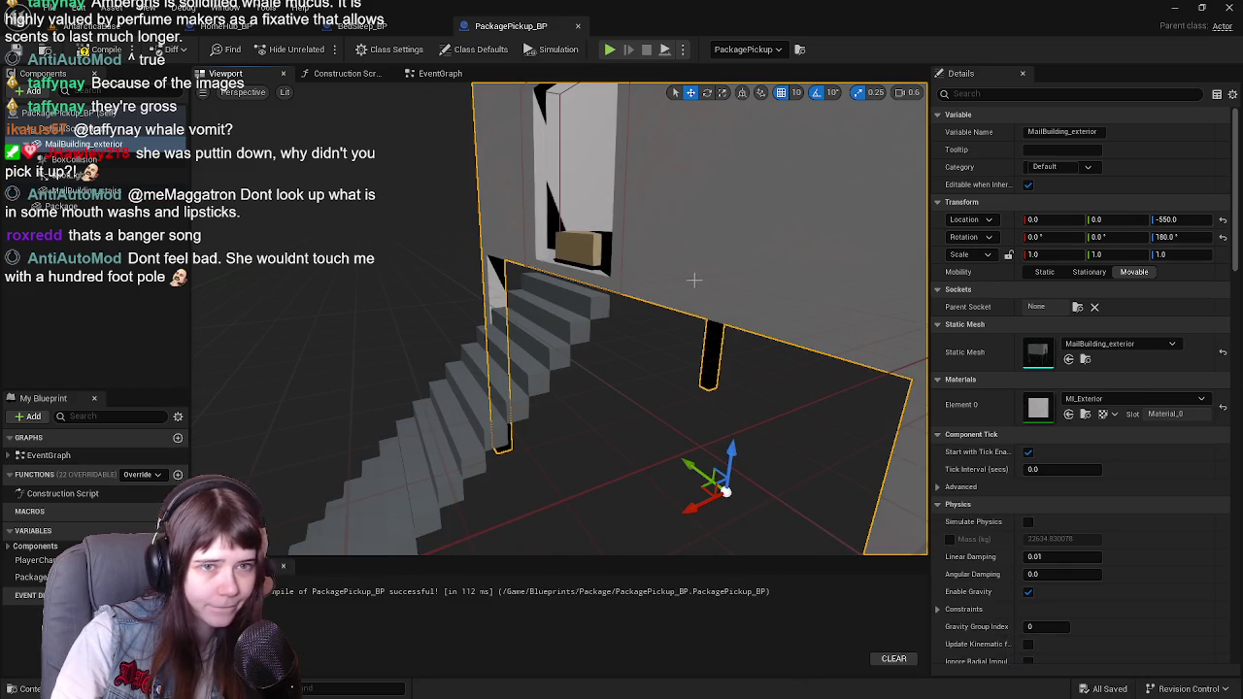
{"action": "left_click", "coordinate": [552, 320]}
{"action": "mouse_move", "coordinate": [730, 457]}
{"action": "left_mouse_down"}
{"action": "mouse_move", "coordinate": [718, 429]}
{"action": "mouse_move", "coordinate": [699, 453]}
{"action": "mouse_move", "coordinate": [680, 439]}
{"action": "left_mouse_up"}
{"action": "left_click_drag", "start_coordinate": [633, 367], "coordinate": [627, 336]}
{"action": "left_click", "coordinate": [627, 336]}
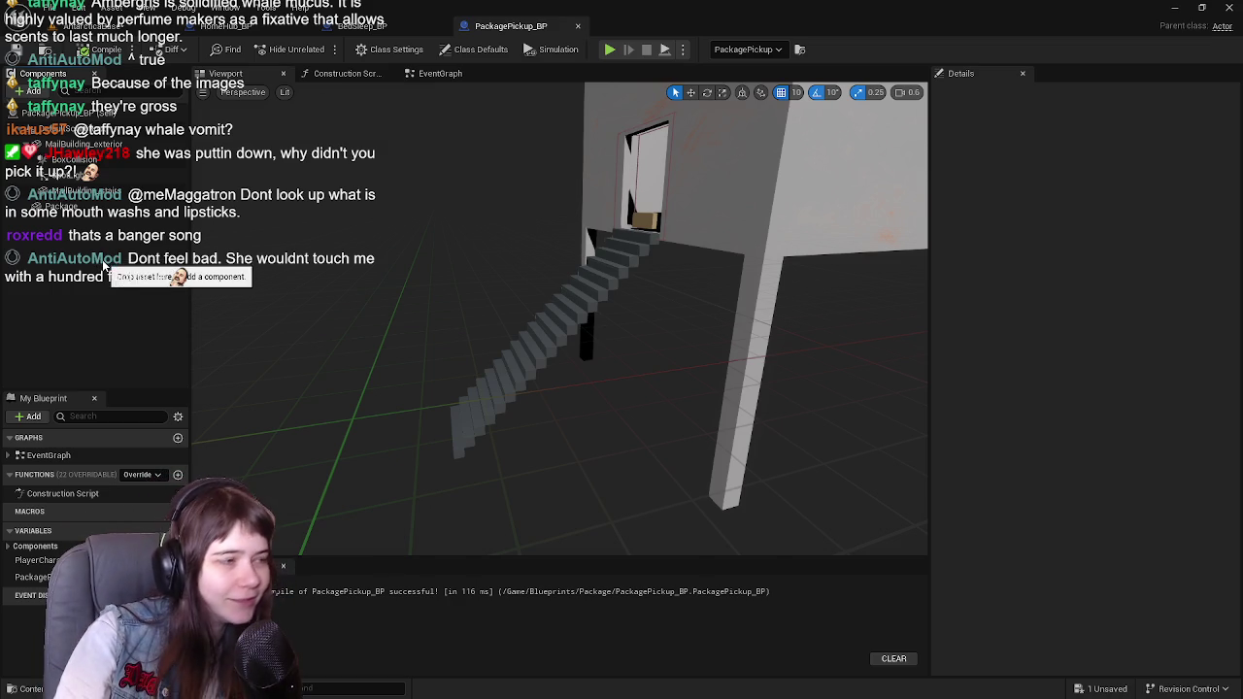
{"action": "left_click", "coordinate": [16, 50]}
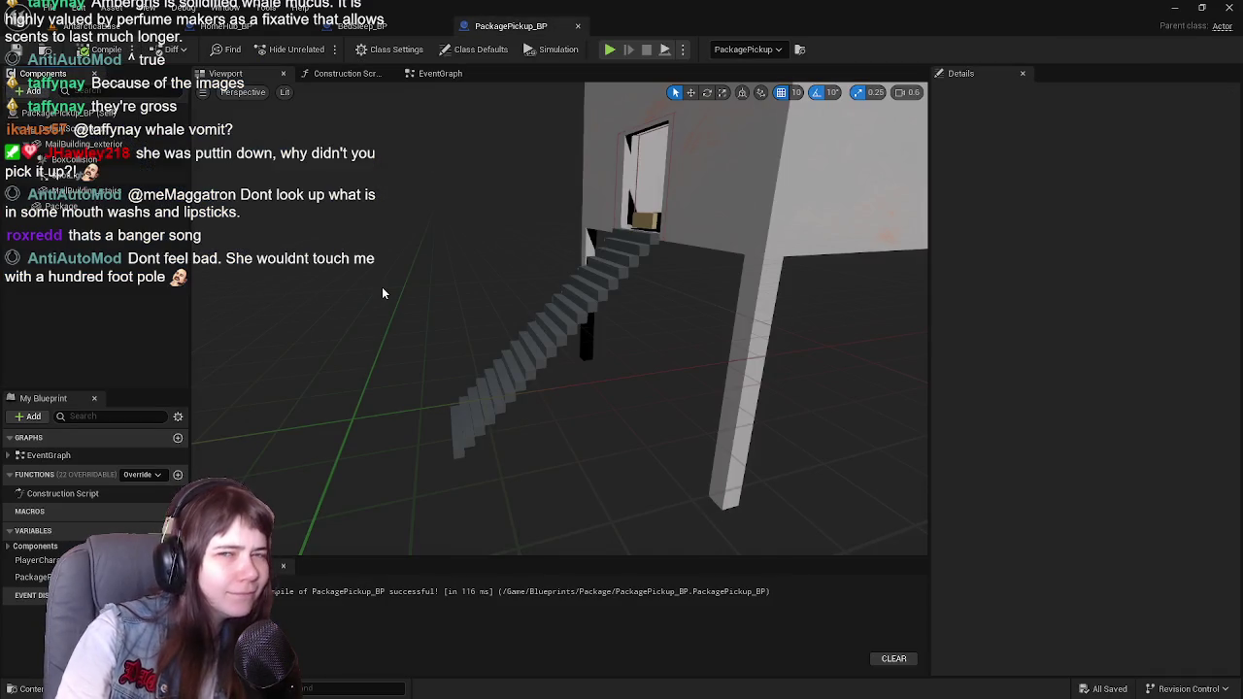
Step: Select the MailBuilding_stairs component inside PackagePickup_BP to view its Details
{"action": "mouse_move", "coordinate": [381, 286]}
{"action": "left_mouse_down"}
{"action": "mouse_move", "coordinate": [388, 224]}
{"action": "mouse_move", "coordinate": [506, 293]}
{"action": "left_mouse_up"}
{"action": "left_click", "coordinate": [635, 289]}
{"action": "left_click_drag", "start_coordinate": [635, 288], "coordinate": [679, 296]}
{"action": "key", "text": "Escape"}
{"action": "key", "text": "ctrl+space"}
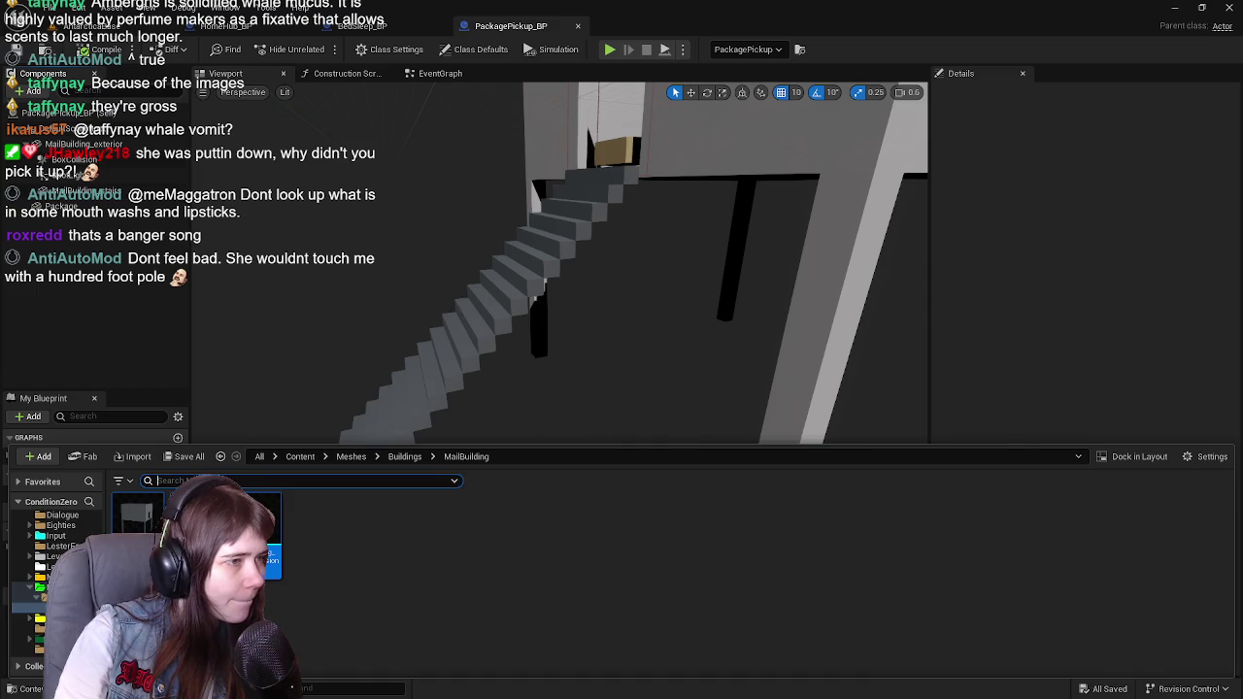
{"action": "left_click", "coordinate": [523, 304]}
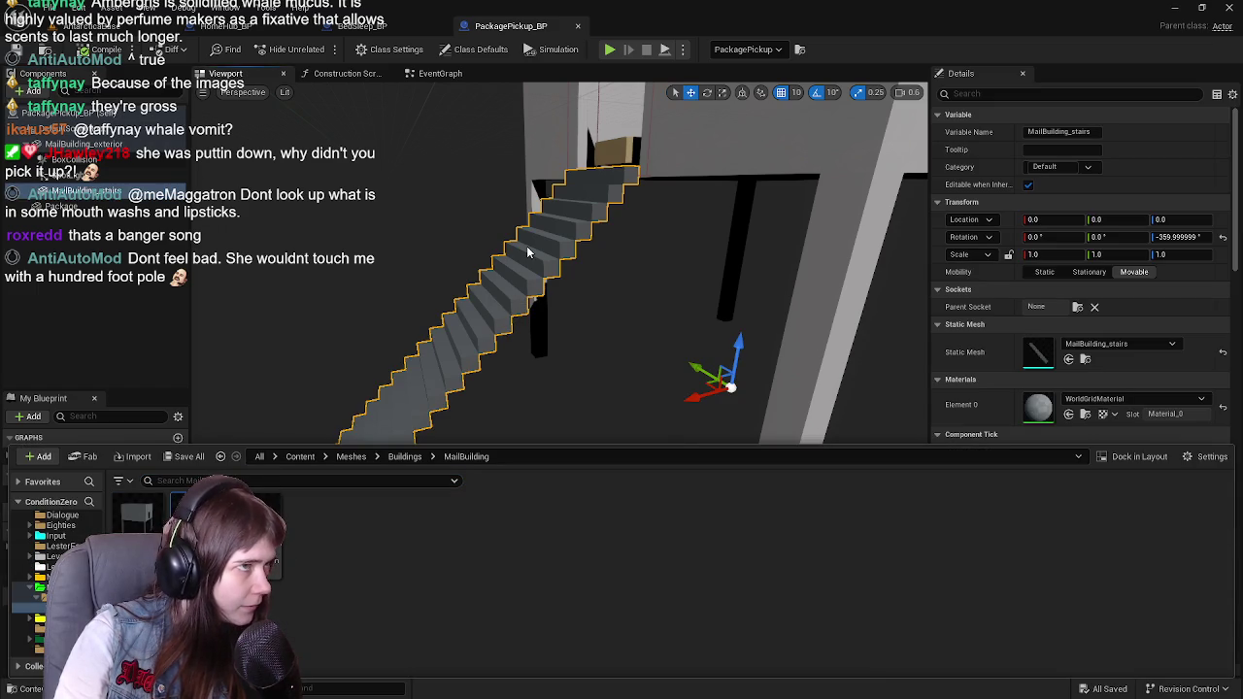
{"action": "key", "text": "ctrl+space"}
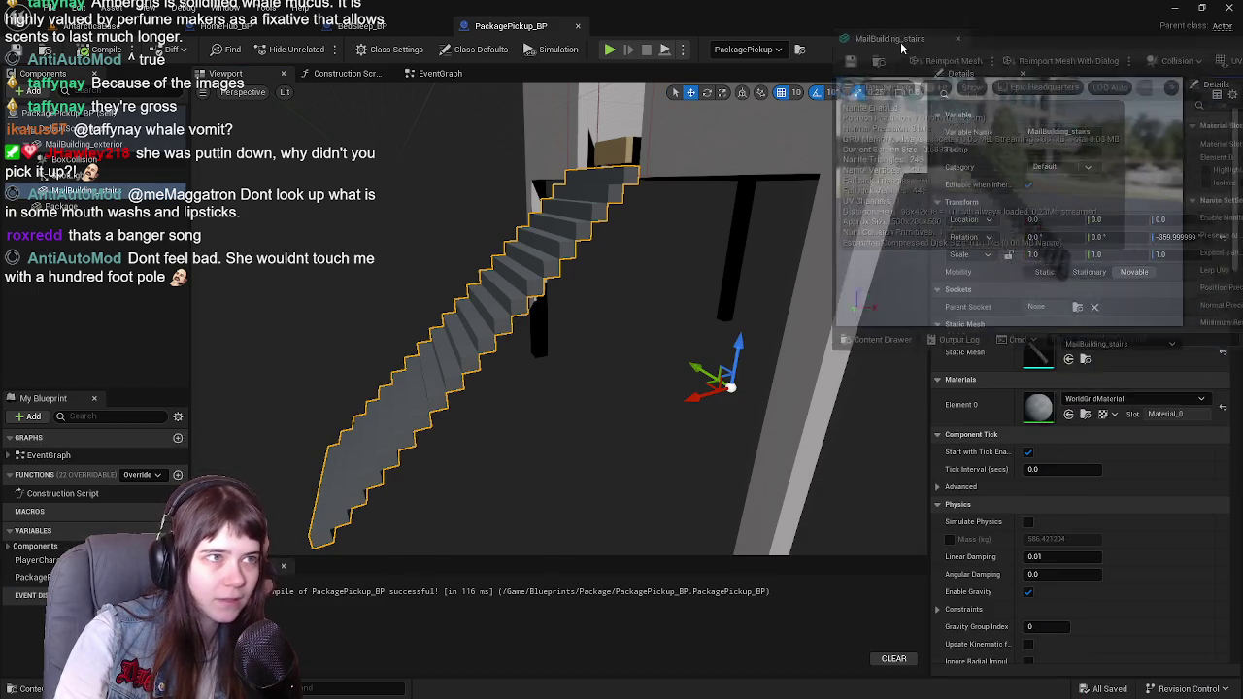
Step: Assign MailBuilding_stairs_collision as the stairs' Complex Collision Mesh and set Use Complex Collision As Simple
{"action": "double_click", "coordinate": [1038, 352]}
{"action": "scroll", "coordinate": [979, 365], "scroll_direction": "down", "scroll_amount": 10}
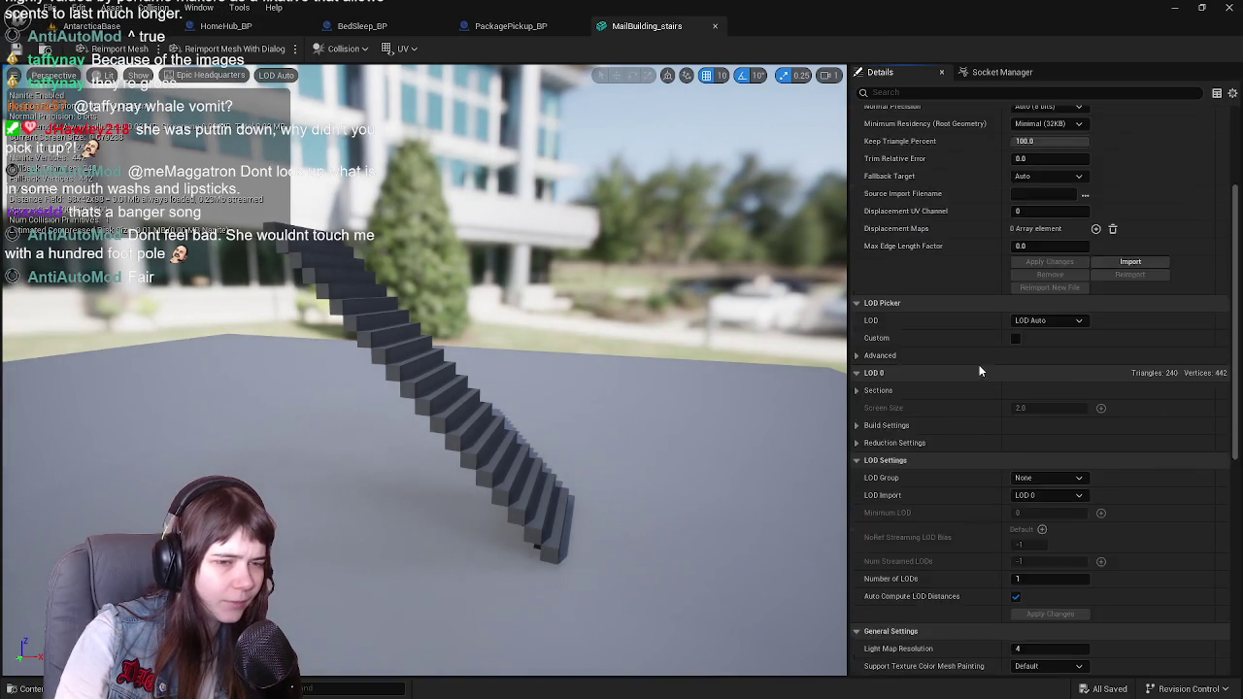
{"action": "left_click", "coordinate": [1071, 385]}
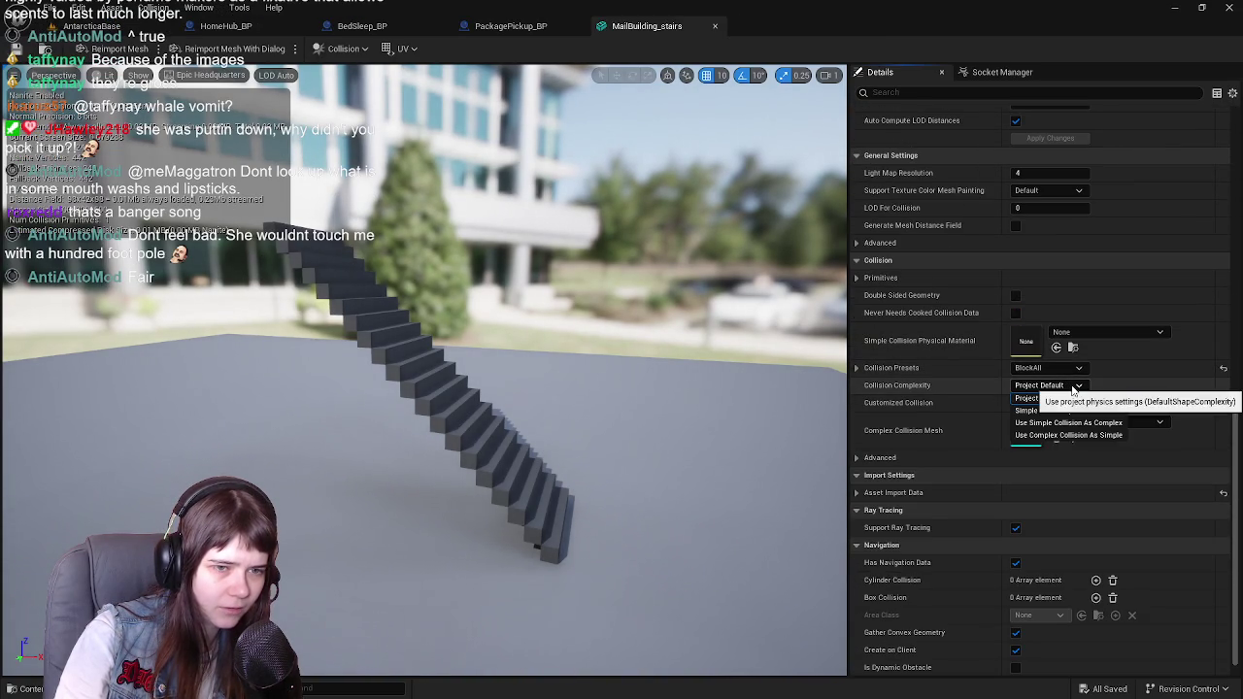
{"action": "left_click", "coordinate": [1068, 394]}
{"action": "left_click", "coordinate": [1068, 420]}
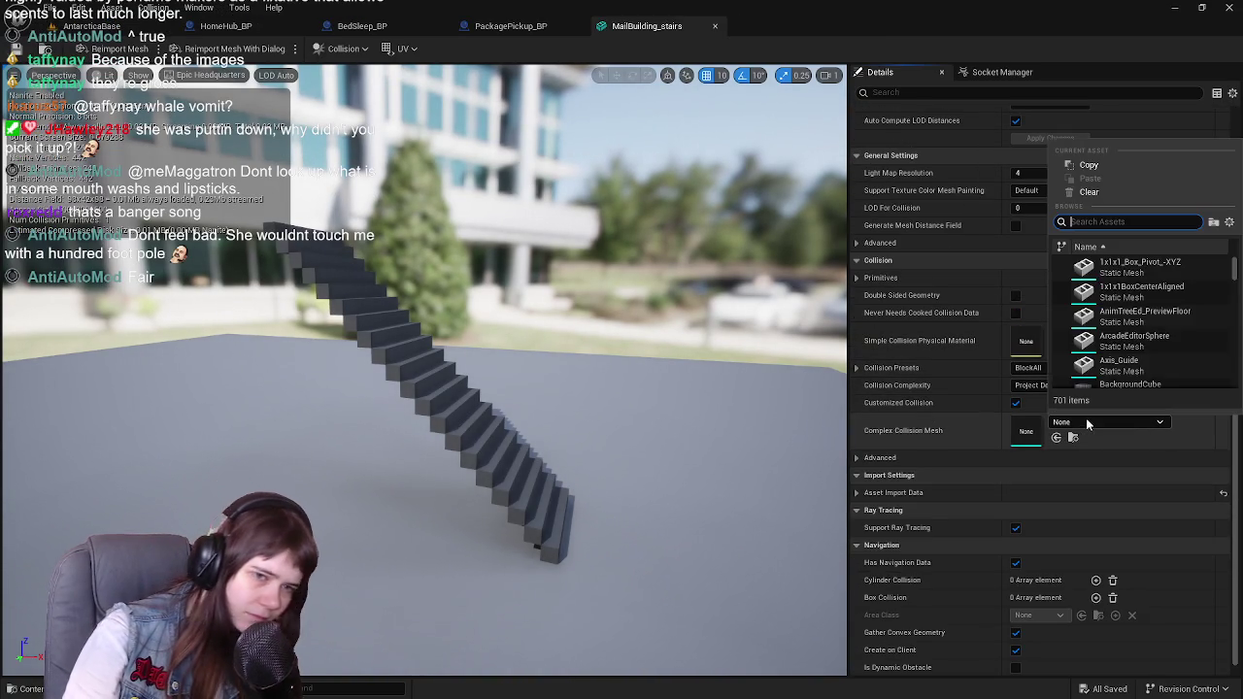
{"action": "left_click", "coordinate": [1087, 423]}
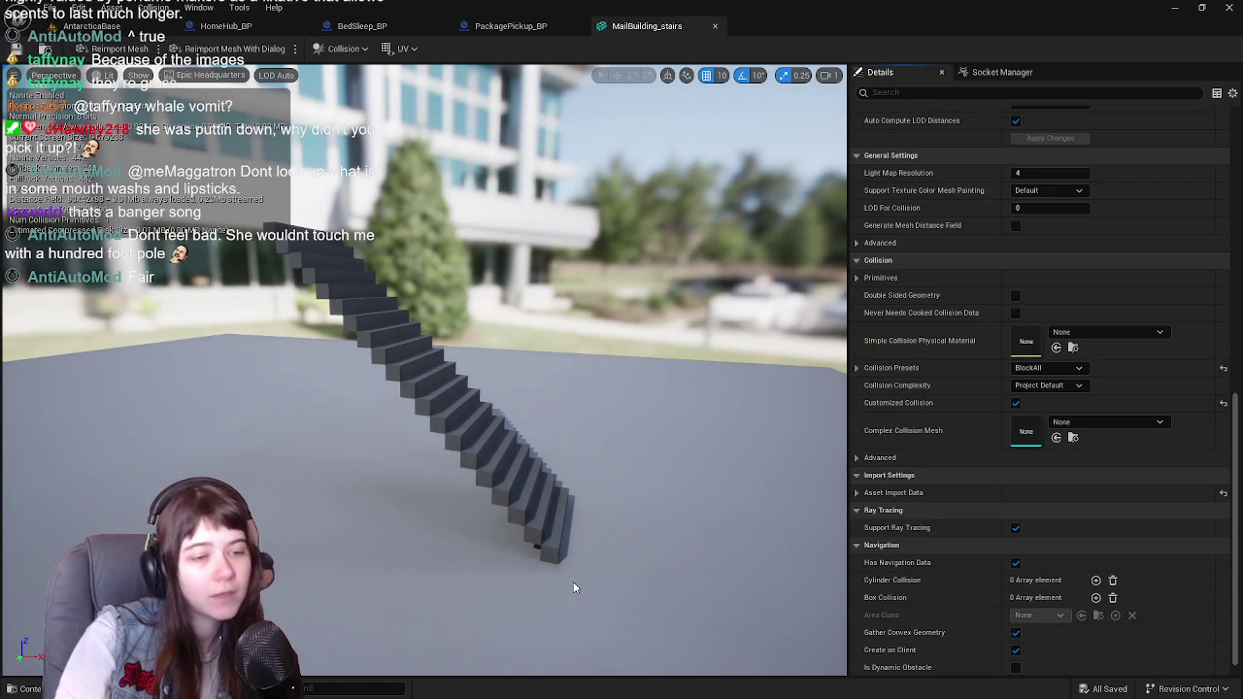
{"action": "key", "text": "ctrl+space"}
{"action": "mouse_move", "coordinate": [225, 524]}
{"action": "left_mouse_down"}
{"action": "mouse_move", "coordinate": [971, 417]}
{"action": "mouse_move", "coordinate": [1068, 423]}
{"action": "mouse_move", "coordinate": [1065, 440]}
{"action": "left_mouse_up"}
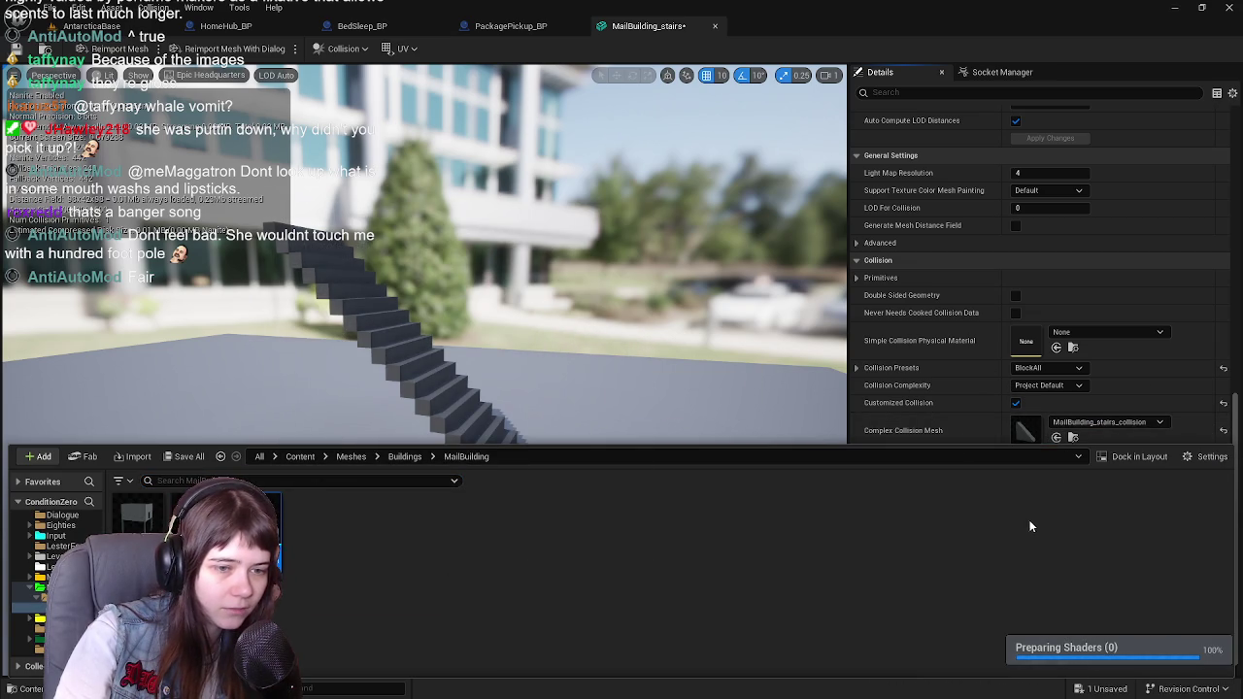
{"action": "left_click", "coordinate": [1047, 386]}
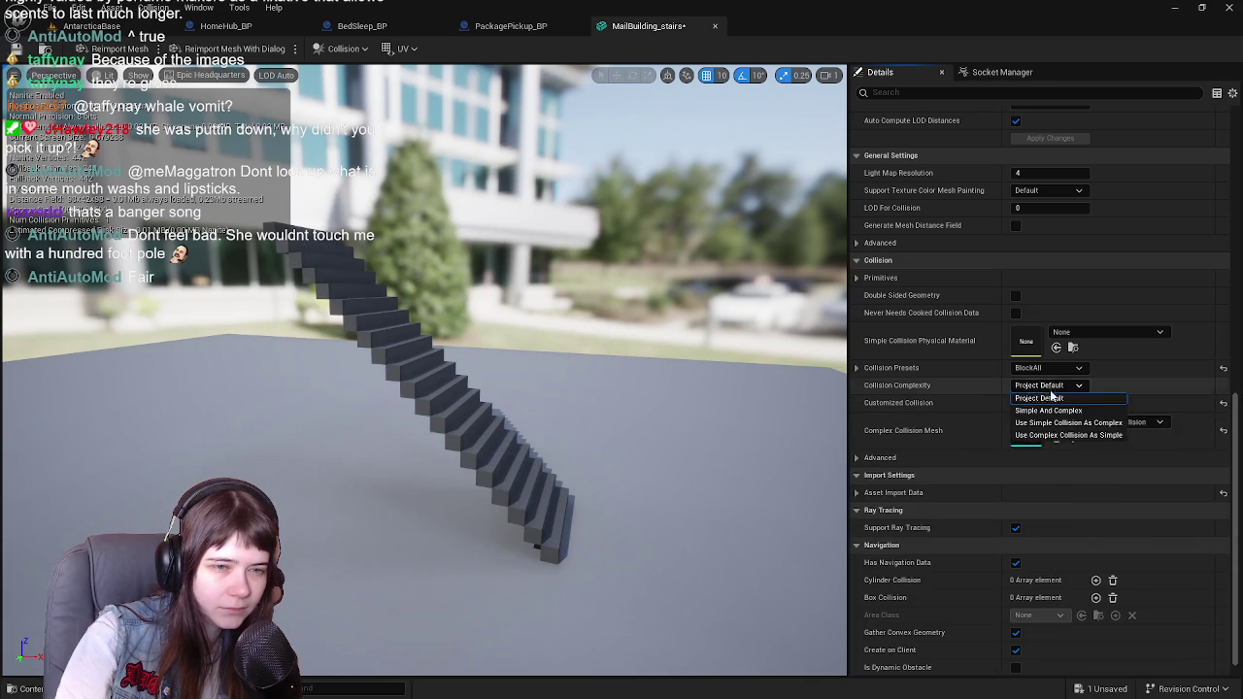
{"action": "left_click", "coordinate": [1068, 435]}
Step: Save the stairs mesh and inspect the stairs in the AntarcticaBase level
{"action": "left_click", "coordinate": [17, 51]}
{"action": "left_click", "coordinate": [132, 31]}
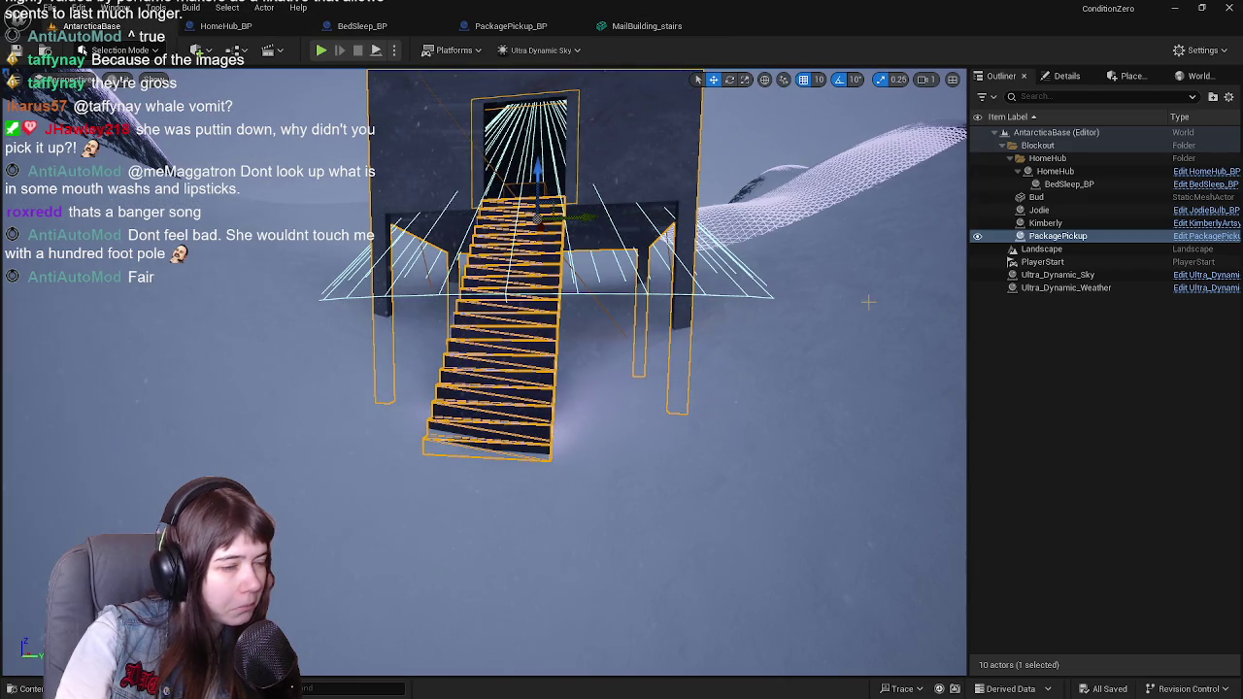
{"action": "left_click_drag", "start_coordinate": [890, 380], "coordinate": [699, 390]}
{"action": "key", "text": "ctrl+space"}
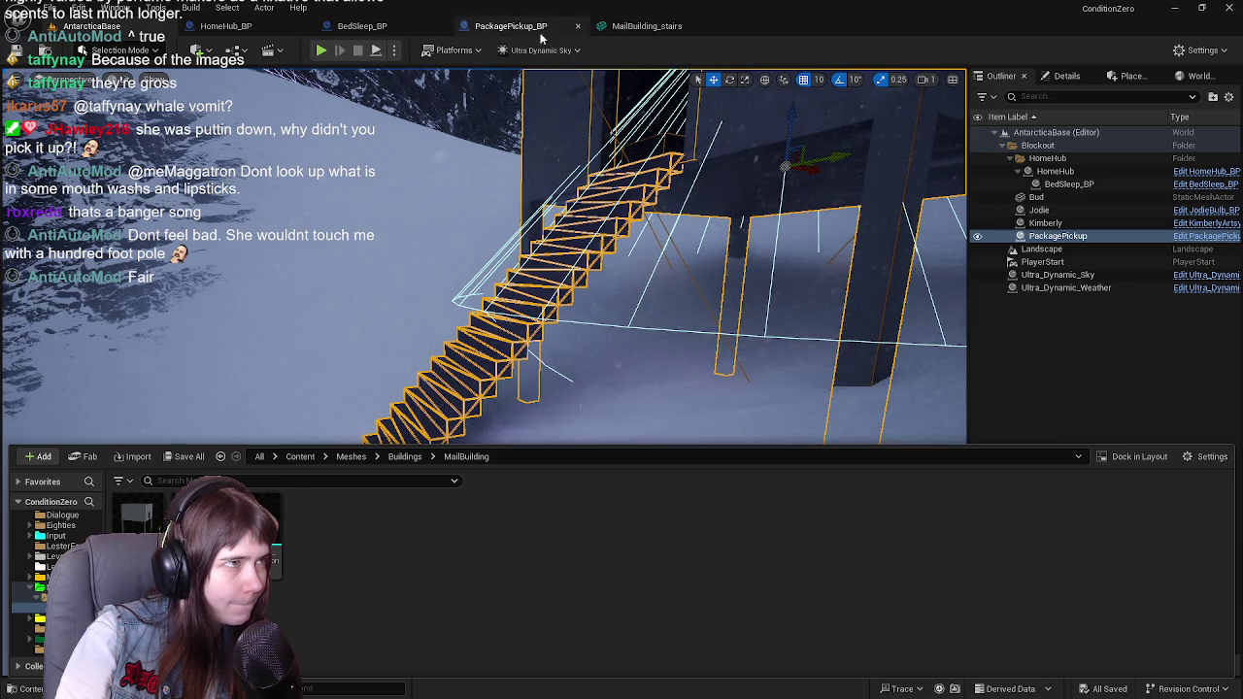
Step: Close the stairs mesh editor and open MailBuilding_exterior from the Content Drawer
{"action": "left_click", "coordinate": [641, 26]}
{"action": "left_click", "coordinate": [715, 28]}
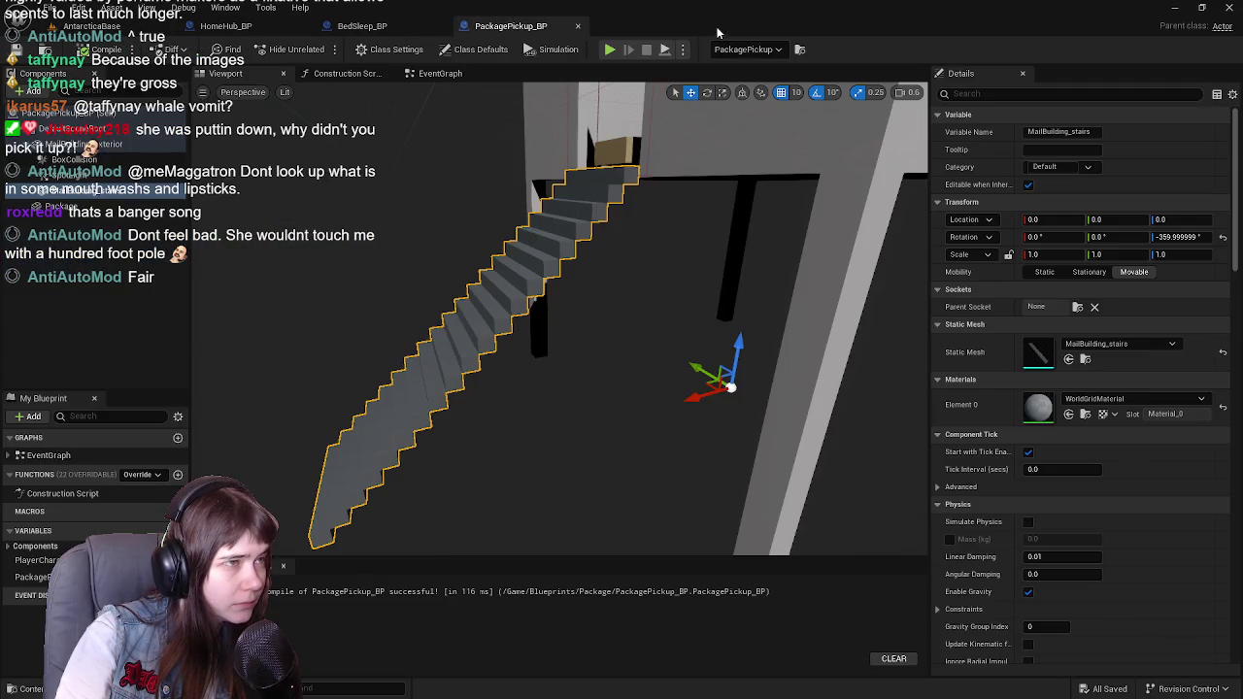
{"action": "key", "text": "ctrl+space"}
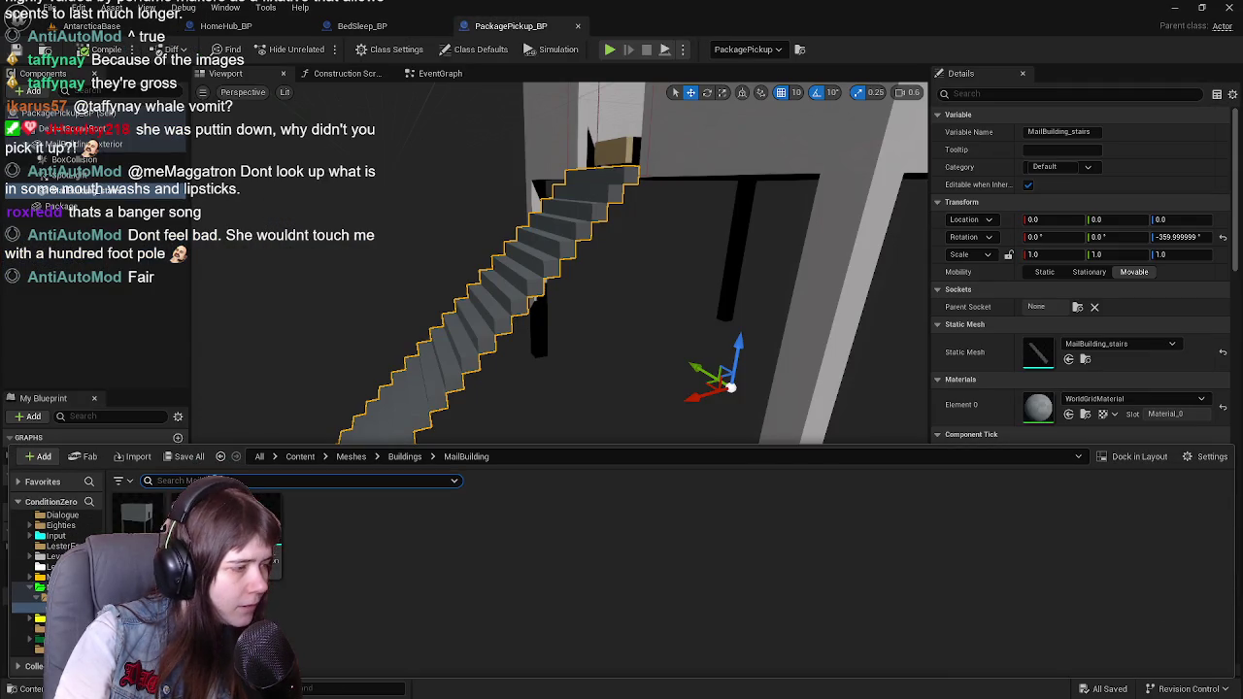
{"action": "key", "text": "ctrl+space"}
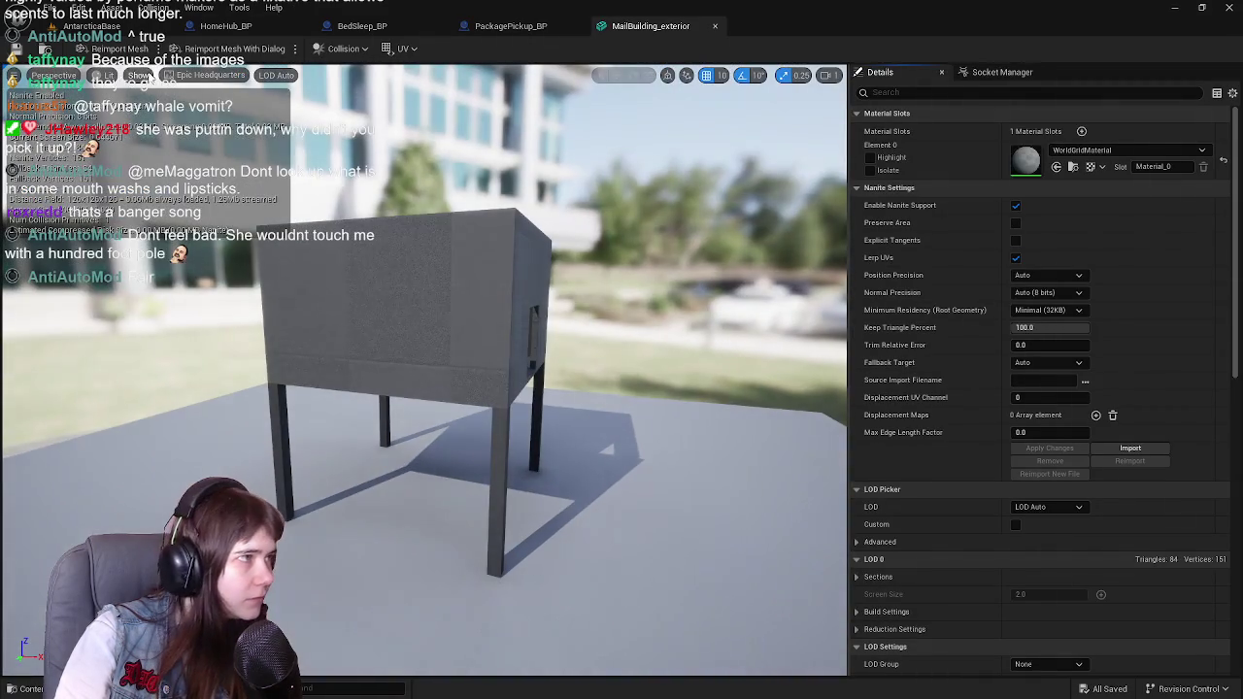
Step: Show and then hide the MailBuilding_exterior collision shapes to inspect them
{"action": "left_click", "coordinate": [139, 75]}
{"action": "left_click", "coordinate": [194, 305]}
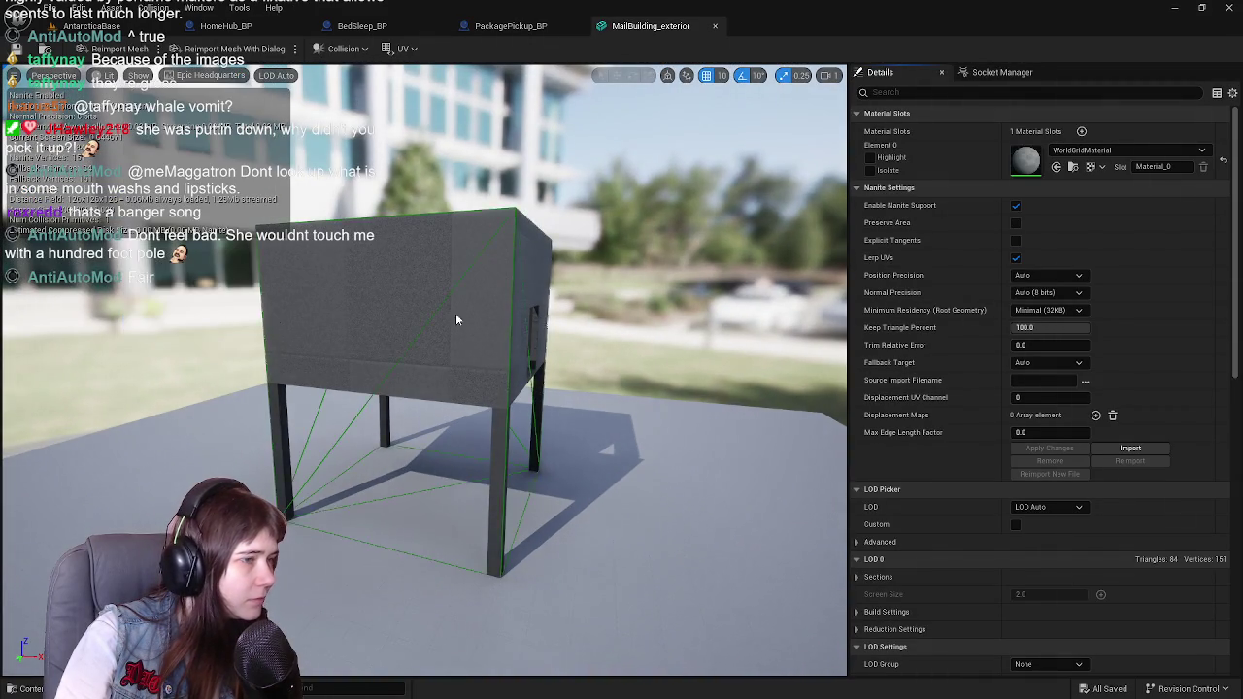
{"action": "left_click_drag", "start_coordinate": [388, 369], "coordinate": [544, 340]}
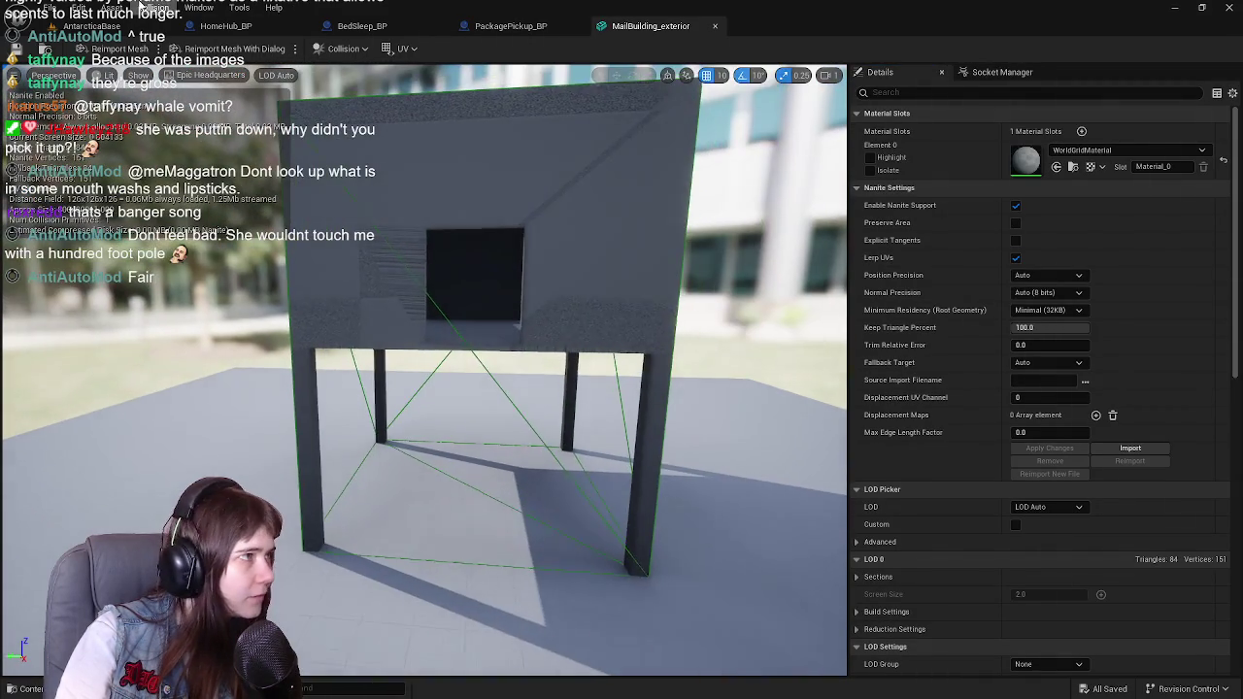
{"action": "left_click", "coordinate": [136, 75]}
{"action": "left_click", "coordinate": [197, 307]}
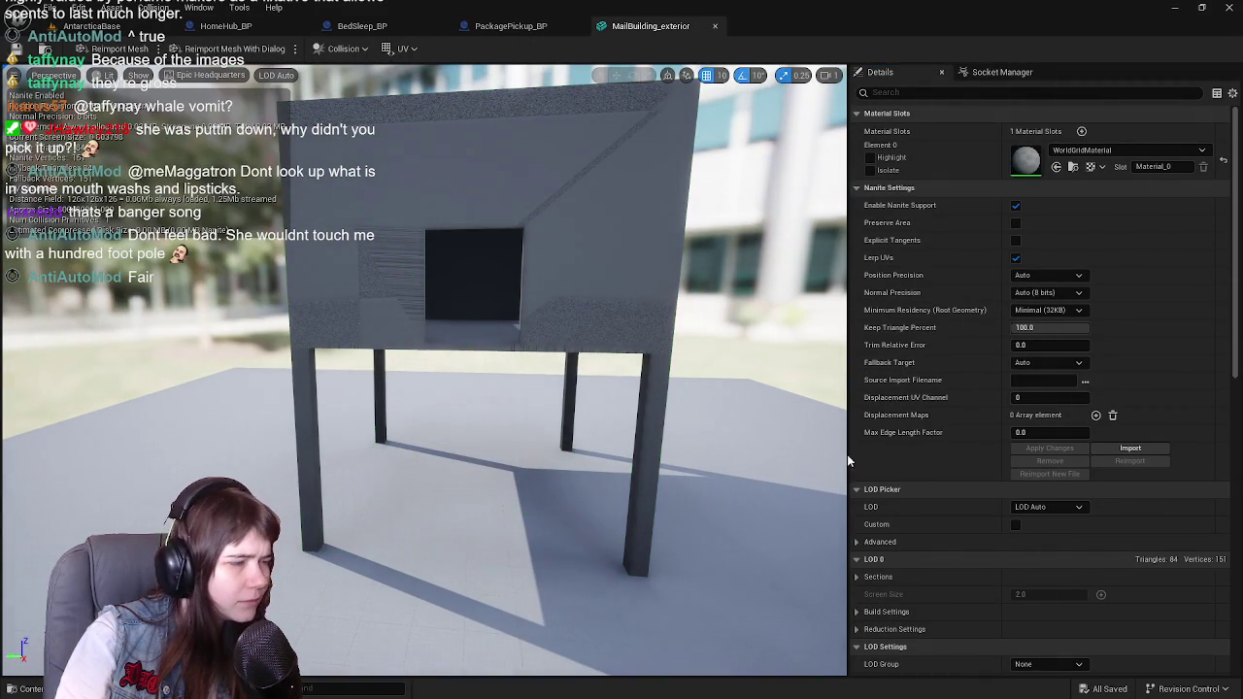
{"action": "scroll", "coordinate": [1083, 487], "scroll_direction": "down", "scroll_amount": 10}
Step: Set the exterior to Use Complex Collision As Simple, close it, and return to AntarcticaBase
{"action": "left_click", "coordinate": [1048, 366]}
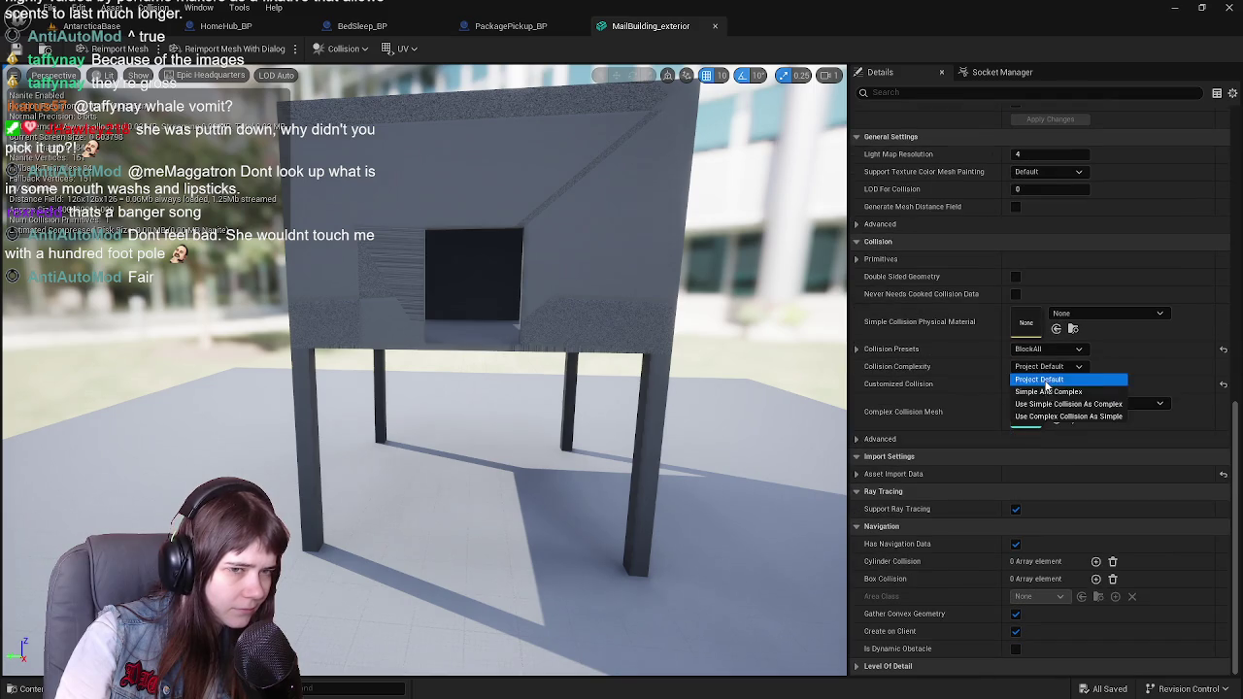
{"action": "left_click", "coordinate": [1068, 415]}
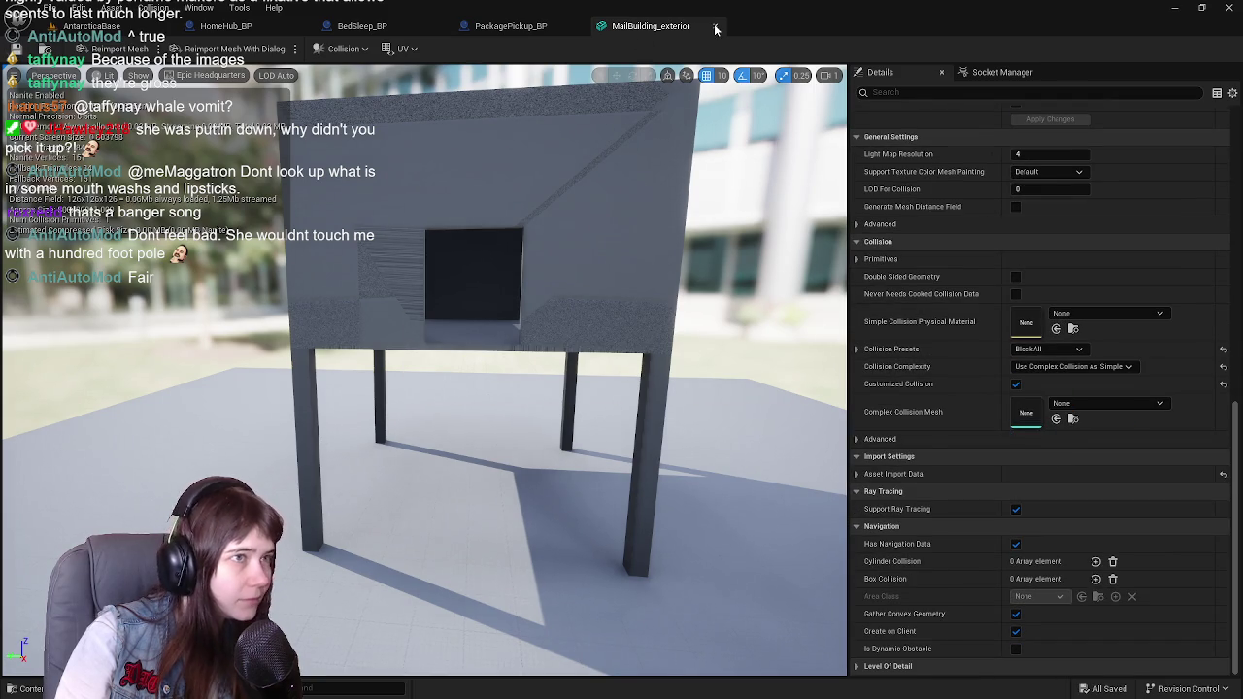
{"action": "left_click", "coordinate": [715, 27]}
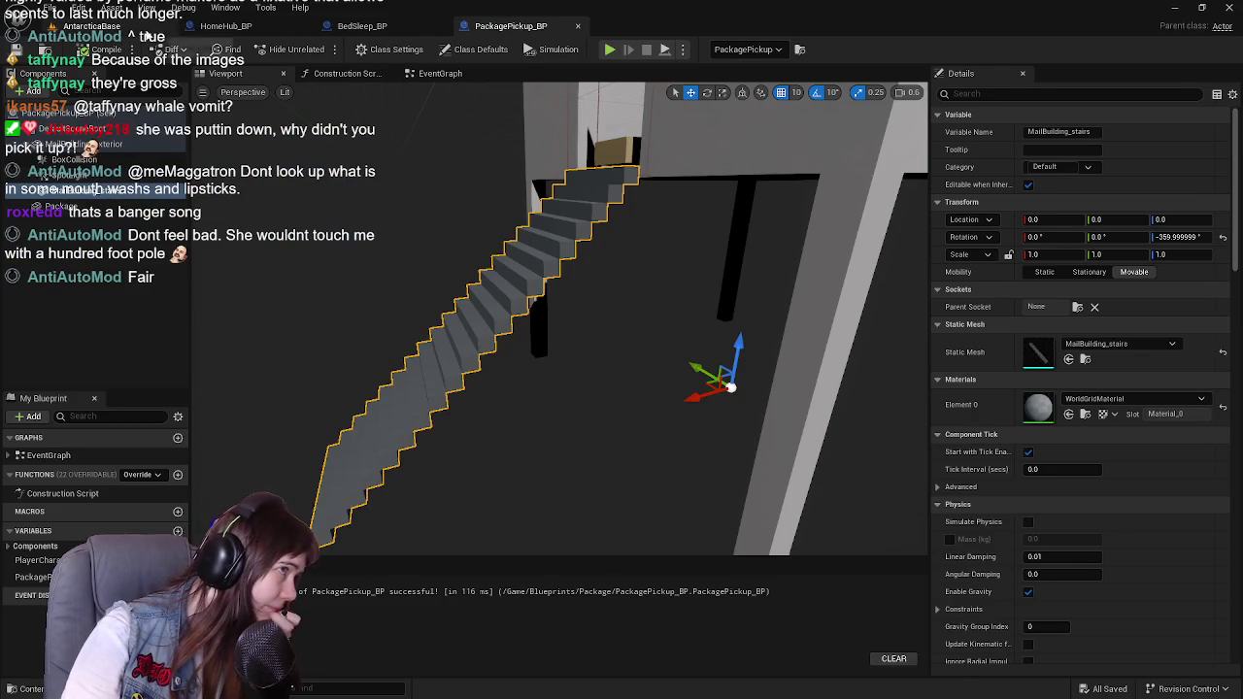
{"action": "left_click", "coordinate": [136, 27]}
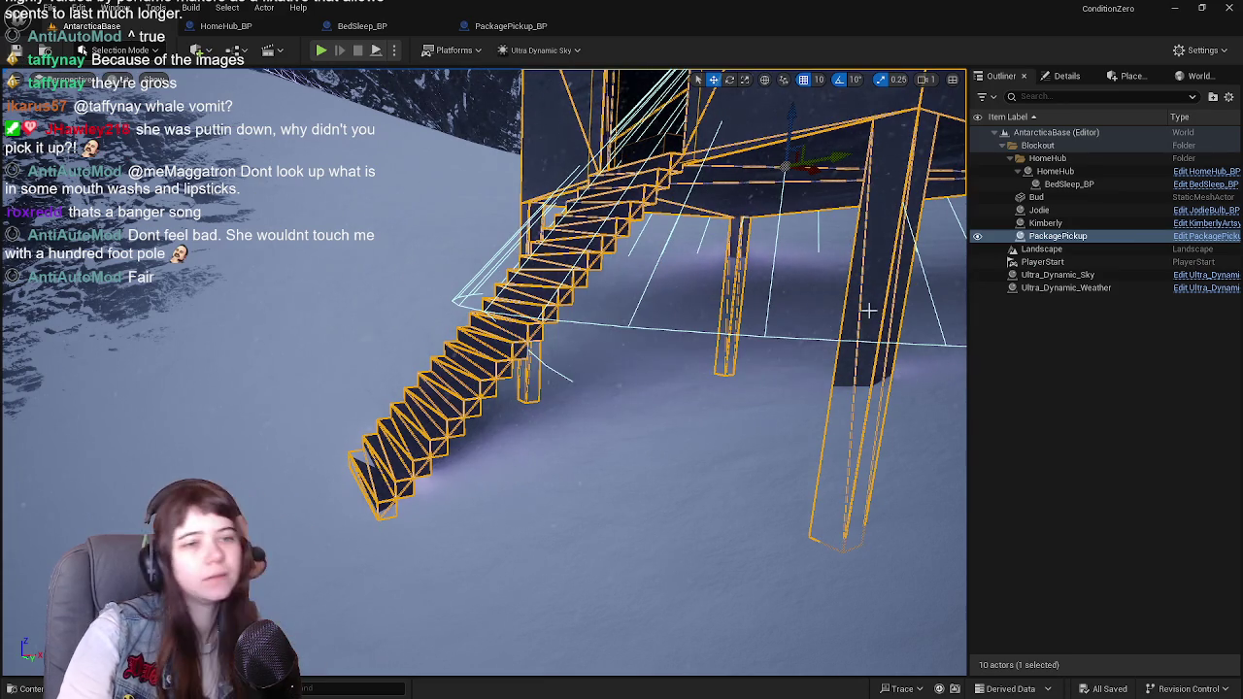
{"action": "left_click", "coordinate": [1017, 331]}
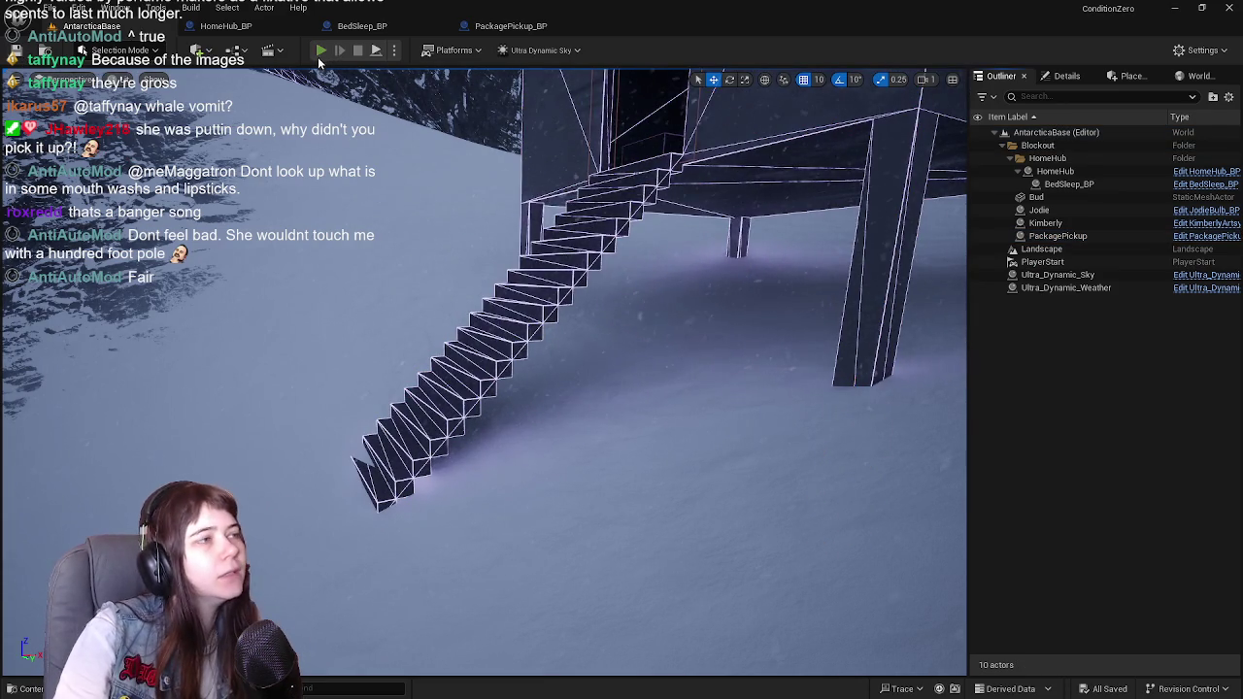
{"action": "left_click", "coordinate": [319, 51]}
Step: Run the character across the snowy level to the mail building
{"action": "key", "text": "w"}
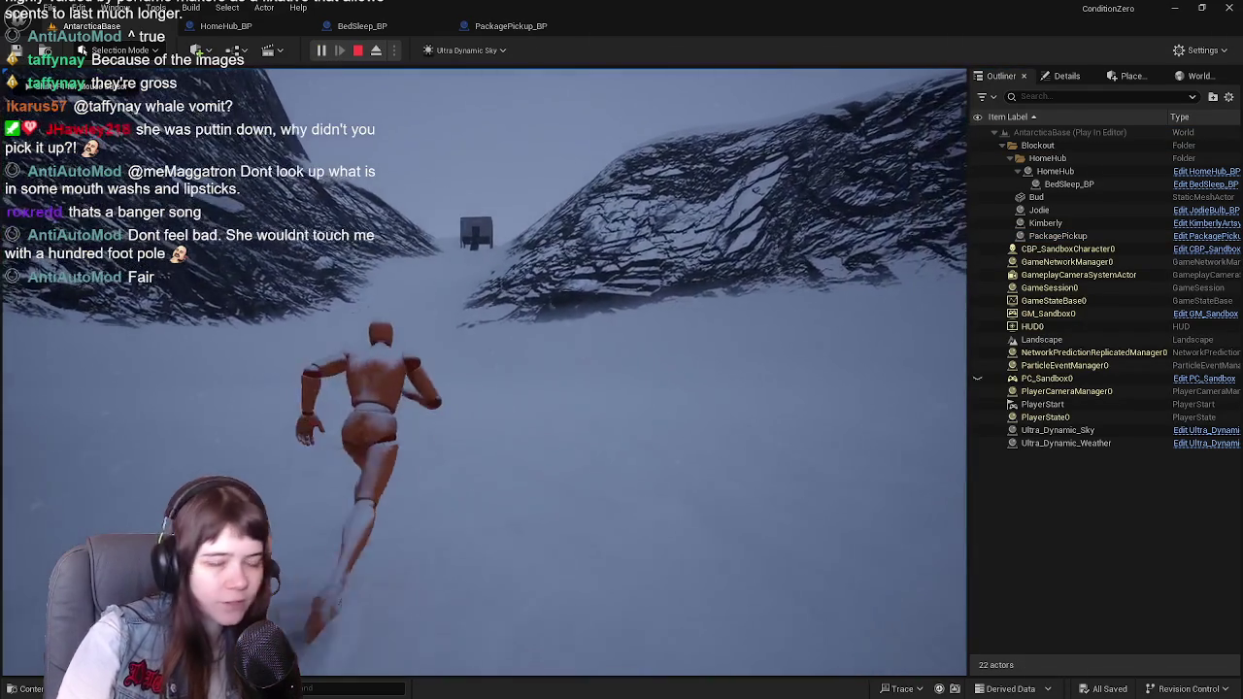
{"action": "key", "text": "w"}
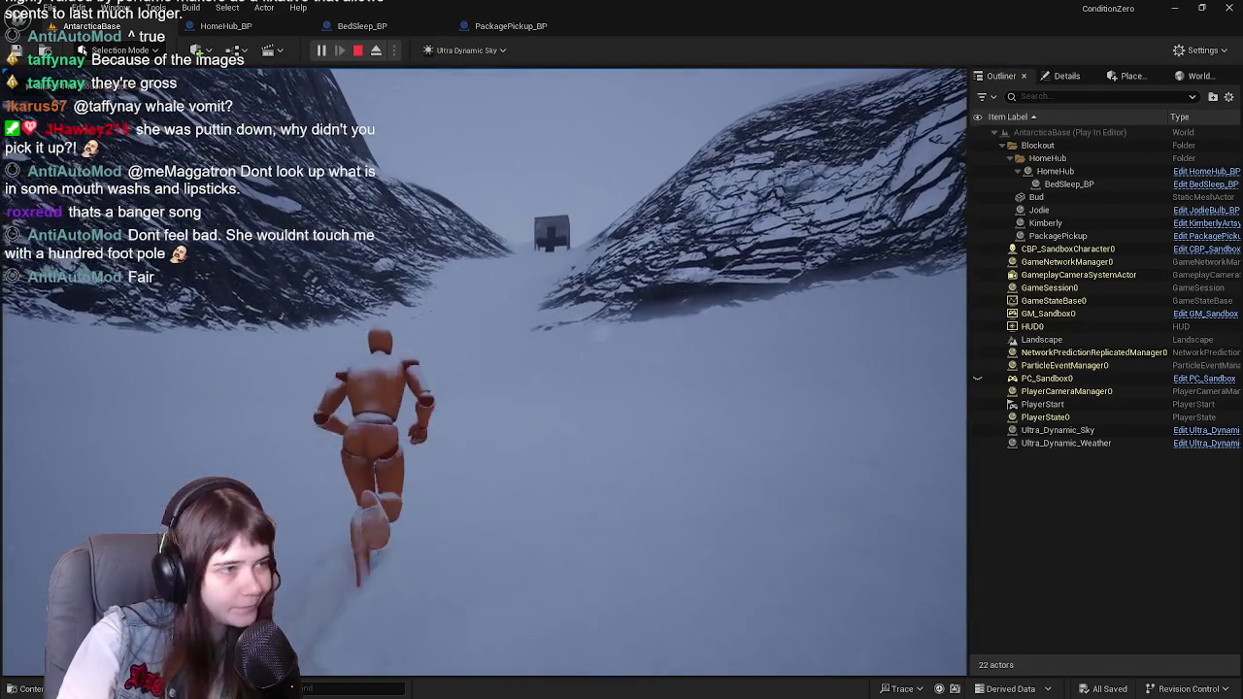
{"action": "key", "text": "w"}
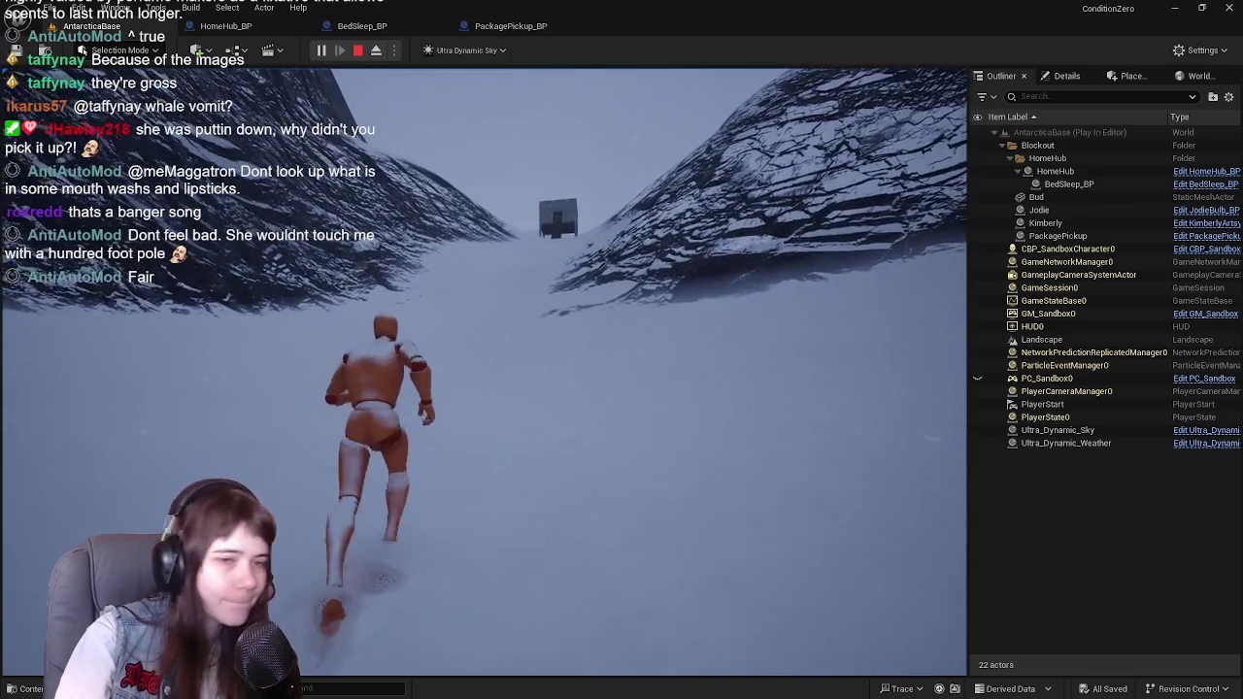
{"action": "key", "text": "w"}
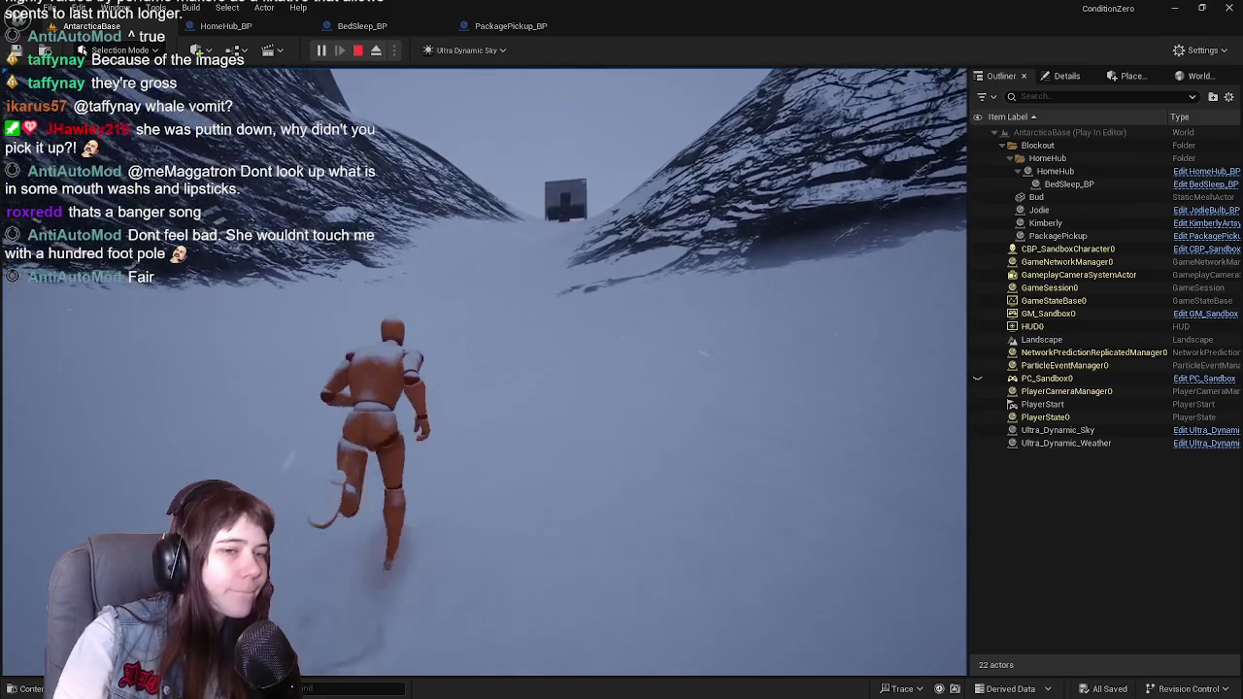
{"action": "key", "text": "w"}
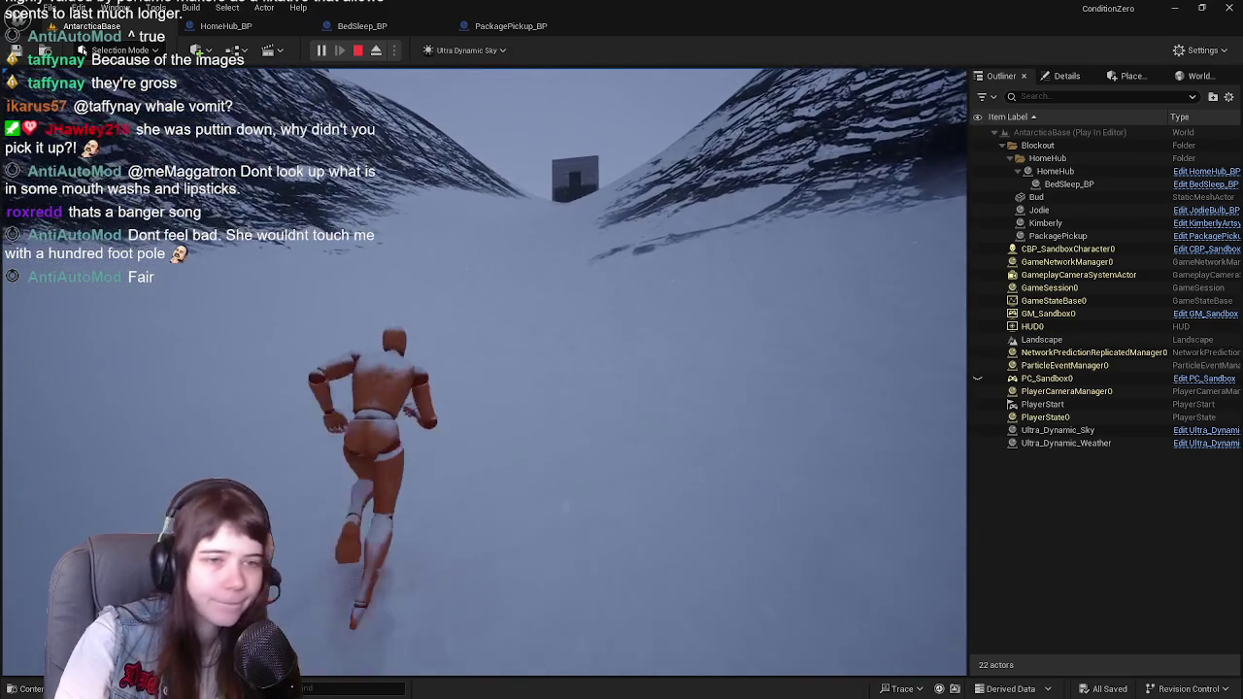
{"action": "key", "text": "w"}
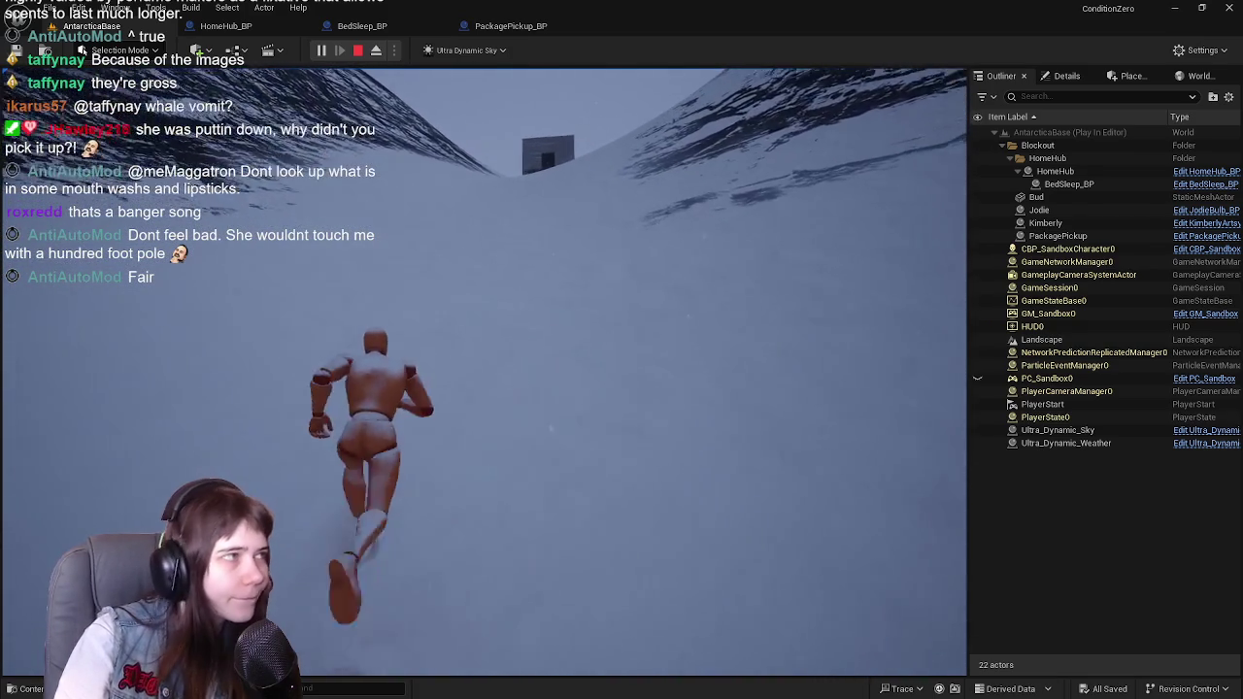
{"action": "key", "text": "w"}
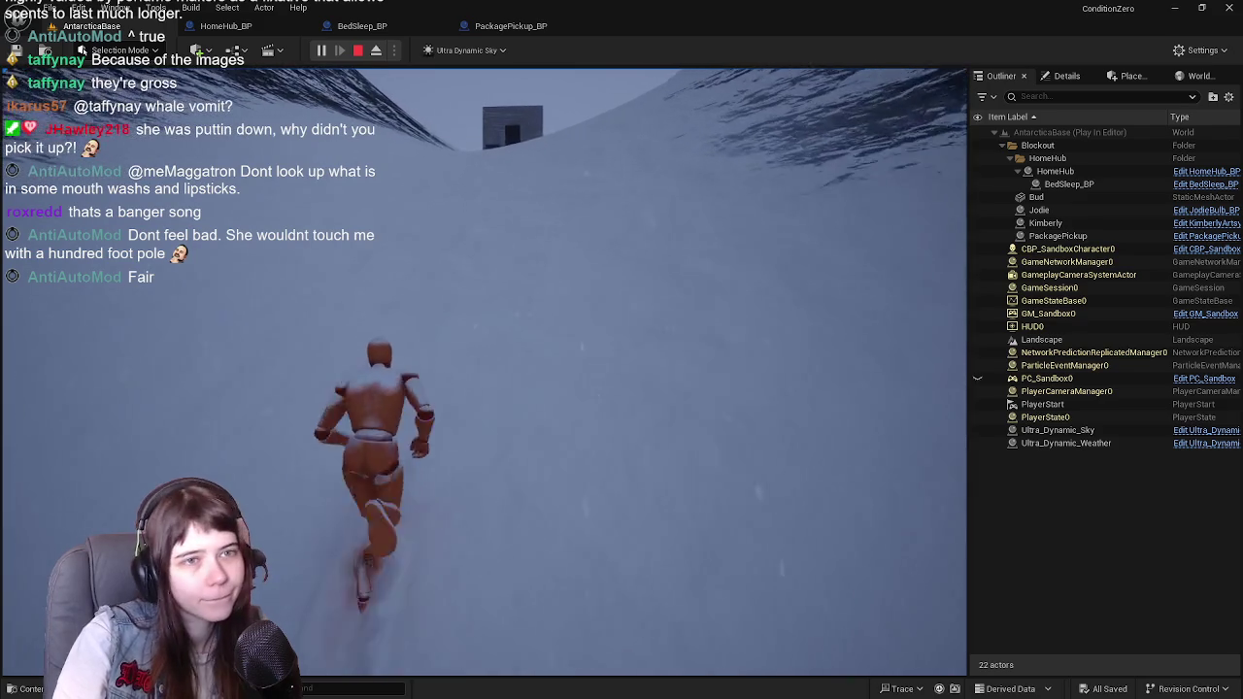
{"action": "key", "text": "w"}
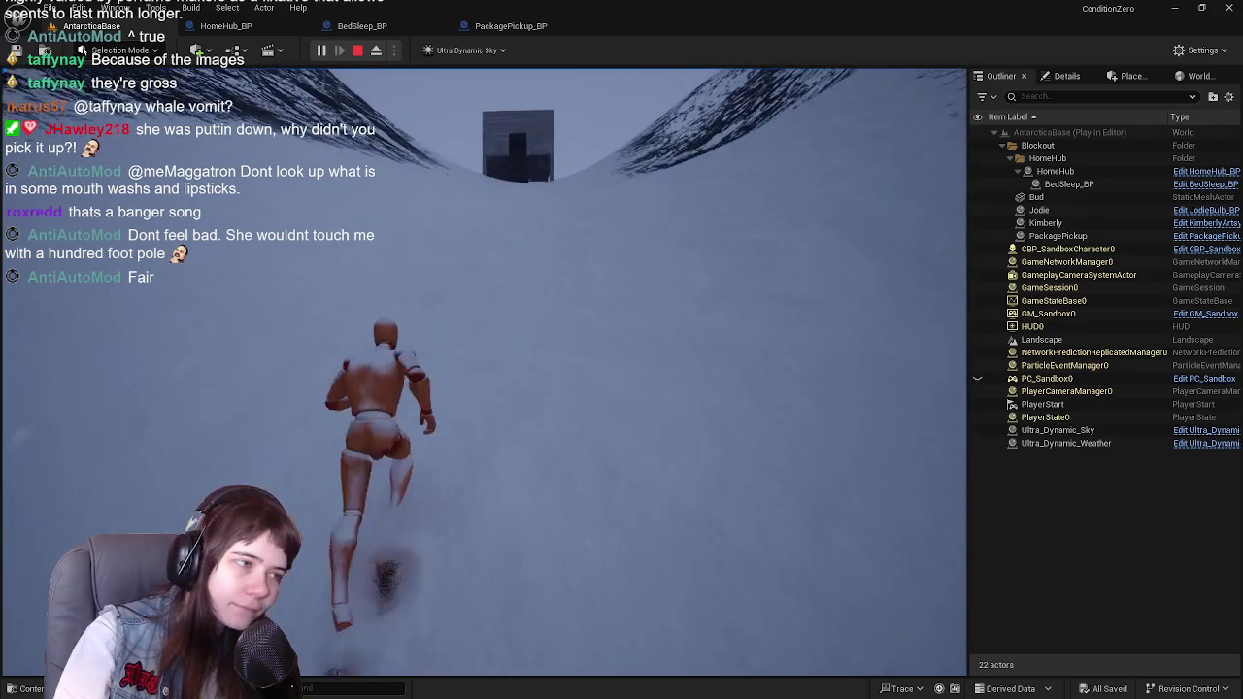
{"action": "key", "text": "w"}
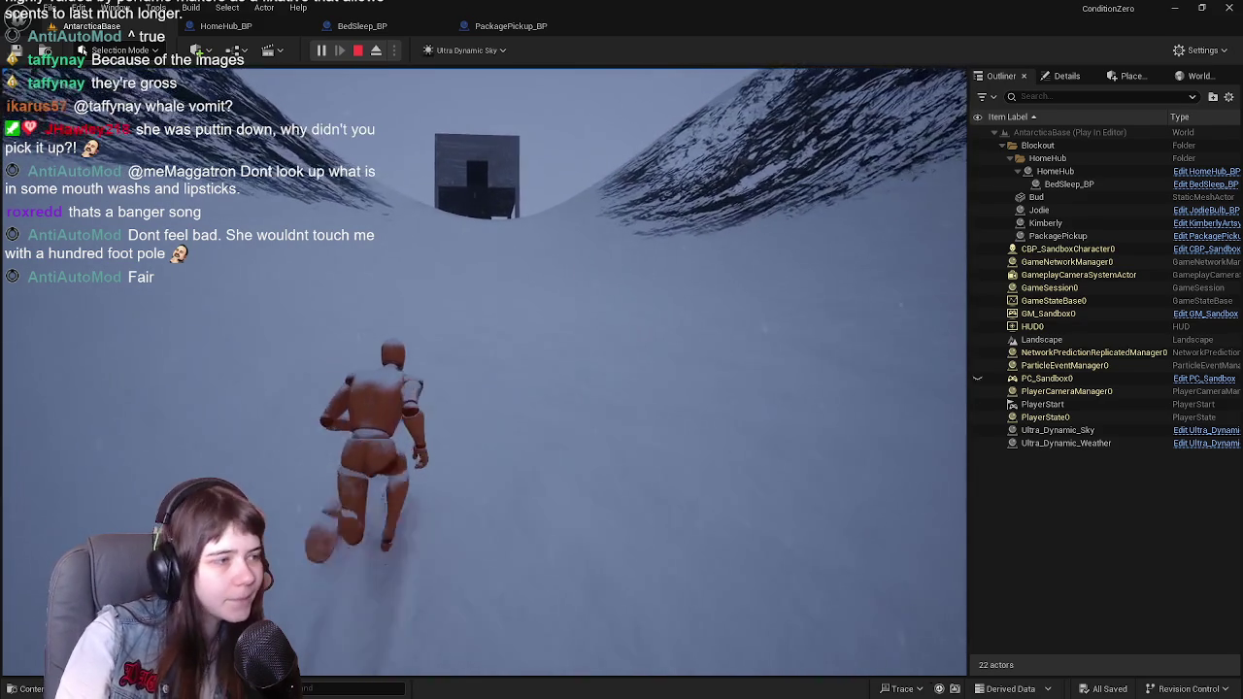
{"action": "key", "text": "w"}
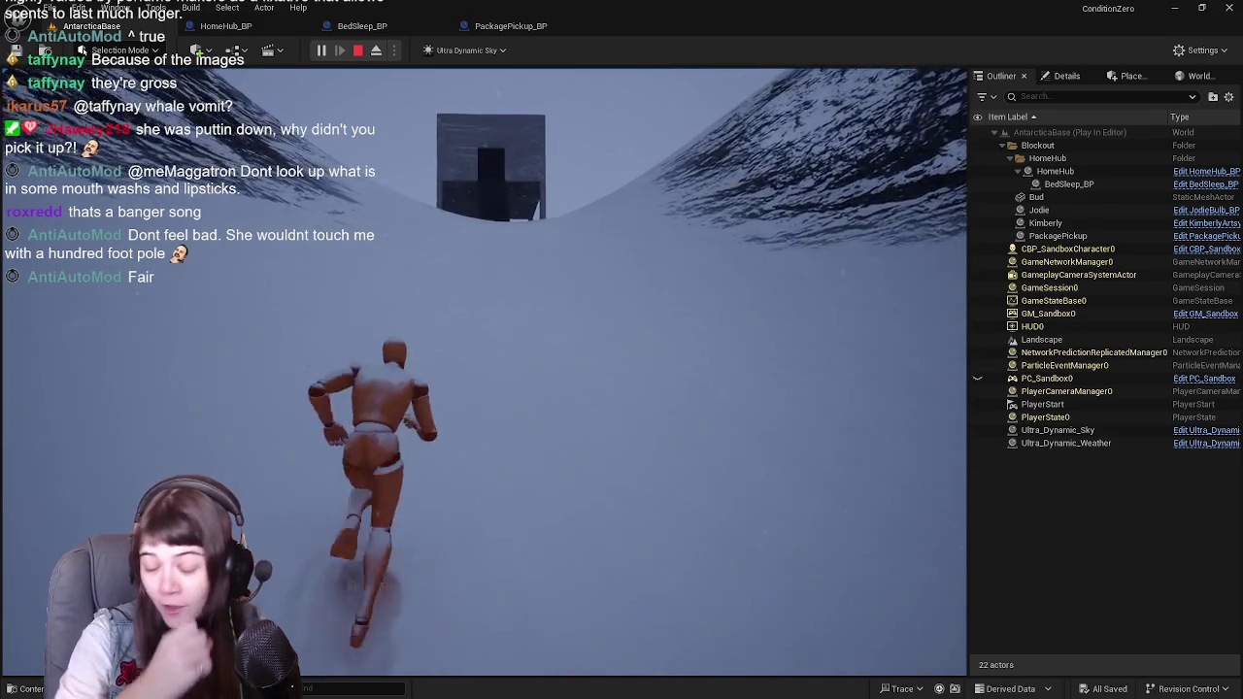
{"action": "key", "text": "w"}
{"action": "key", "text": "w"}
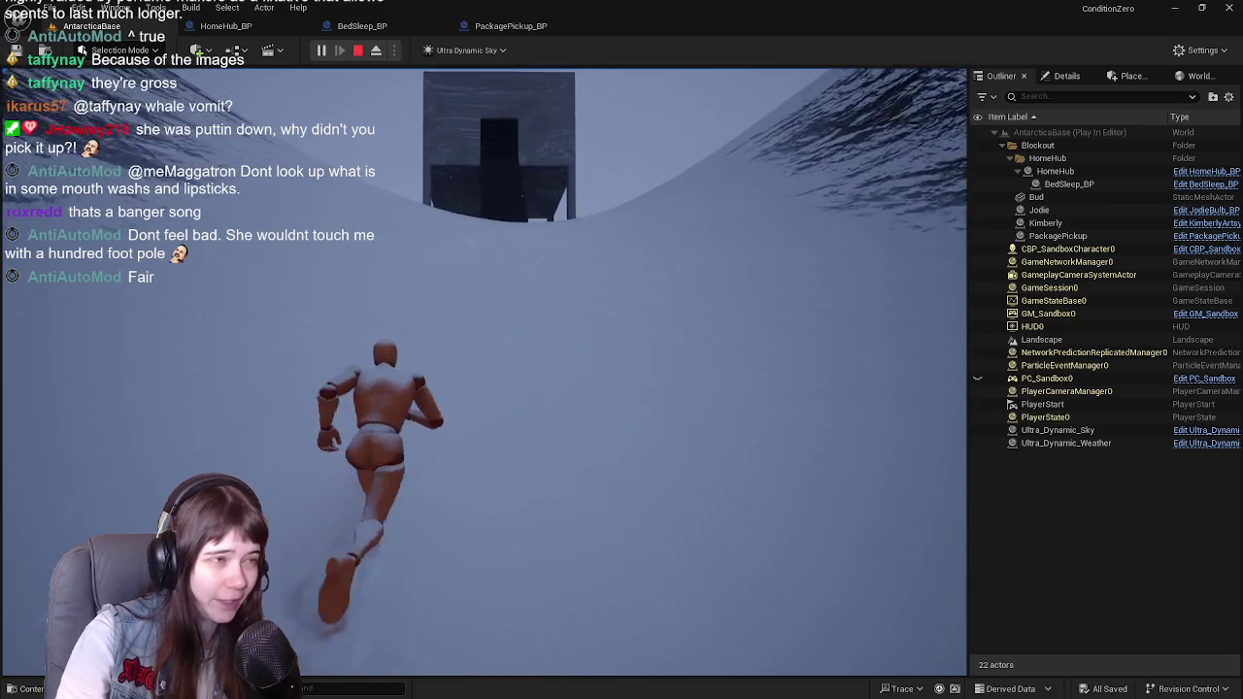
Step: Climb the staircase up and down a few times, then stop the play session
{"action": "key", "text": "w"}
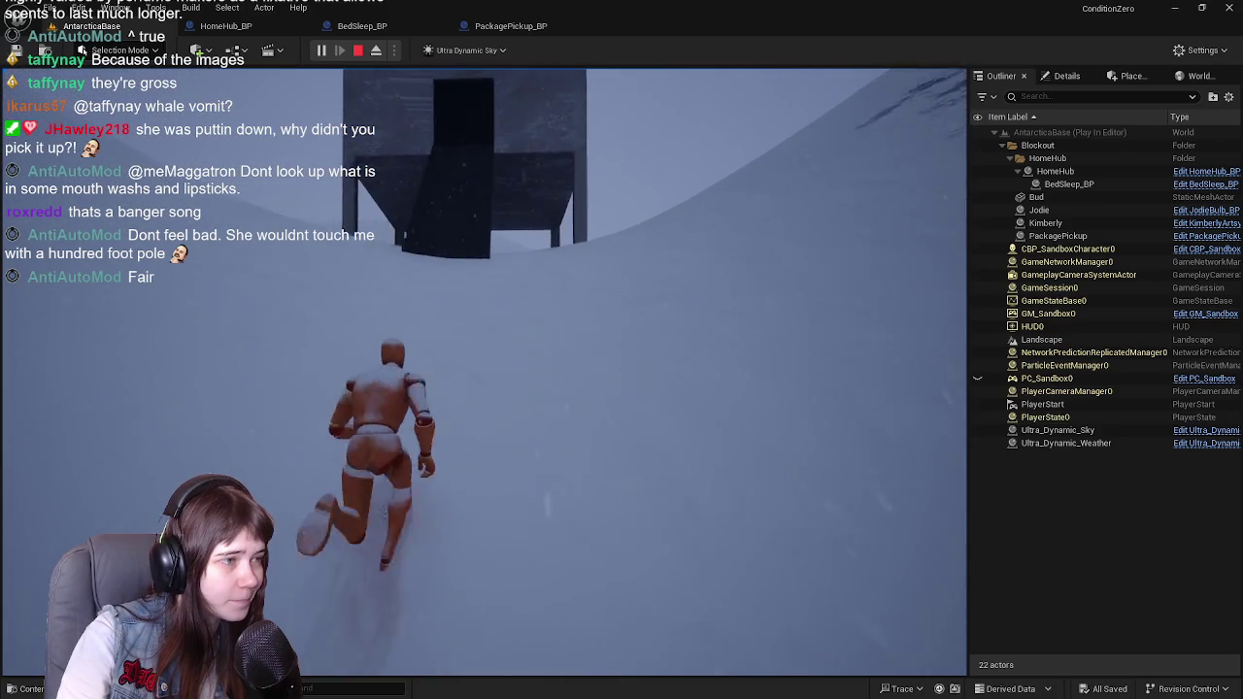
{"action": "key", "text": "w"}
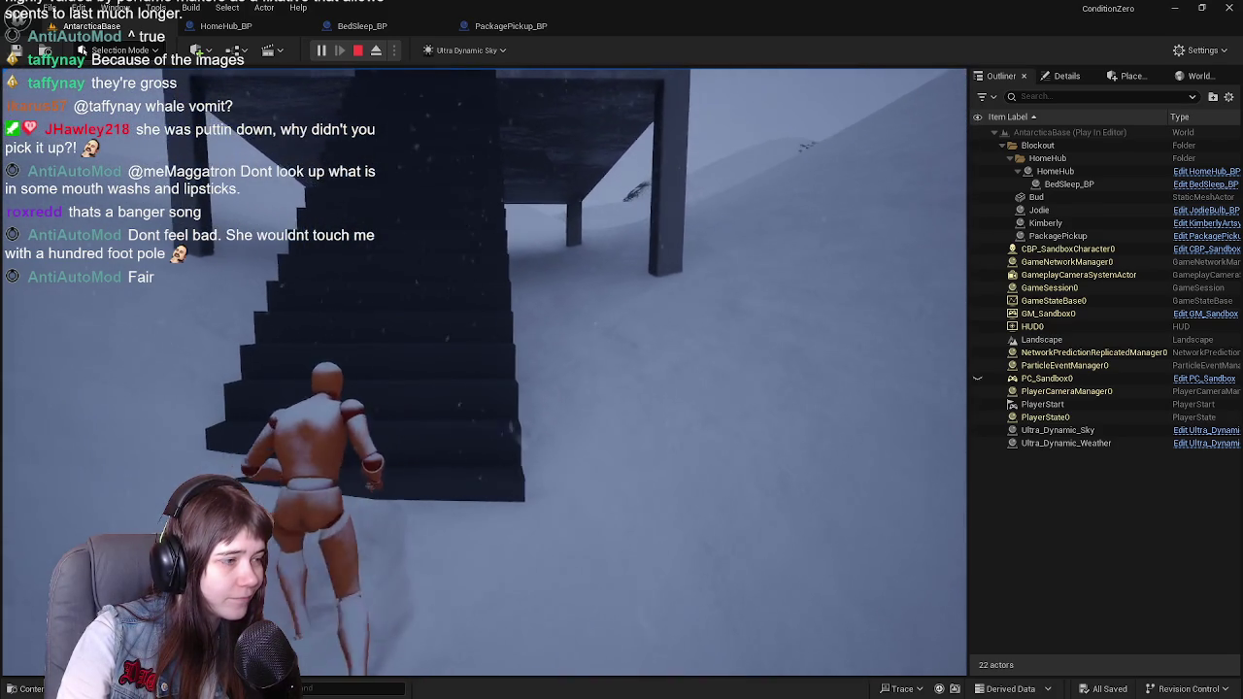
{"action": "key", "text": "w"}
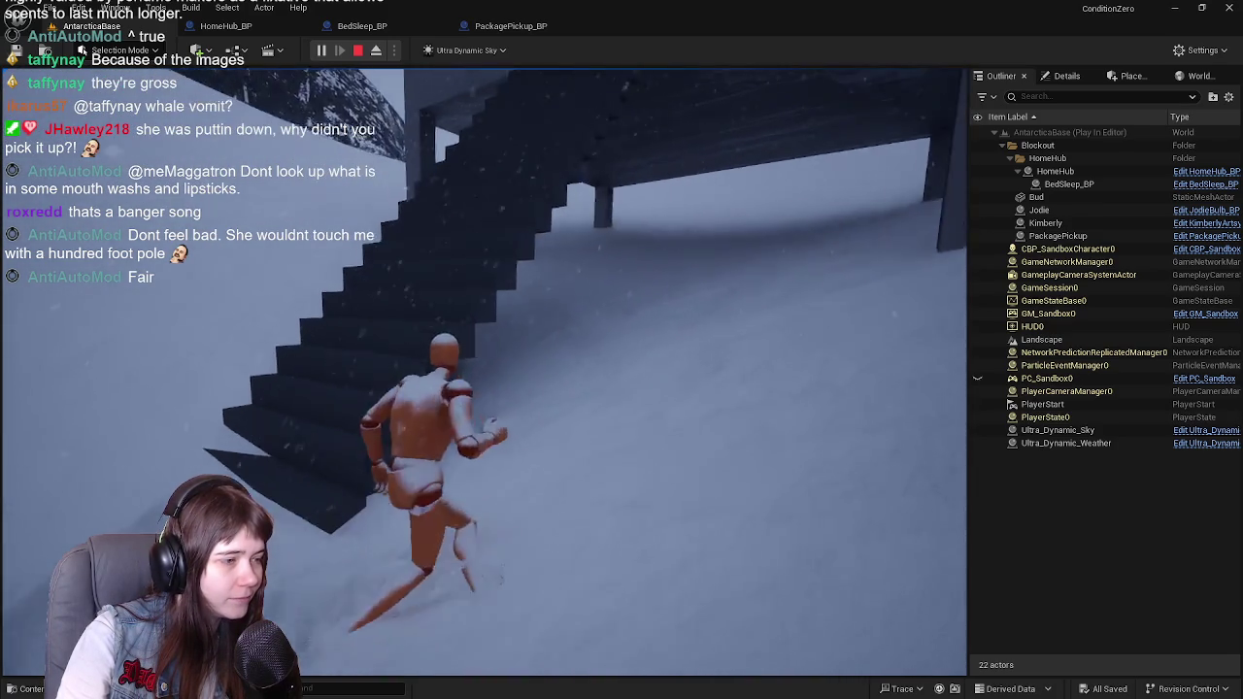
{"action": "key", "text": "w"}
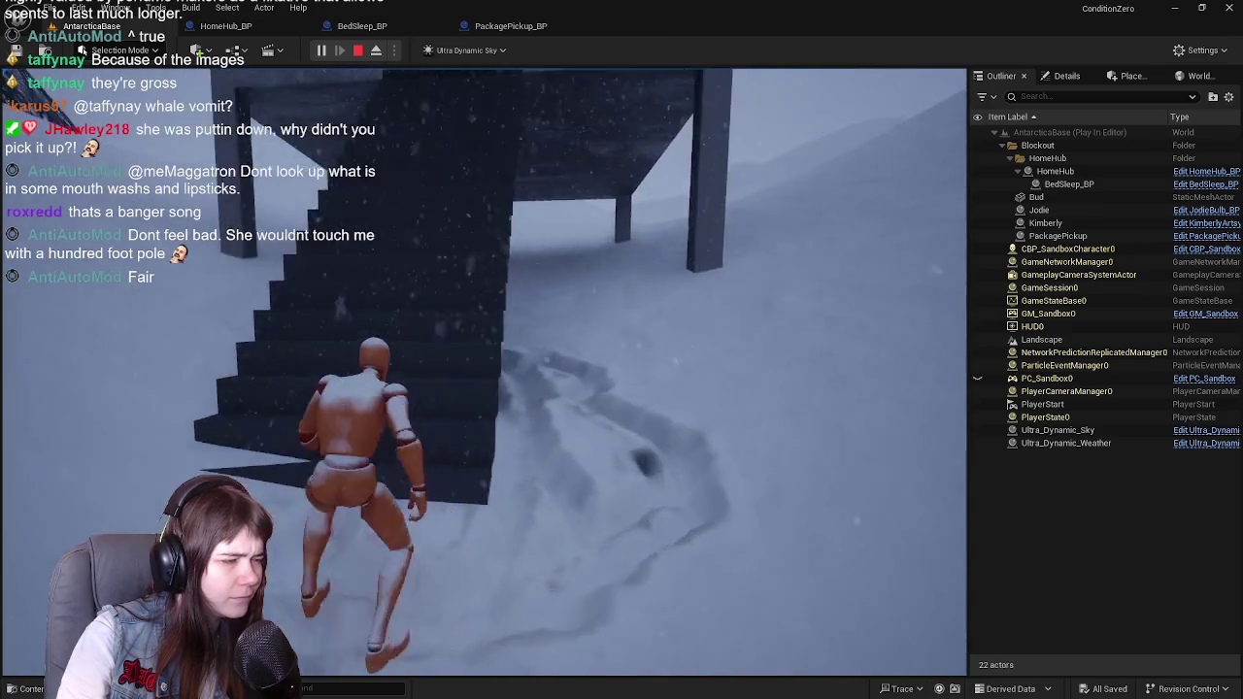
{"action": "key", "text": "w"}
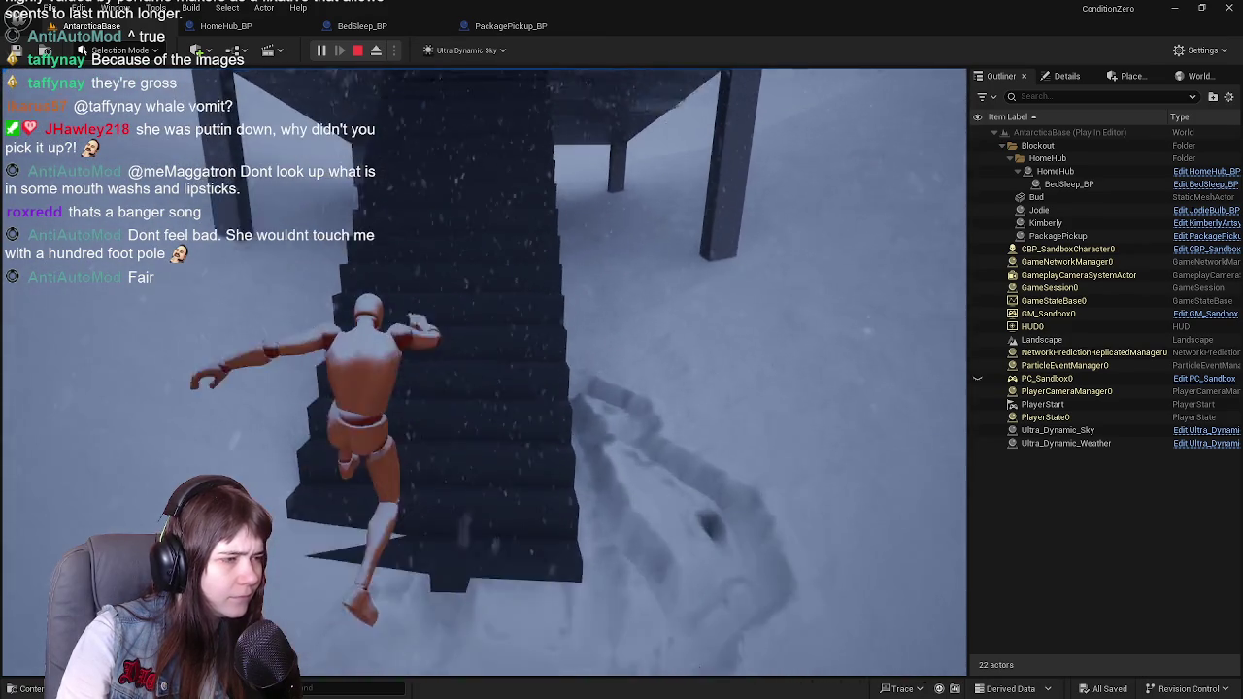
{"action": "key", "text": "w"}
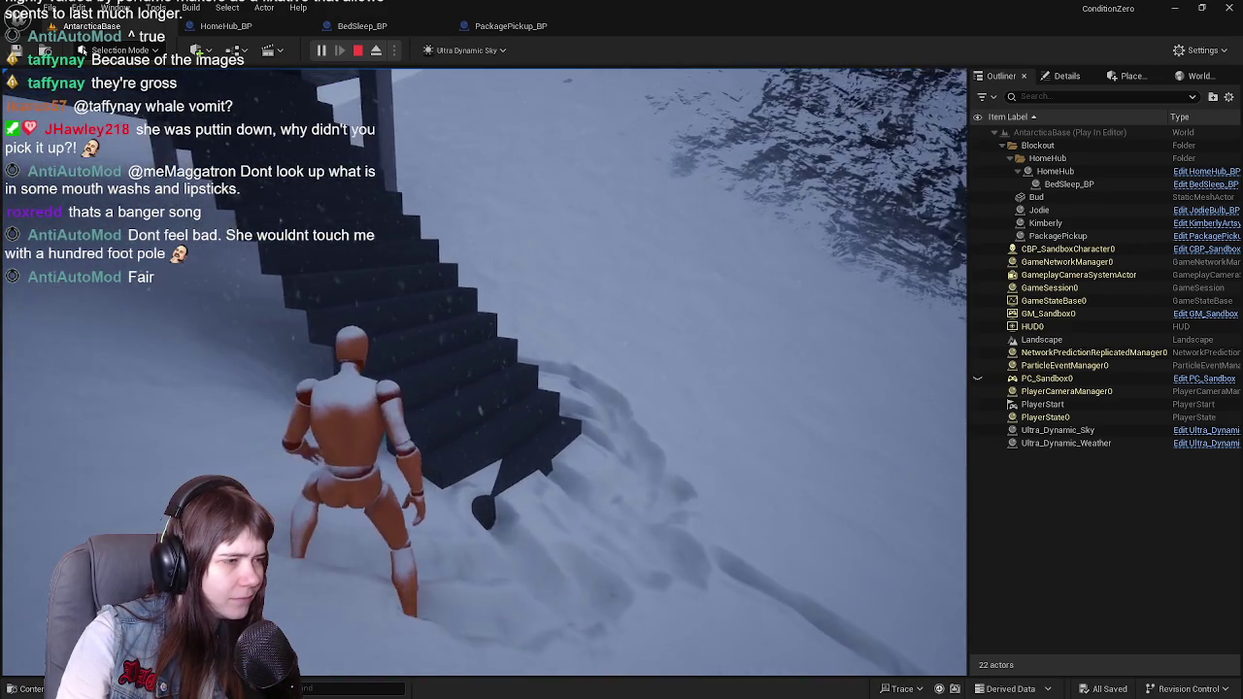
{"action": "key", "text": "w"}
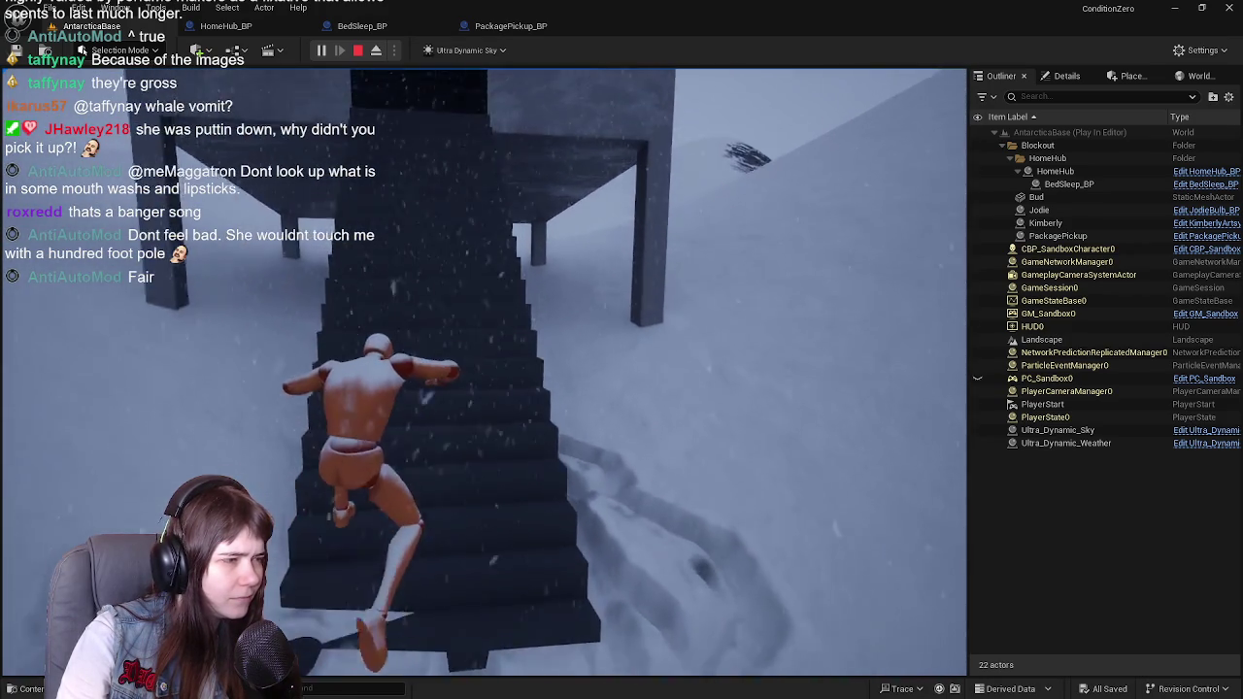
{"action": "key", "text": "w"}
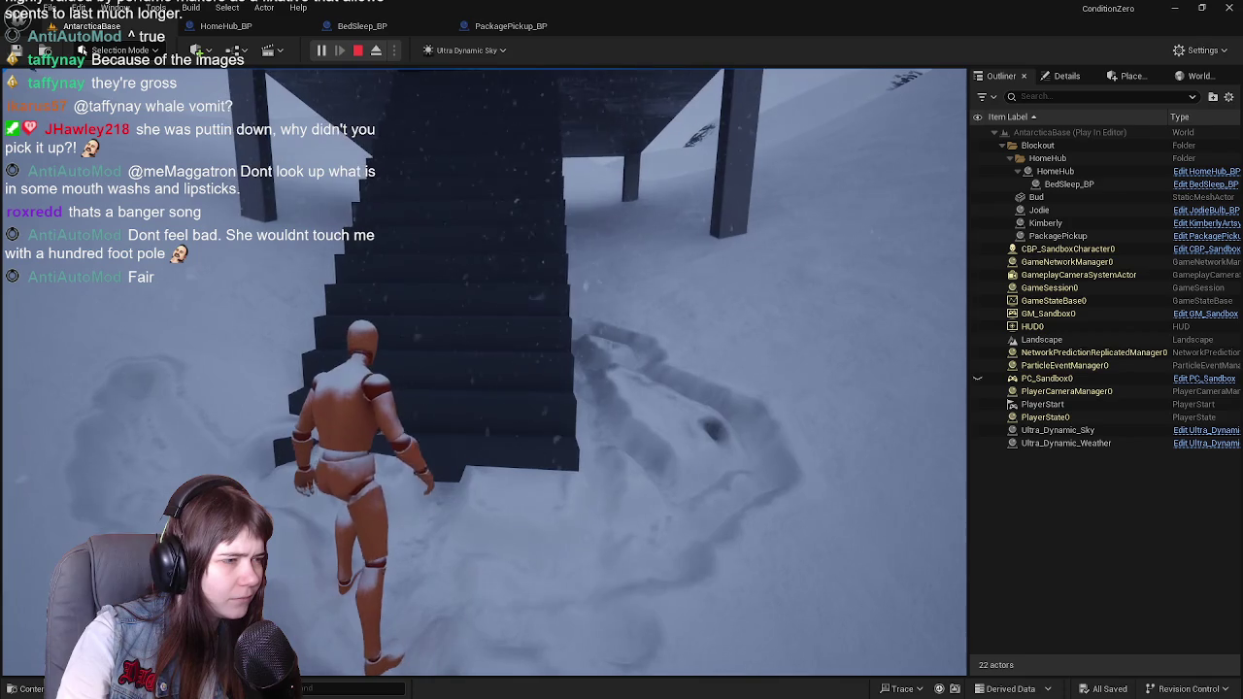
{"action": "key", "text": "w"}
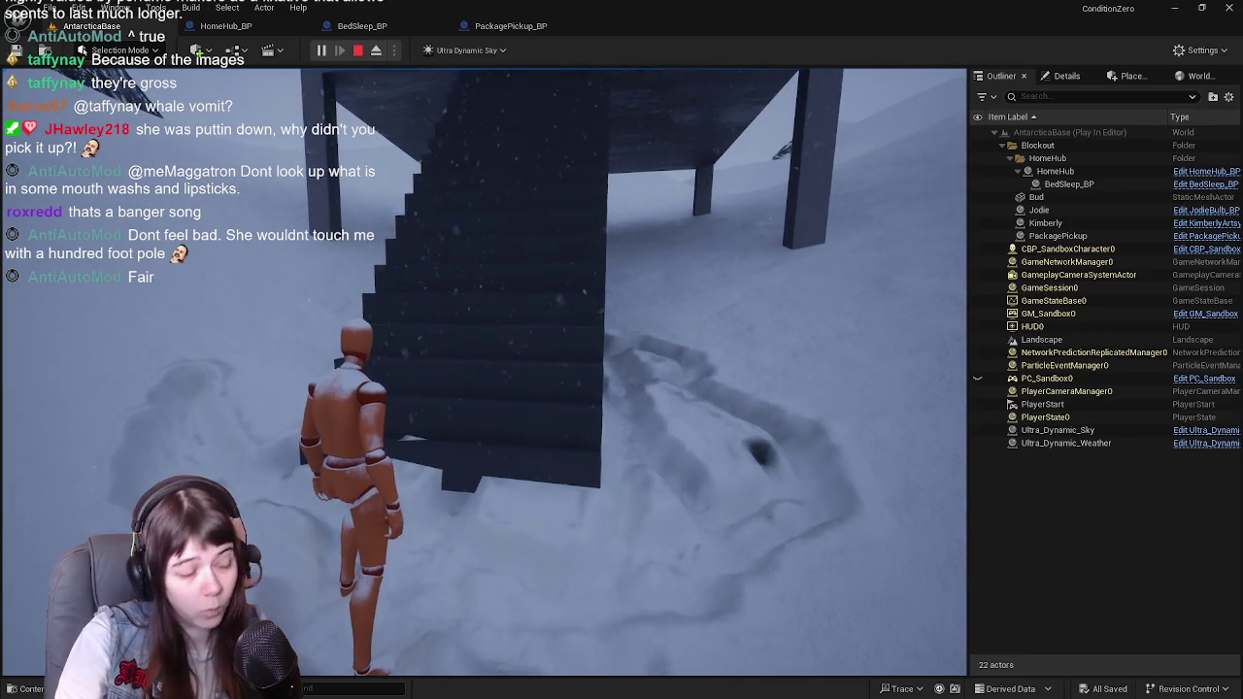
{"action": "key", "text": "Escape"}
{"action": "mouse_move", "coordinate": [610, 310]}
{"action": "left_mouse_down"}
{"action": "mouse_move", "coordinate": [622, 379]}
{"action": "mouse_move", "coordinate": [582, 378]}
{"action": "mouse_move", "coordinate": [583, 330]}
{"action": "mouse_move", "coordinate": [495, 272]}
{"action": "left_mouse_up"}
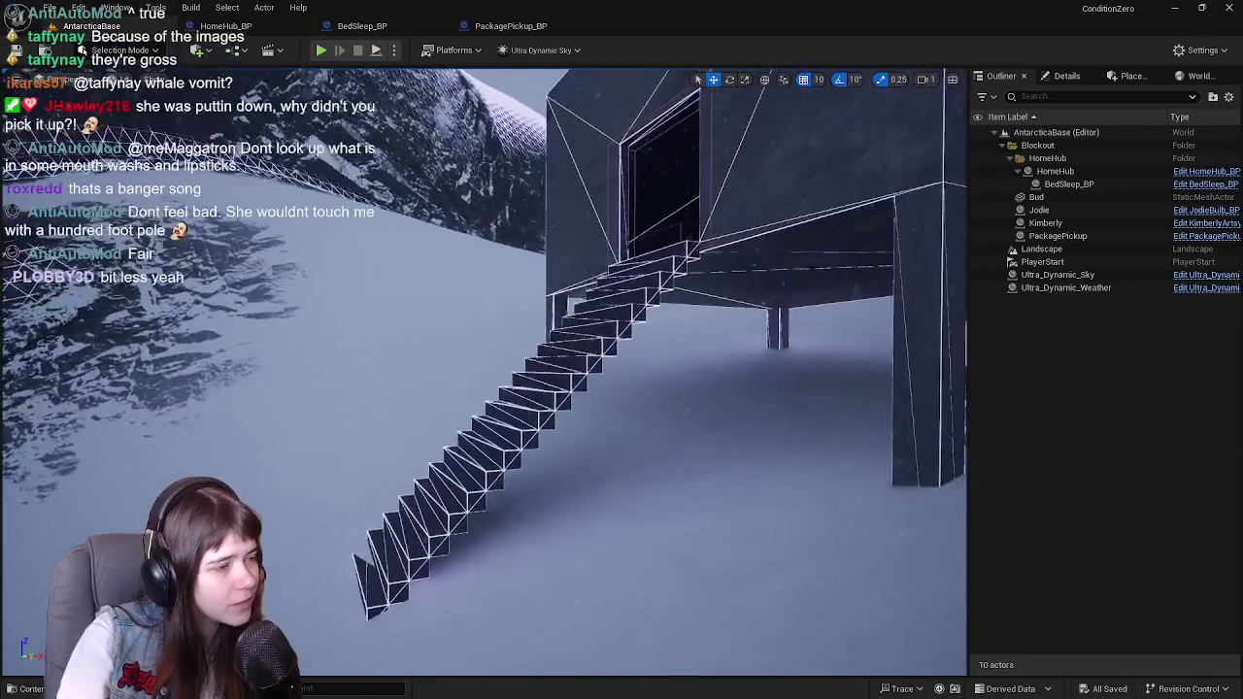
Step: Check the mail building's staircase in the viewport and open the Content Drawer
{"action": "left_click", "coordinate": [155, 78]}
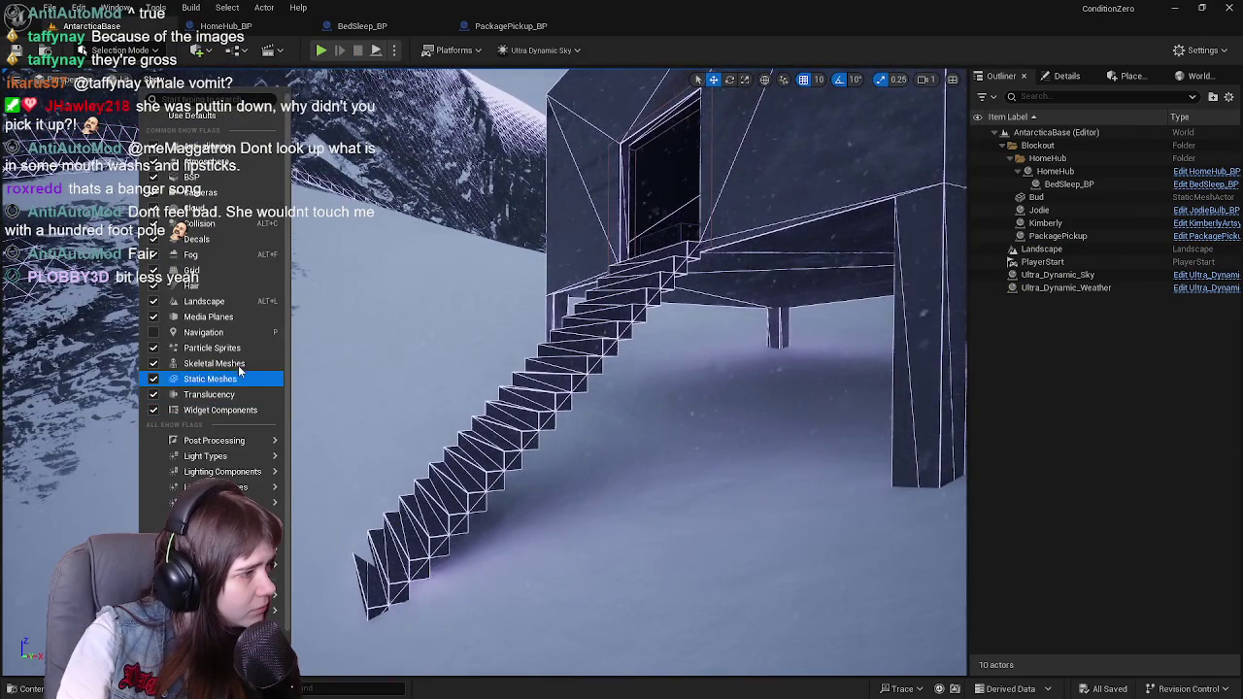
{"action": "left_click_drag", "start_coordinate": [754, 337], "coordinate": [806, 337]}
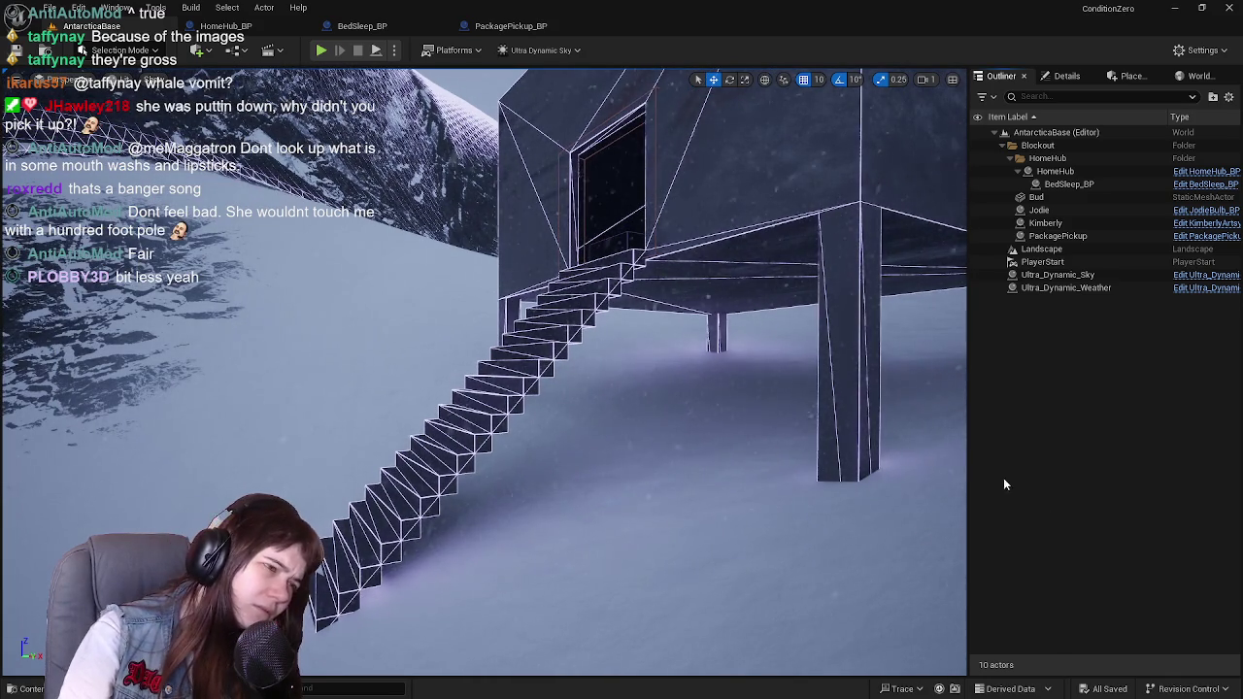
{"action": "key", "text": "ctrl+space"}
Step: Show MailBuilding_stairs_collision's complex collision, set Use Complex Collision As Simple, and save
{"action": "double_click", "coordinate": [194, 513]}
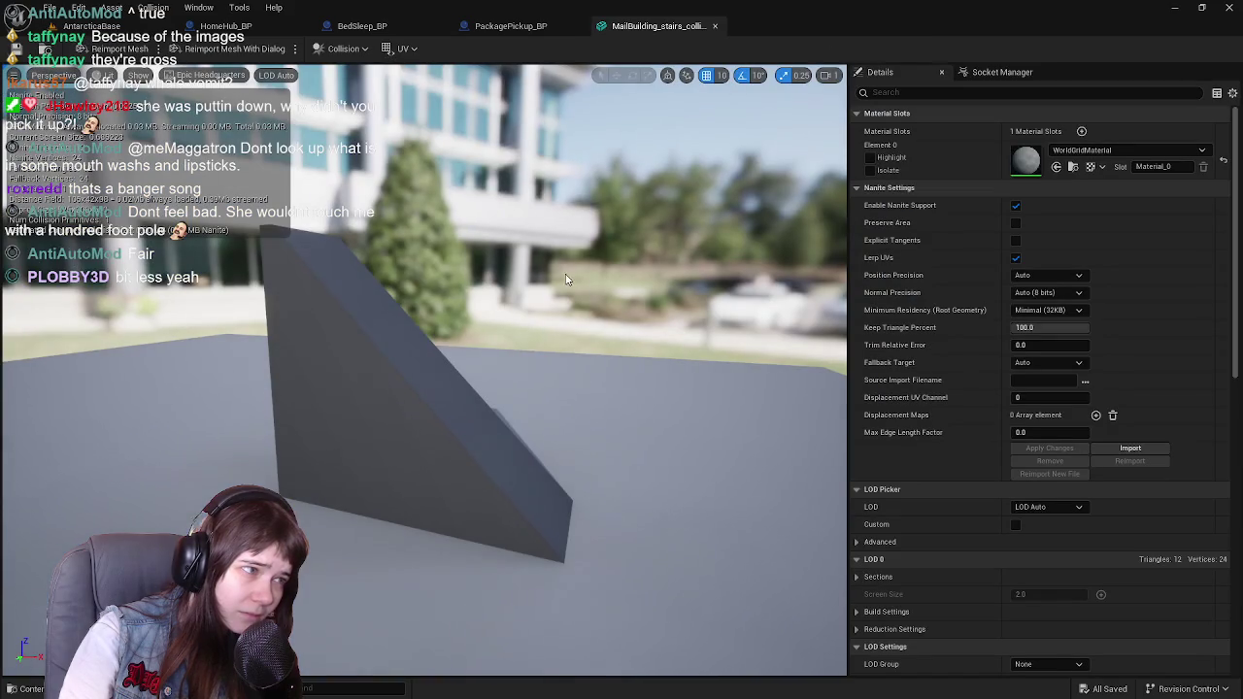
{"action": "left_click", "coordinate": [138, 75]}
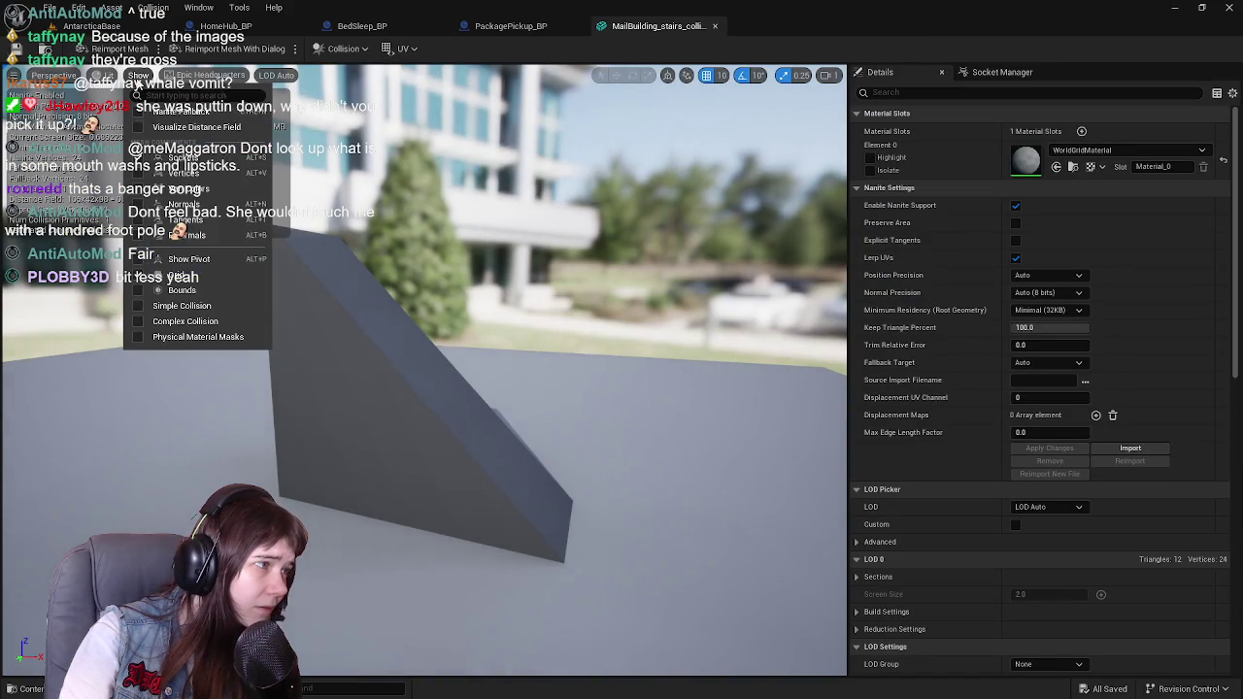
{"action": "left_click", "coordinate": [205, 323]}
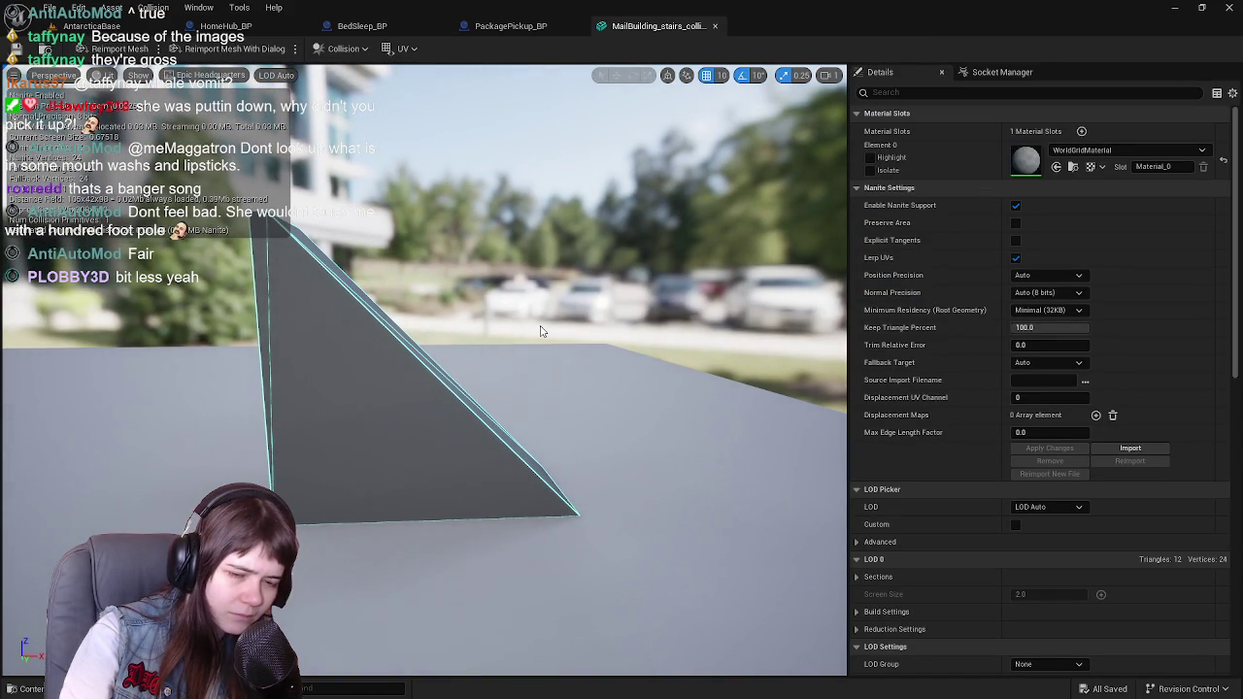
{"action": "scroll", "coordinate": [1052, 428], "scroll_direction": "down", "scroll_amount": 10}
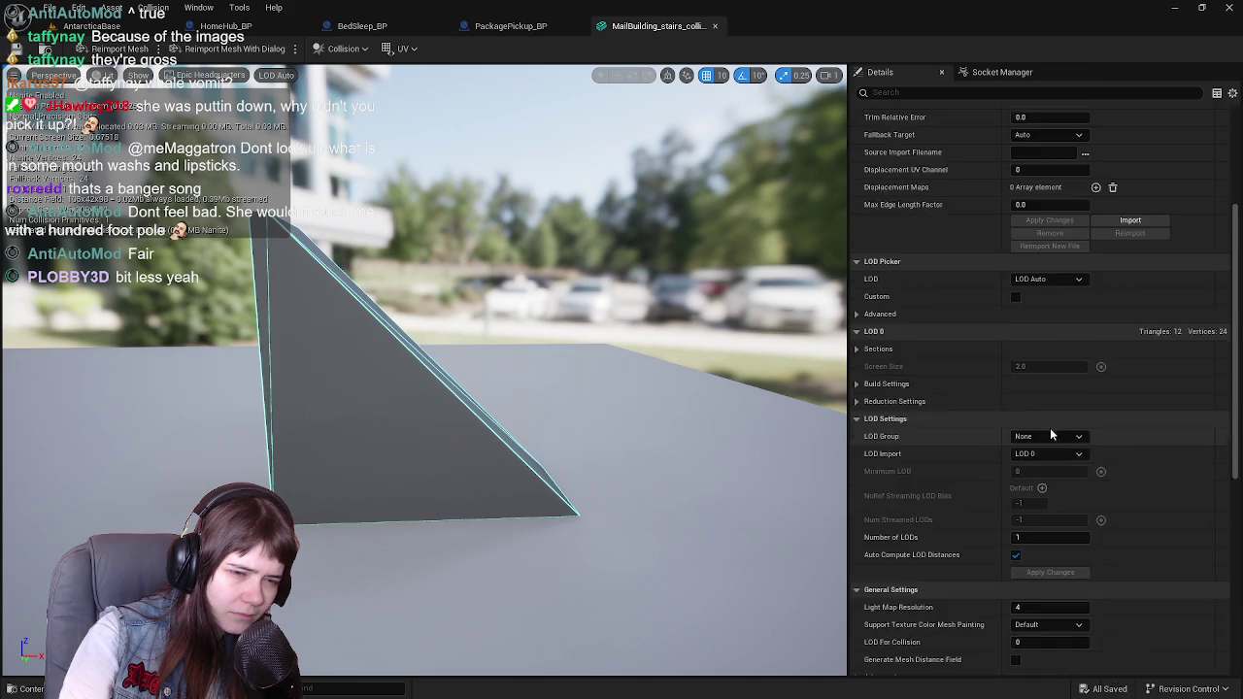
{"action": "left_click", "coordinate": [1048, 489]}
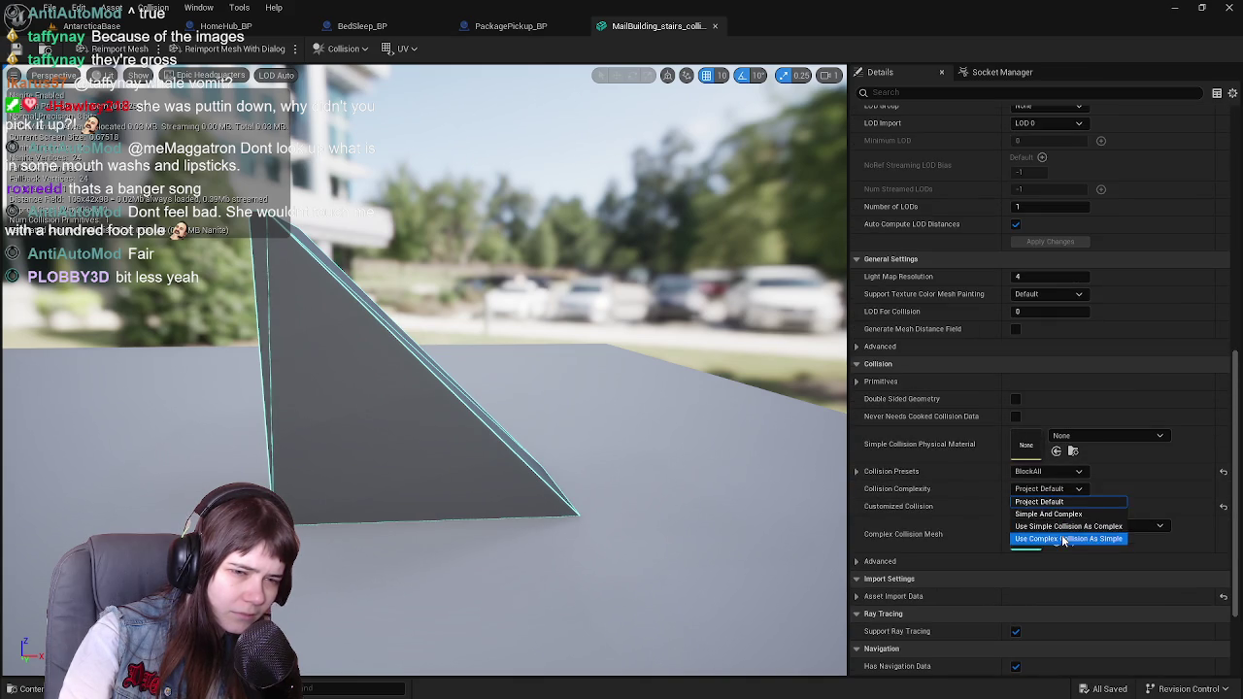
{"action": "left_click", "coordinate": [1050, 538]}
{"action": "left_click", "coordinate": [25, 53]}
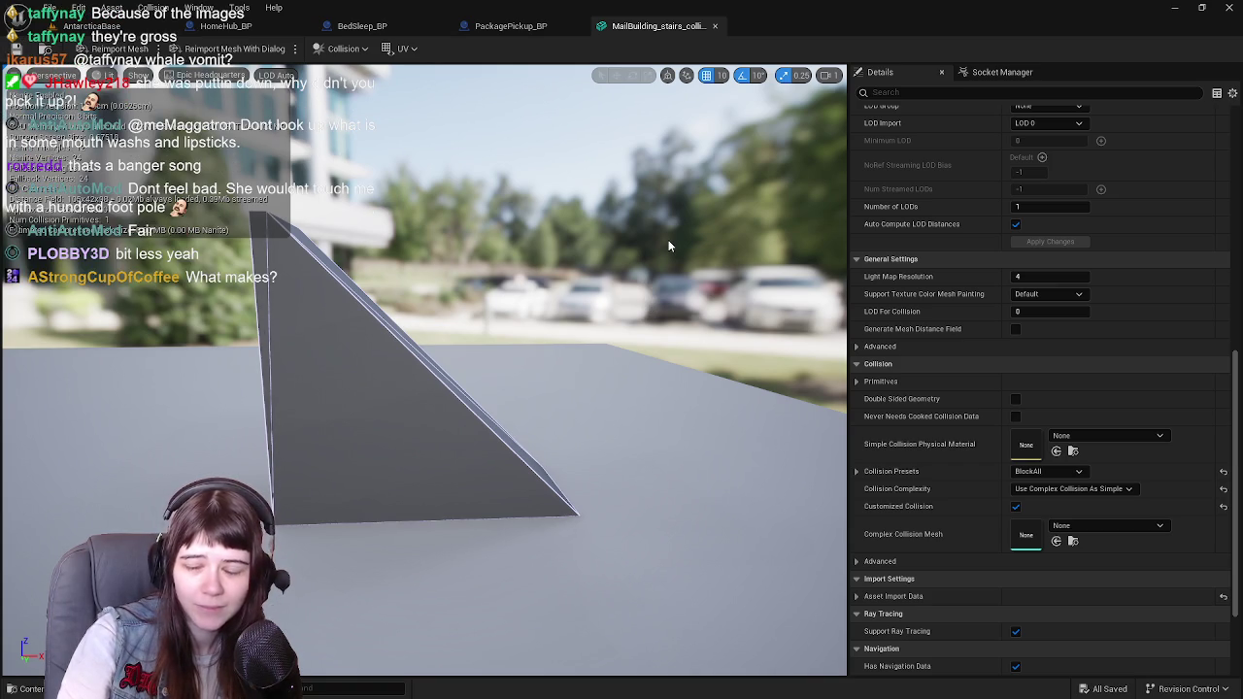
Step: Open the MailBuilding_stairs static mesh from the content drawer for editing
{"action": "left_click", "coordinate": [512, 26]}
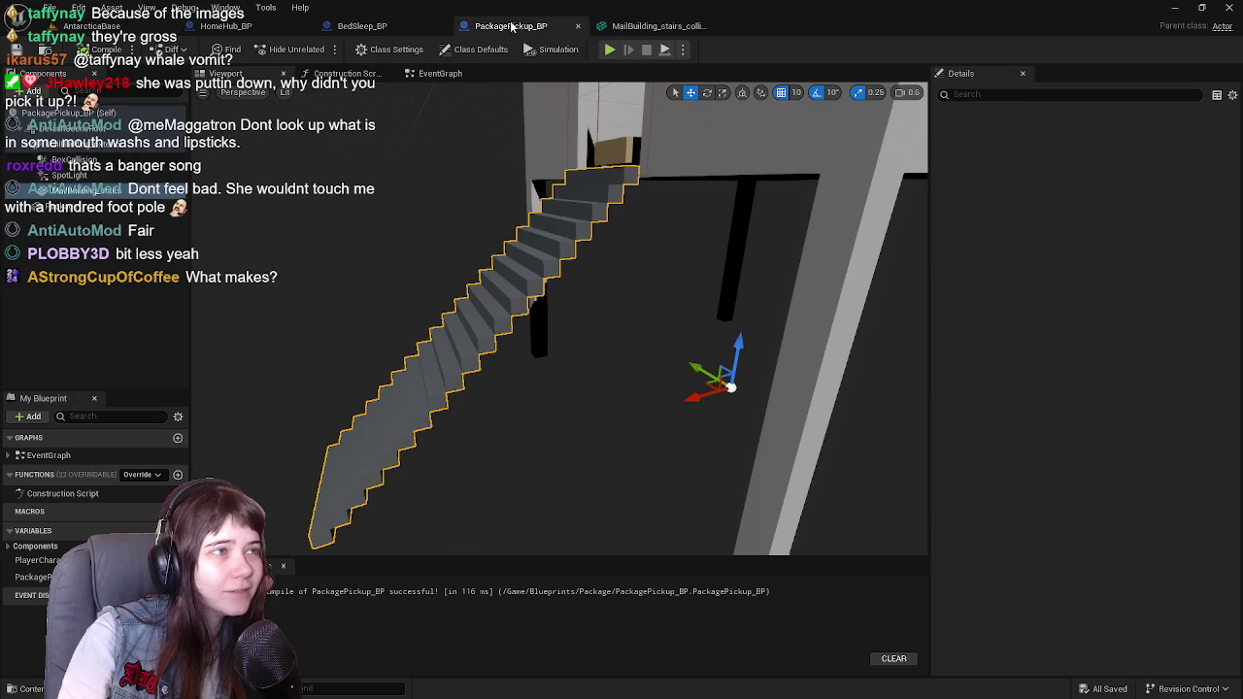
{"action": "left_click", "coordinate": [408, 29]}
{"action": "left_click", "coordinate": [543, 30]}
{"action": "left_click_drag", "start_coordinate": [593, 312], "coordinate": [561, 316]}
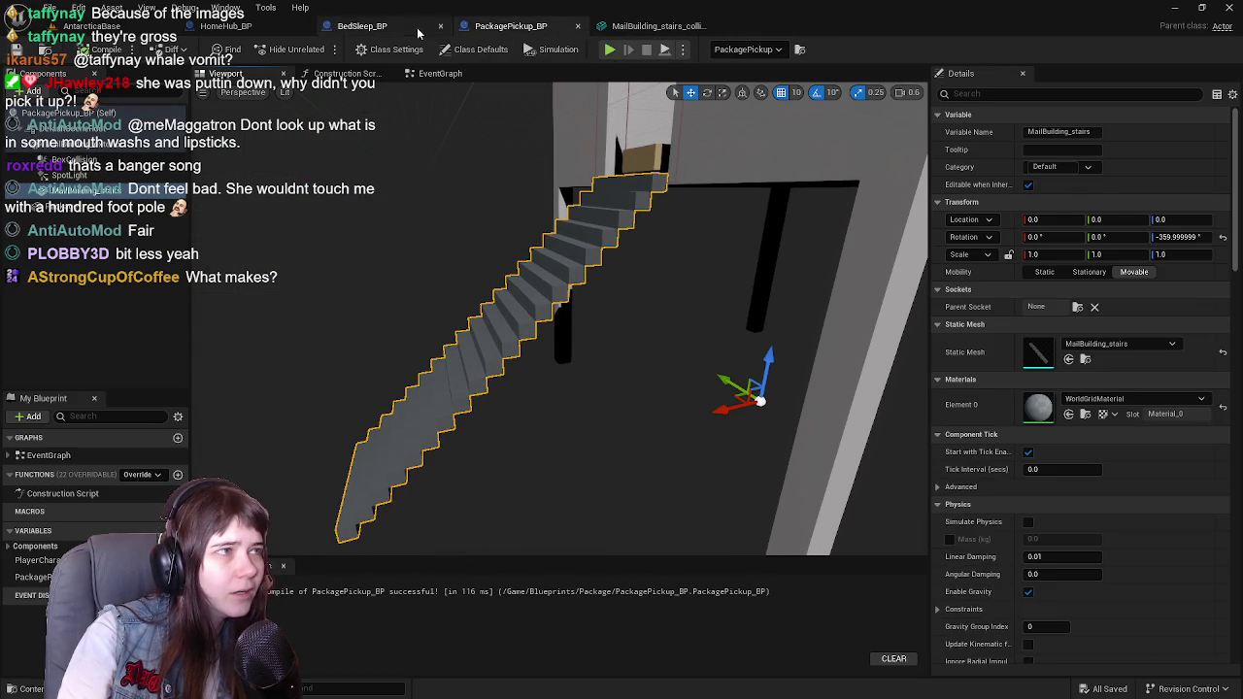
{"action": "left_click", "coordinate": [1068, 359]}
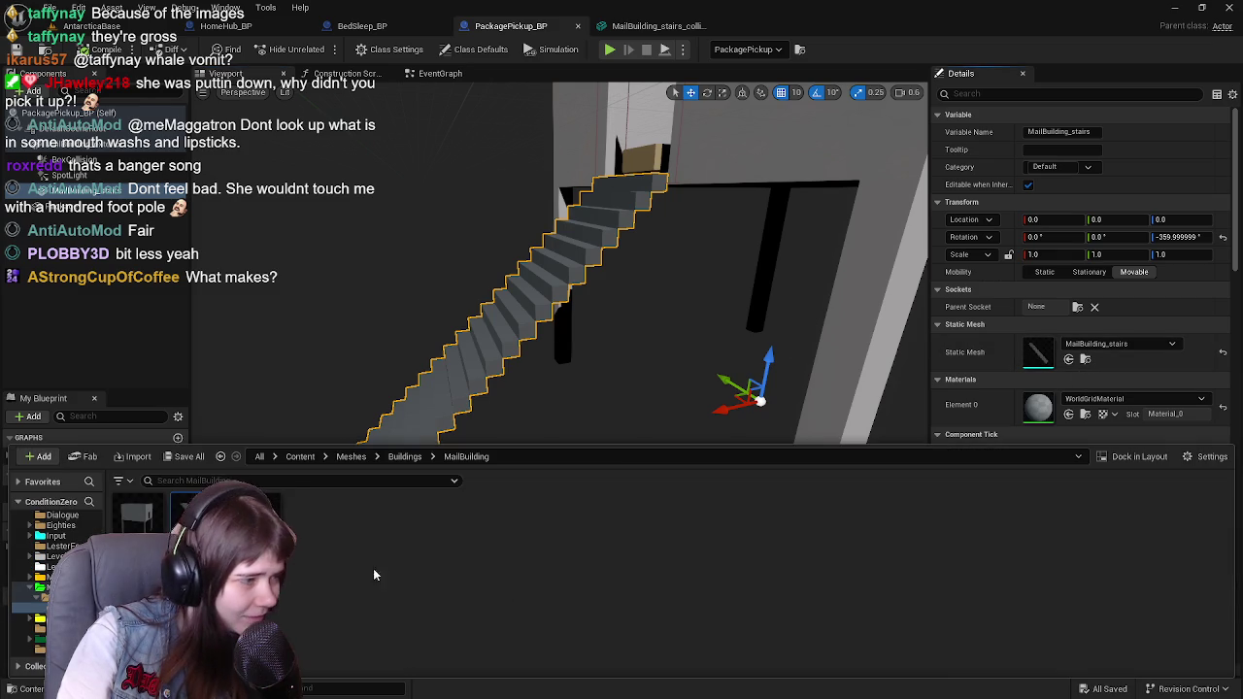
{"action": "double_click", "coordinate": [194, 509]}
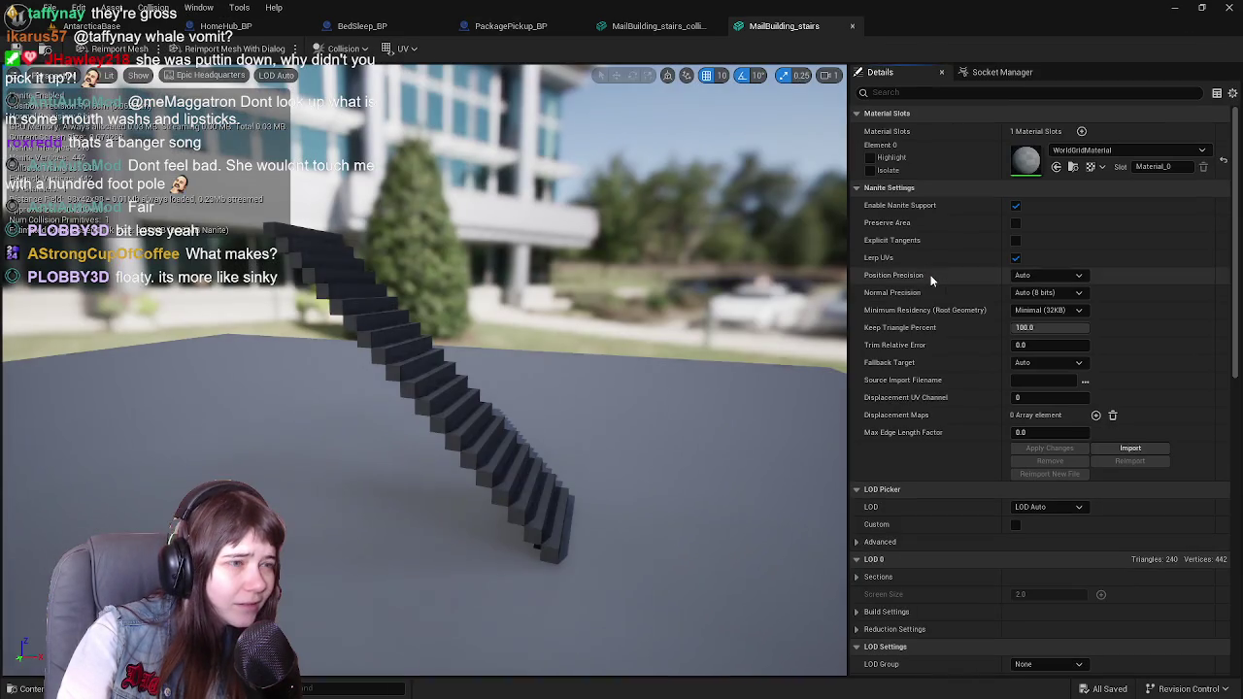
Step: Inspect the stairs mesh's advanced collision and walkable slope override settings, ending back on AntarcticaBase
{"action": "left_click_drag", "start_coordinate": [666, 384], "coordinate": [446, 386]}
{"action": "scroll", "coordinate": [1048, 552], "scroll_direction": "down", "scroll_amount": 10}
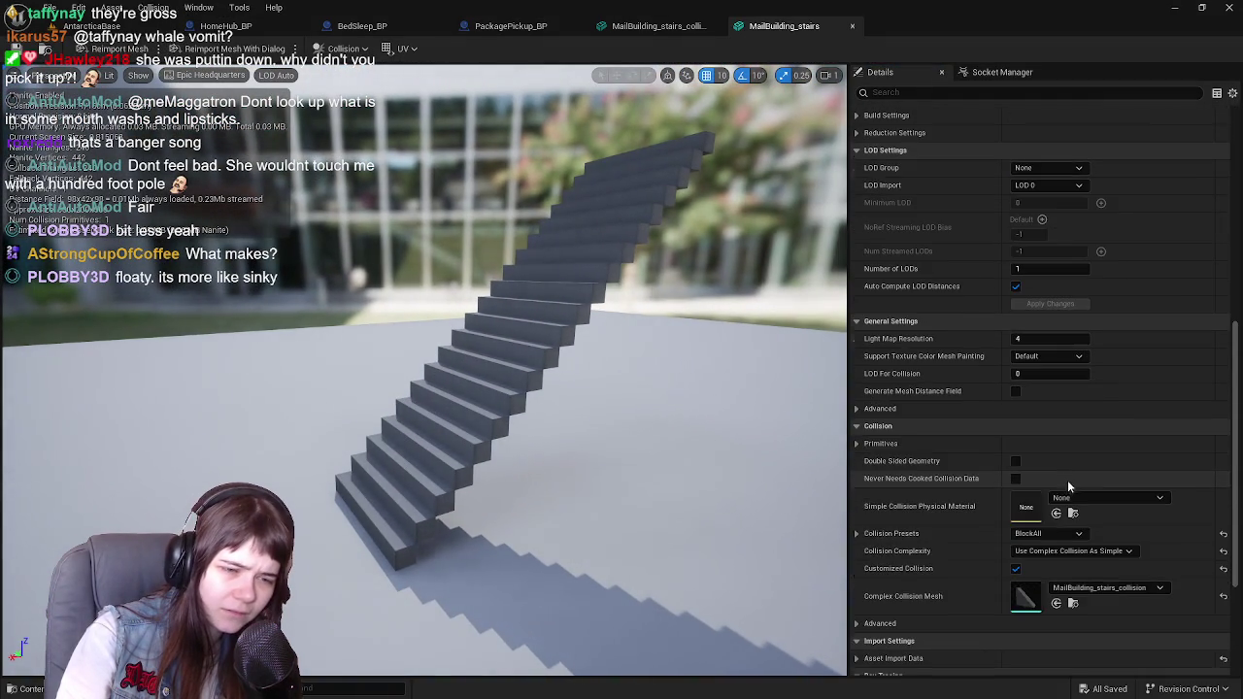
{"action": "scroll", "coordinate": [1049, 552], "scroll_direction": "down", "scroll_amount": 4}
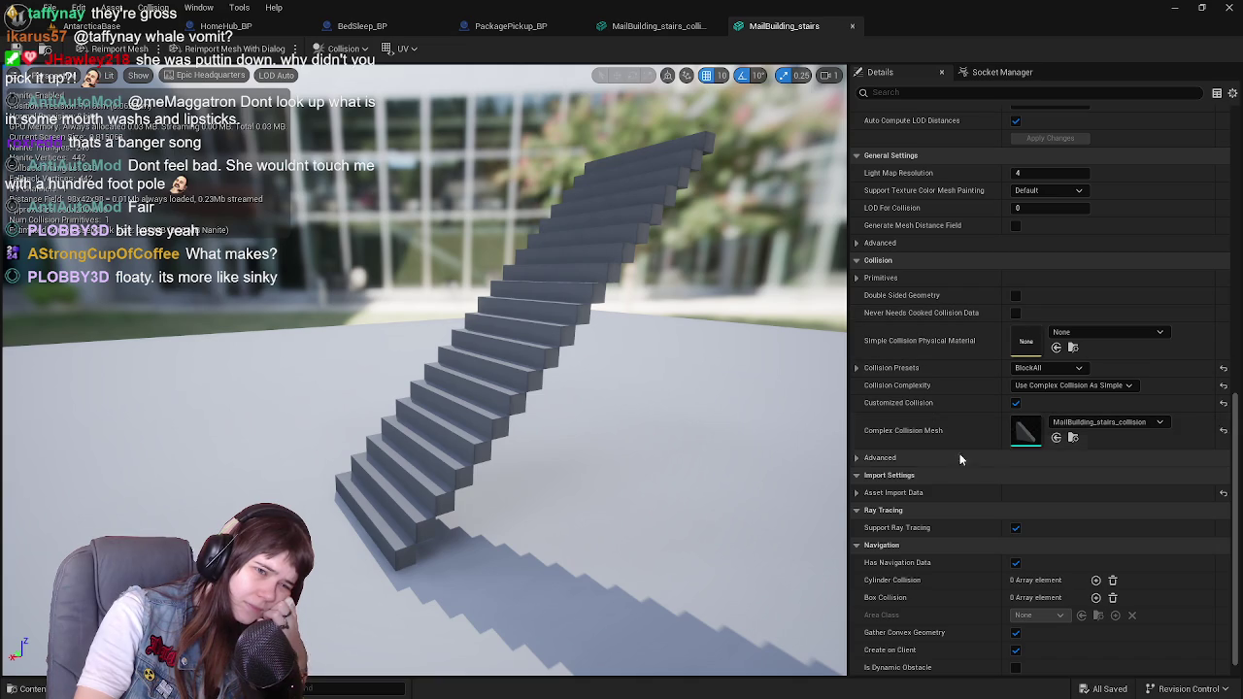
{"action": "left_click", "coordinate": [857, 458]}
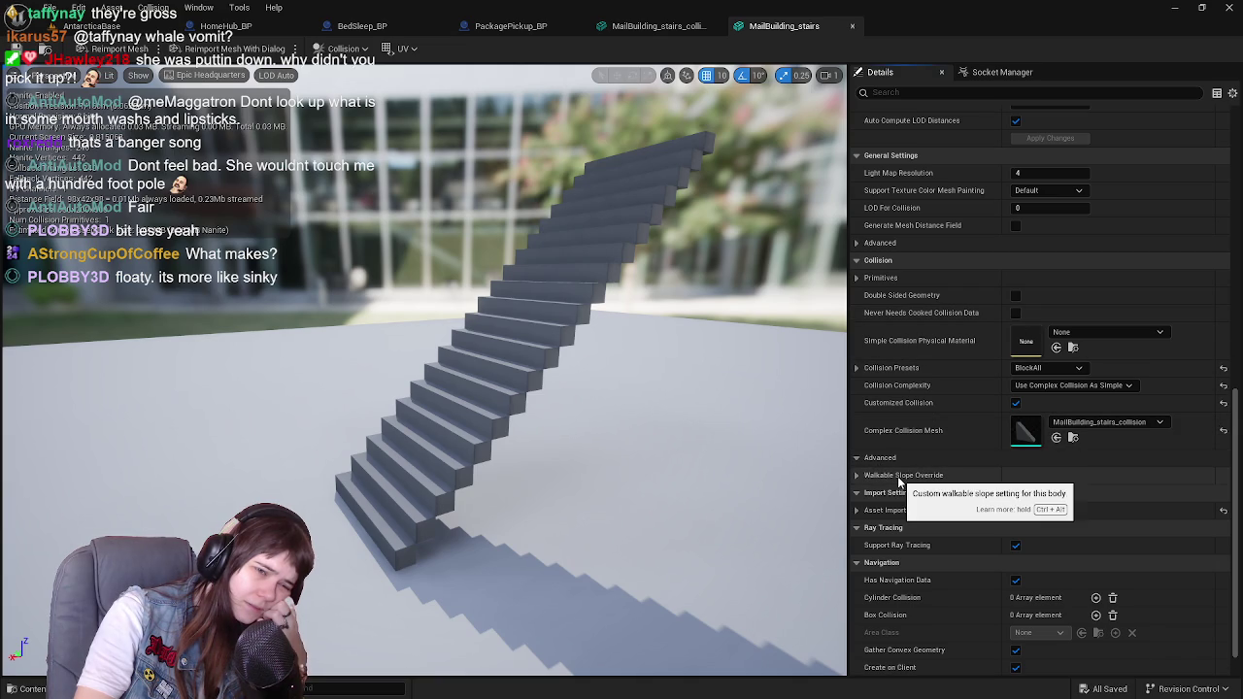
{"action": "left_click", "coordinate": [903, 475]}
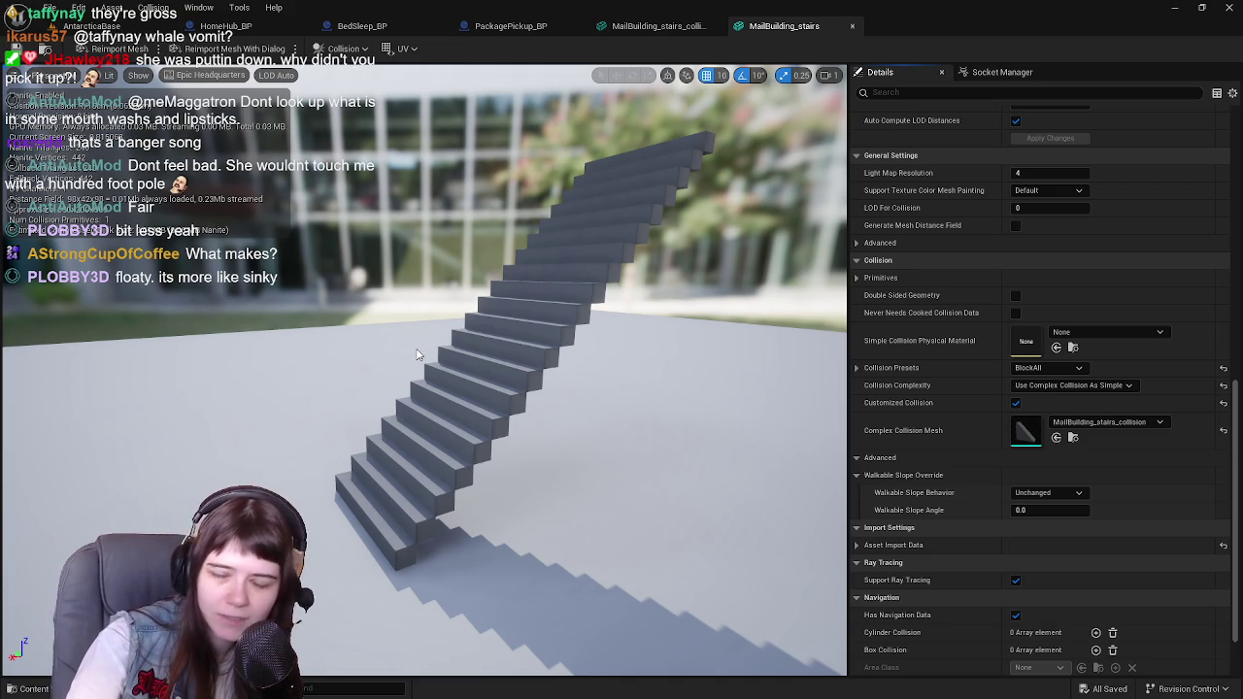
{"action": "left_click", "coordinate": [92, 26]}
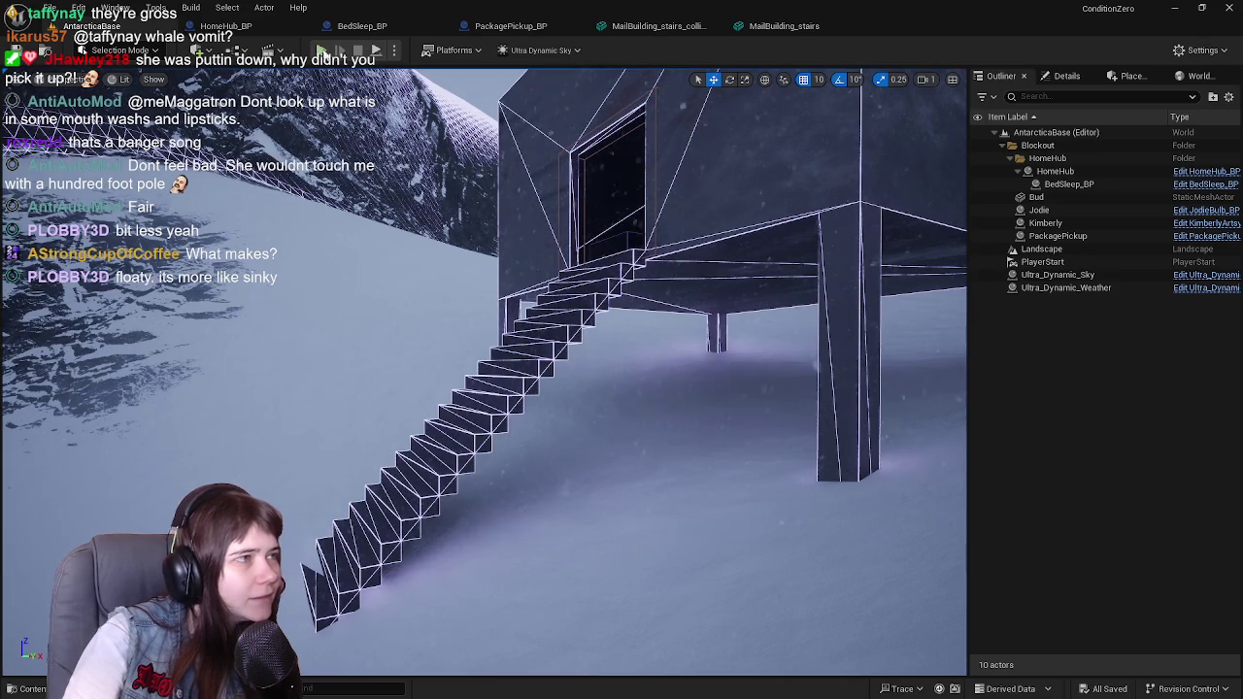
{"action": "key", "text": "alt+p"}
{"action": "key", "text": "w"}
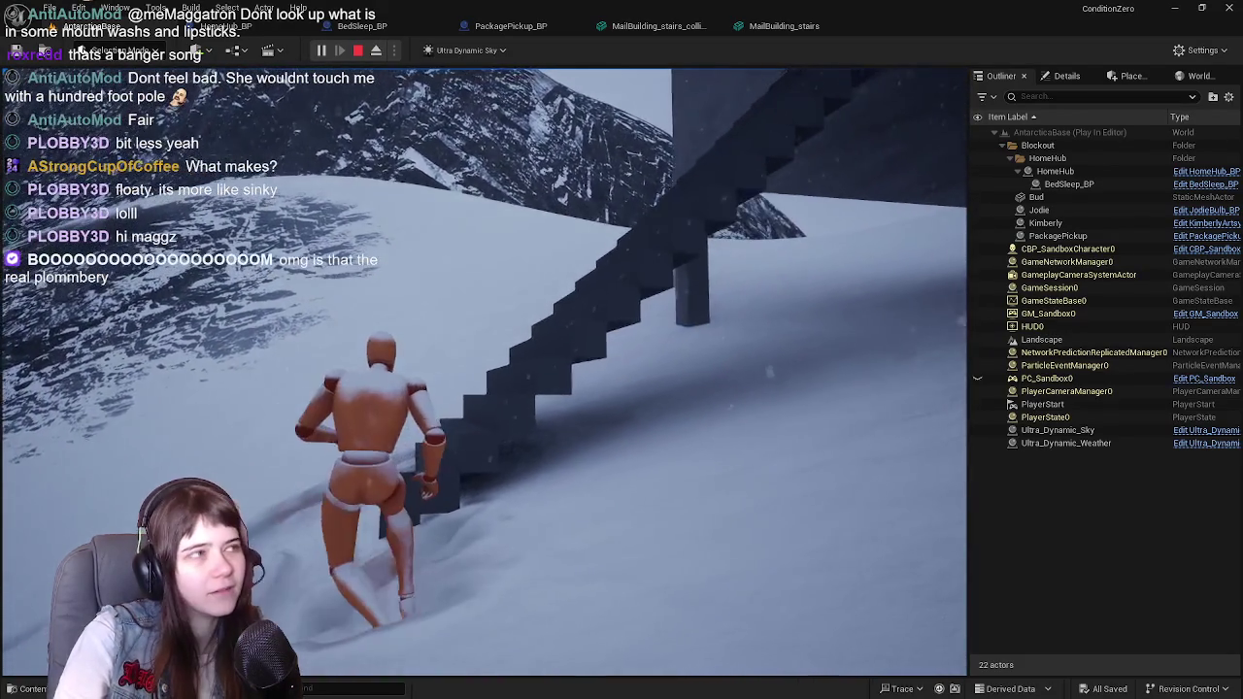
{"action": "key", "text": "Escape"}
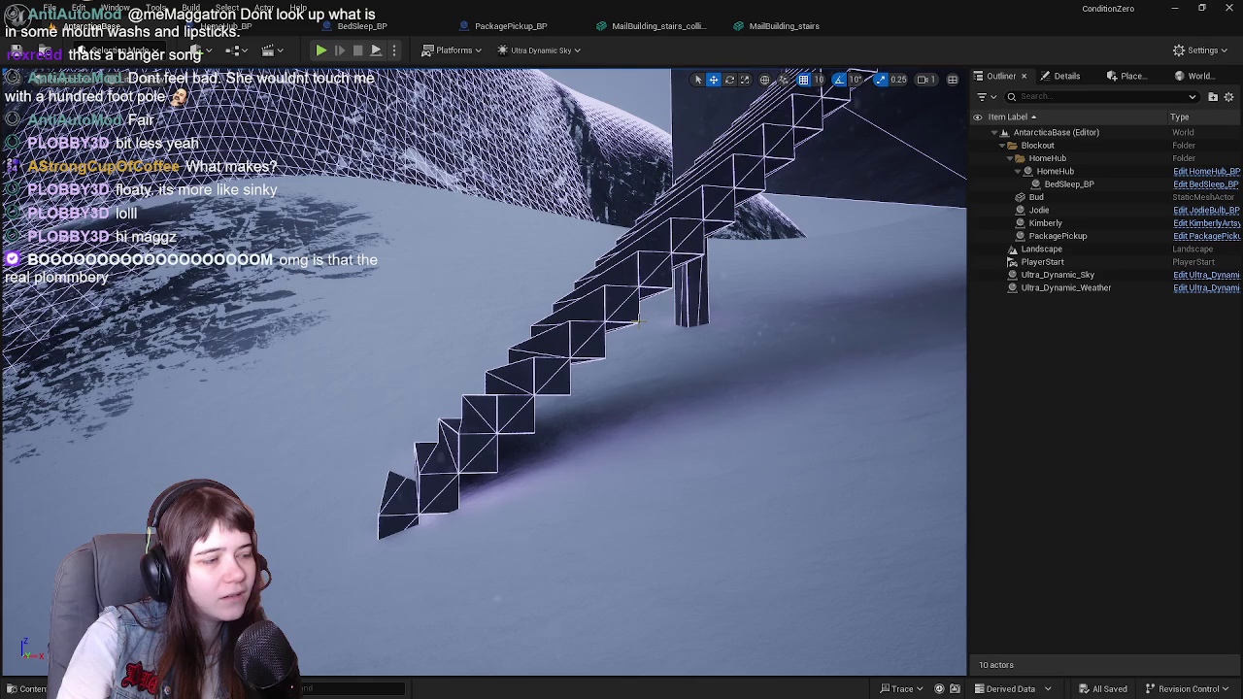
Step: Orbit the wedge-shaped MailBuilding_stairs_collision mesh, then orbit the MailBuilding_stairs mesh to compare them
{"action": "left_click", "coordinate": [679, 26]}
{"action": "mouse_move", "coordinate": [424, 369]}
{"action": "left_mouse_down"}
{"action": "mouse_move", "coordinate": [679, 379]}
{"action": "mouse_move", "coordinate": [710, 260]}
{"action": "left_mouse_up"}
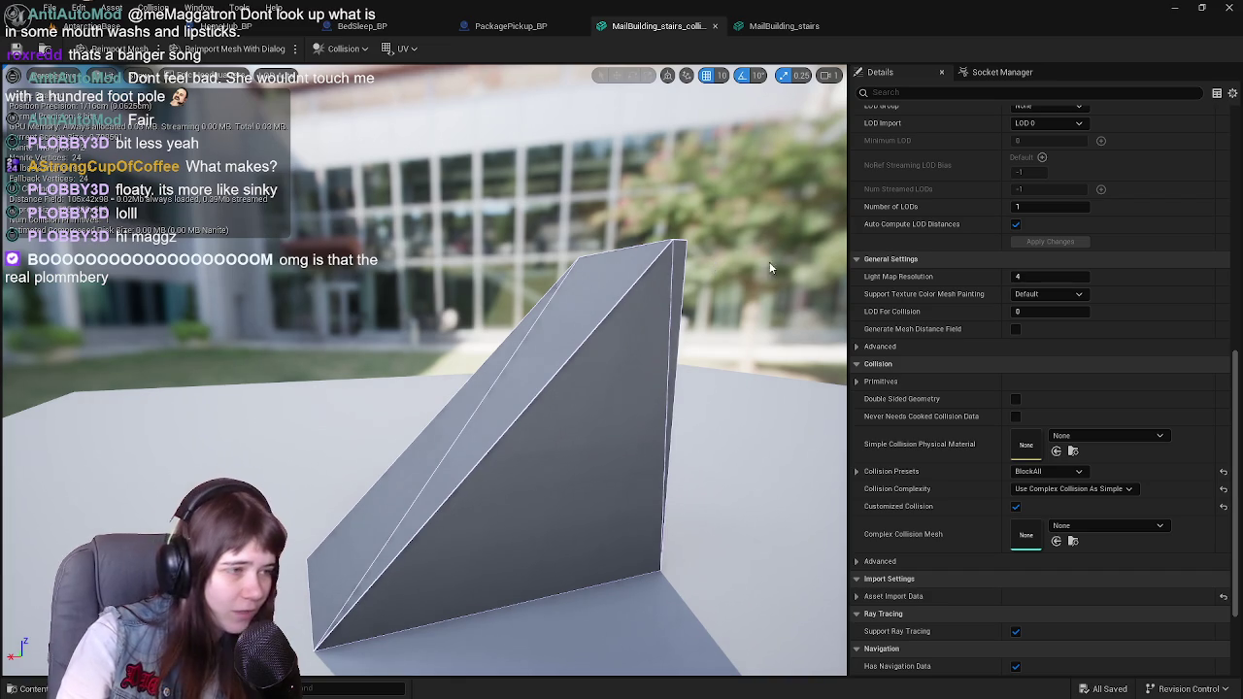
{"action": "left_click_drag", "start_coordinate": [785, 271], "coordinate": [747, 274]}
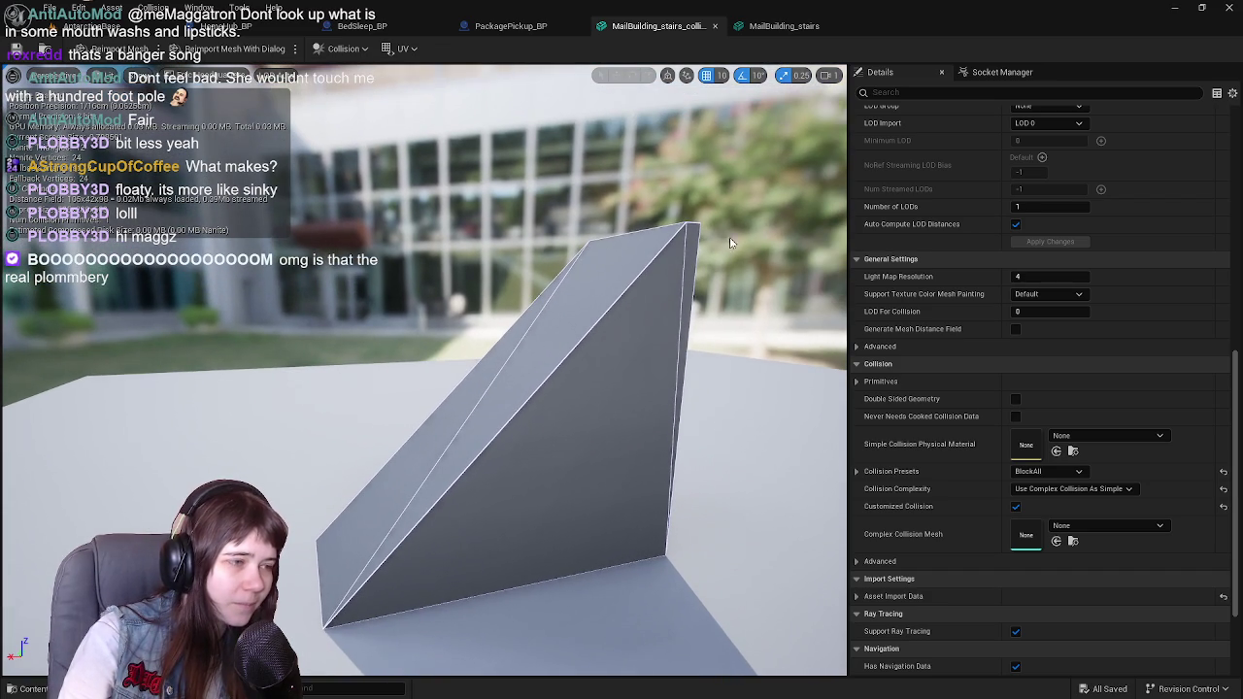
{"action": "left_click", "coordinate": [769, 21]}
{"action": "left_click_drag", "start_coordinate": [680, 291], "coordinate": [573, 297]}
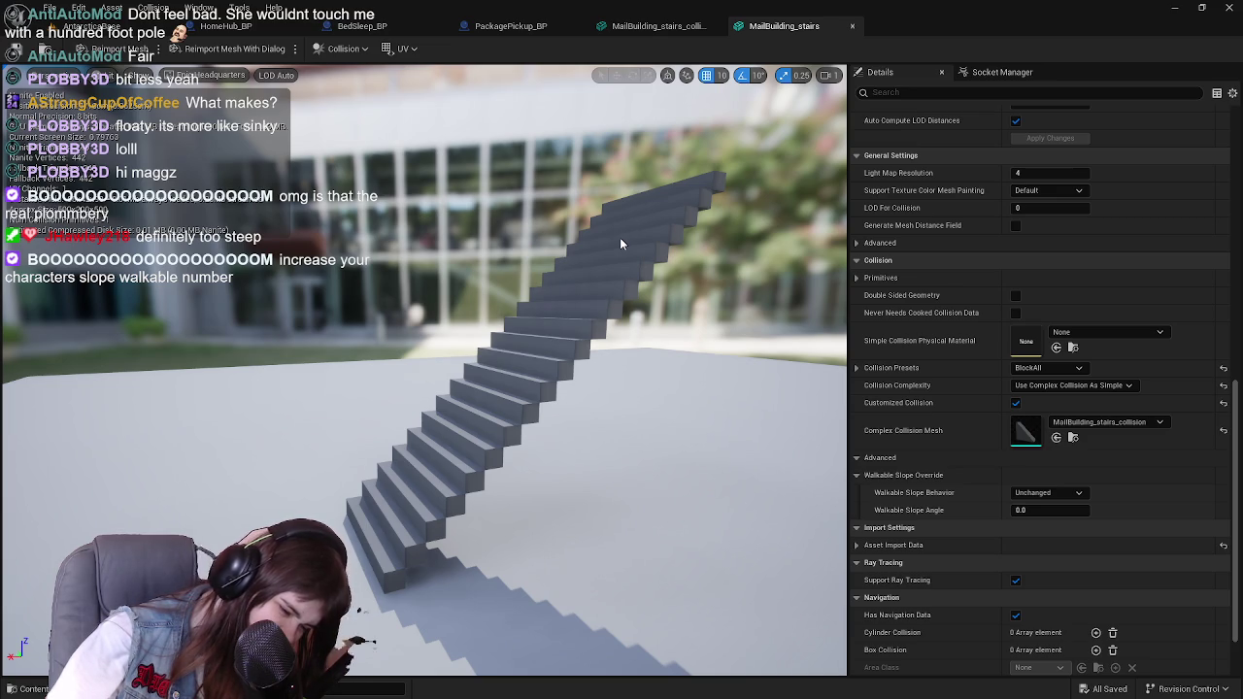
{"action": "left_click_drag", "start_coordinate": [625, 220], "coordinate": [553, 226]}
{"action": "key", "text": "ctrl+space"}
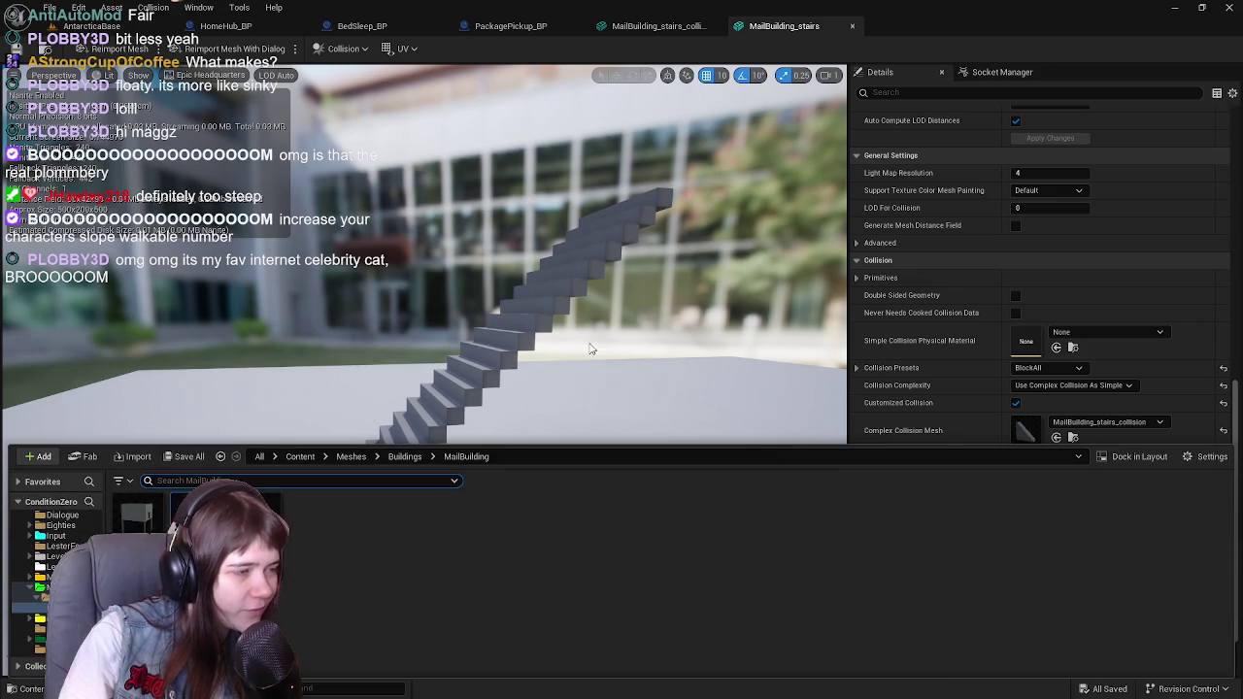
Step: From the level, browse the Content Drawer to Content > Blueprints and open CBP_SandboxCharacter
{"action": "left_click", "coordinate": [107, 25]}
{"action": "mouse_move", "coordinate": [486, 369]}
{"action": "left_mouse_down"}
{"action": "mouse_move", "coordinate": [446, 367]}
{"action": "mouse_move", "coordinate": [568, 280]}
{"action": "left_mouse_up"}
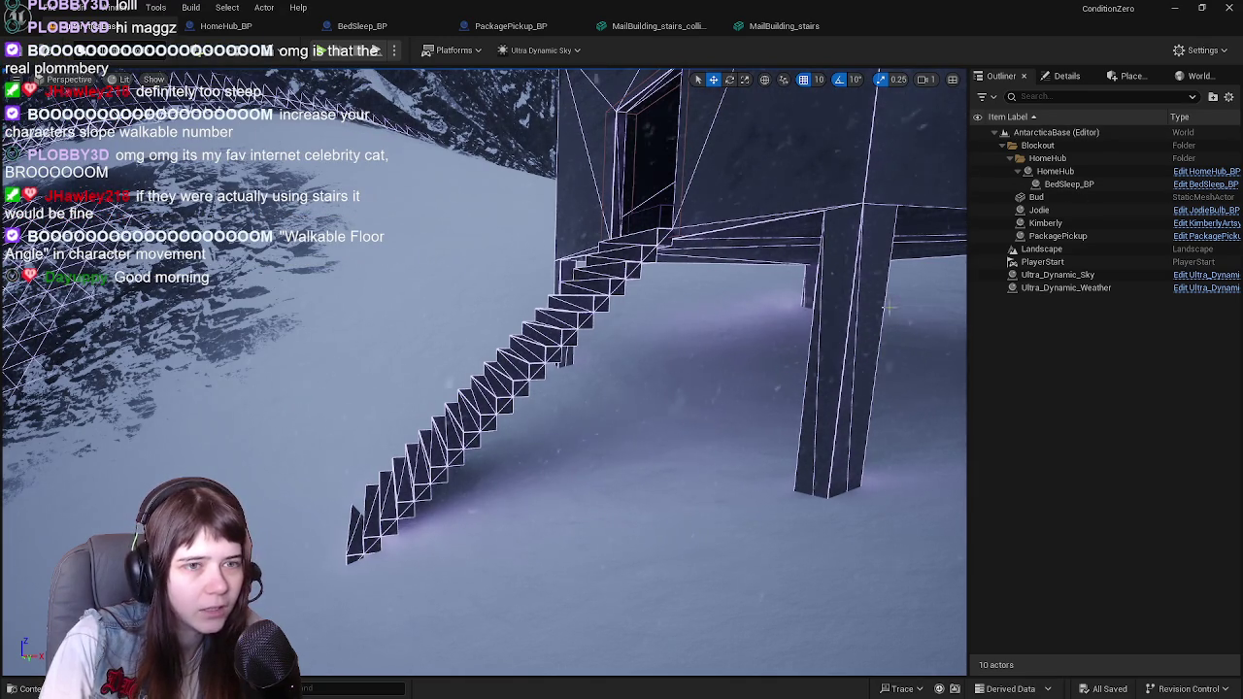
{"action": "key", "text": "ctrl+space"}
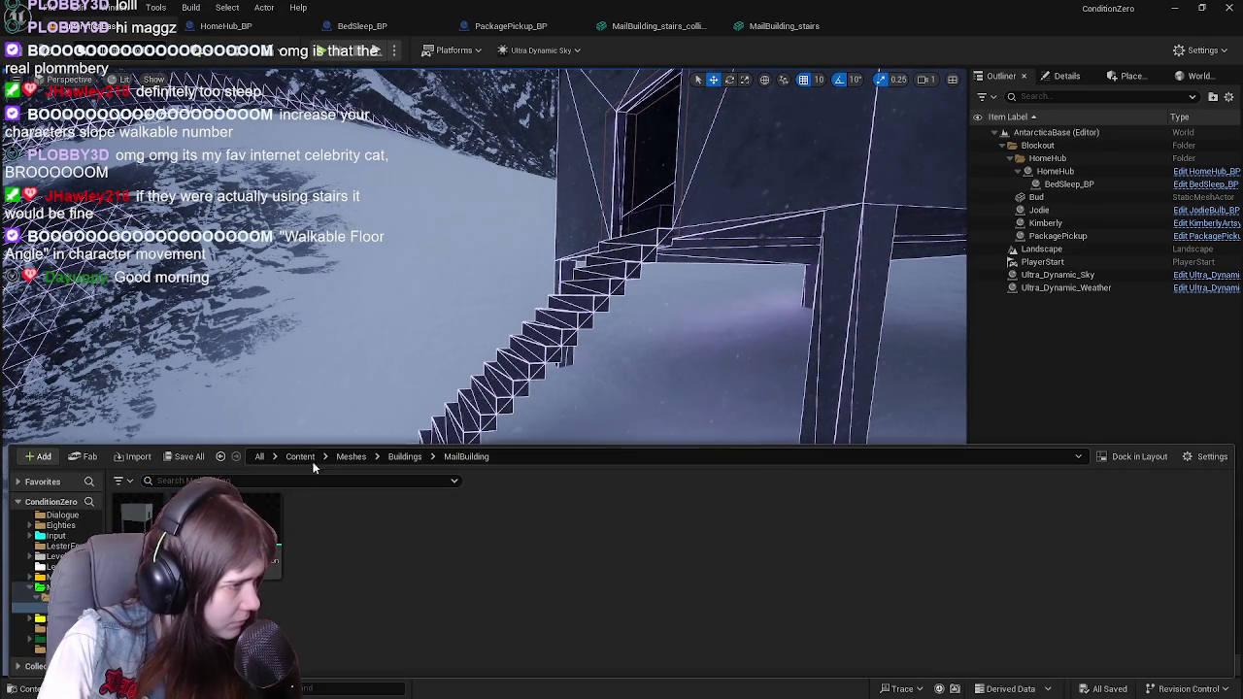
{"action": "left_click", "coordinate": [301, 457]}
{"action": "double_click", "coordinate": [262, 520]}
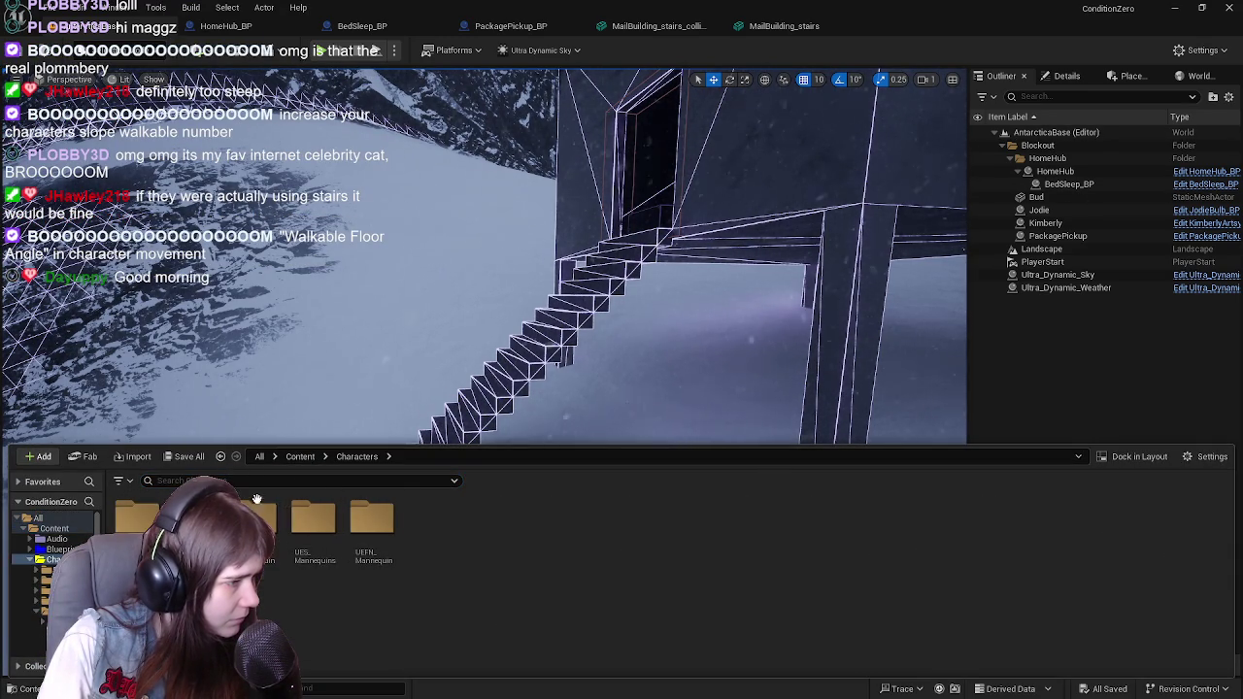
{"action": "left_click", "coordinate": [291, 458]}
{"action": "double_click", "coordinate": [199, 519]}
{"action": "left_click", "coordinate": [621, 530]}
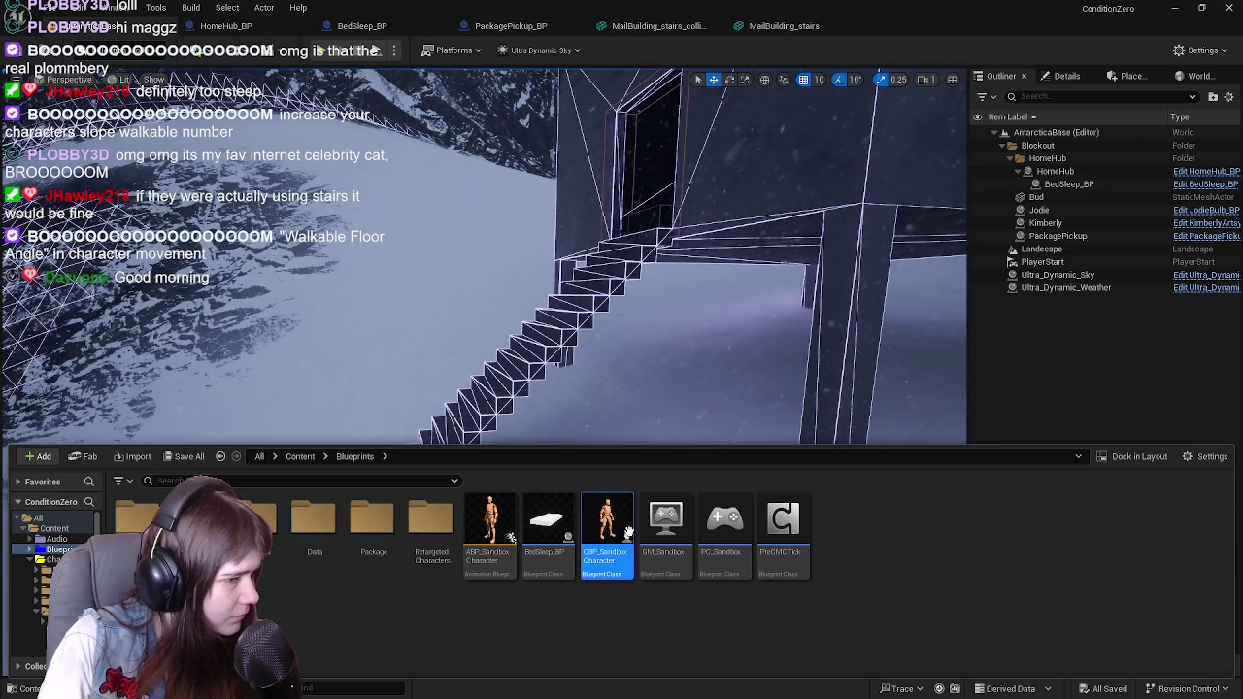
{"action": "double_click", "coordinate": [610, 529]}
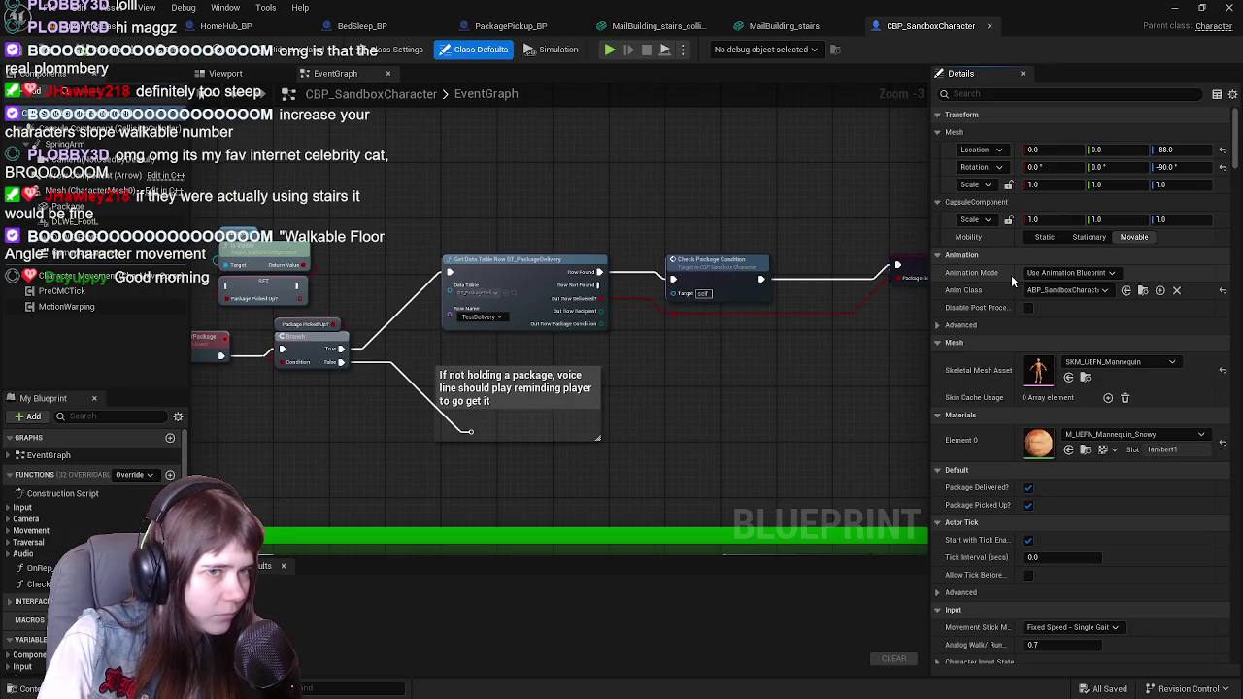
Step: Set CharacterMovement's Walkable Floor Angle to 60, compile CBP_SandboxCharacter, and return to AntarcticaBase
{"action": "left_click", "coordinate": [117, 277]}
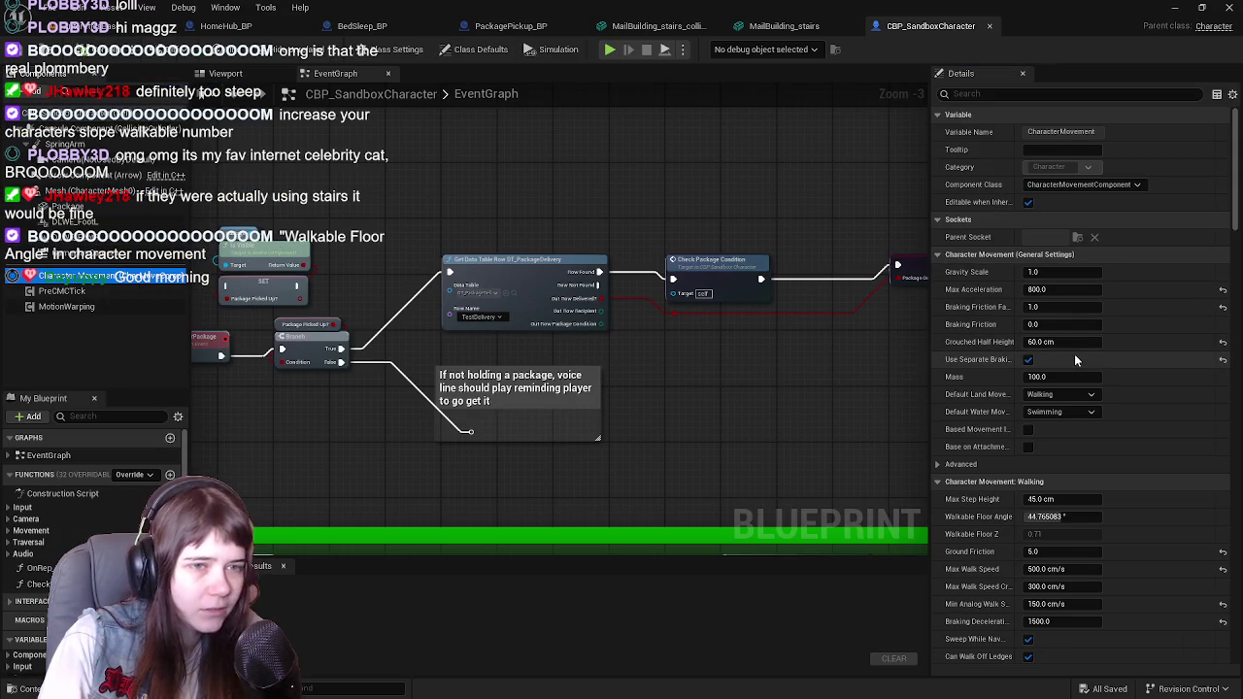
{"action": "scroll", "coordinate": [976, 336], "scroll_direction": "down", "scroll_amount": 1}
{"action": "scroll", "coordinate": [976, 335], "scroll_direction": "down", "scroll_amount": 3}
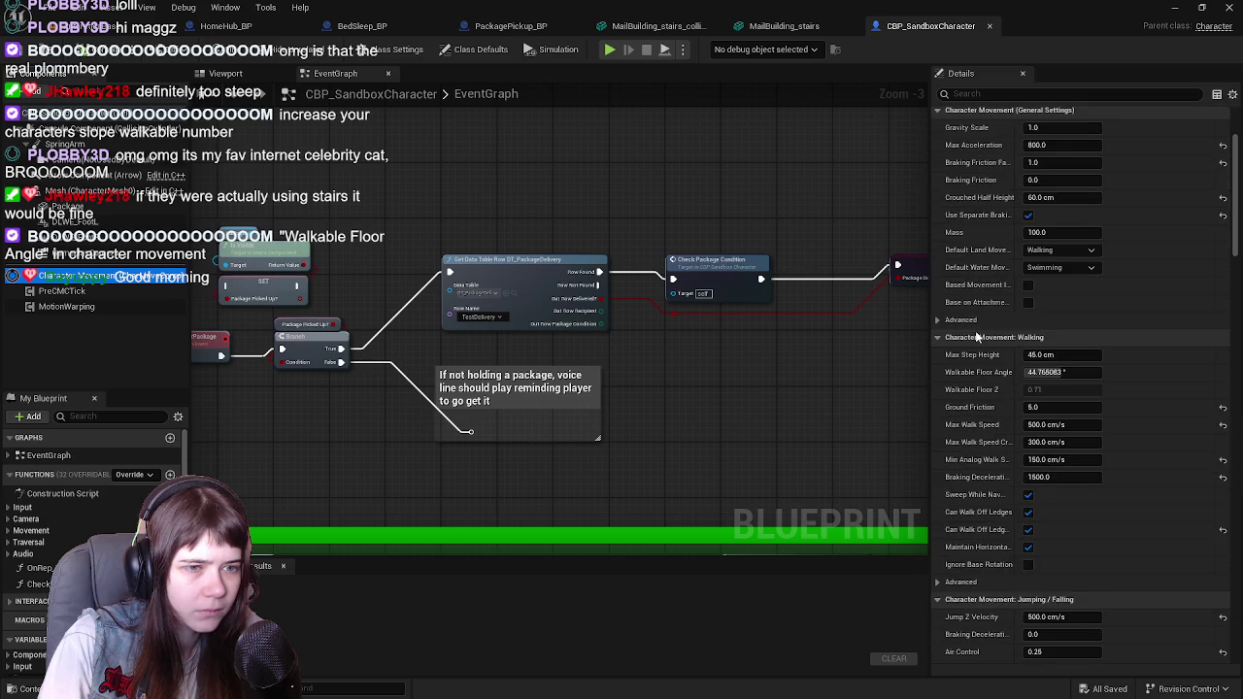
{"action": "scroll", "coordinate": [977, 336], "scroll_direction": "down", "scroll_amount": 1}
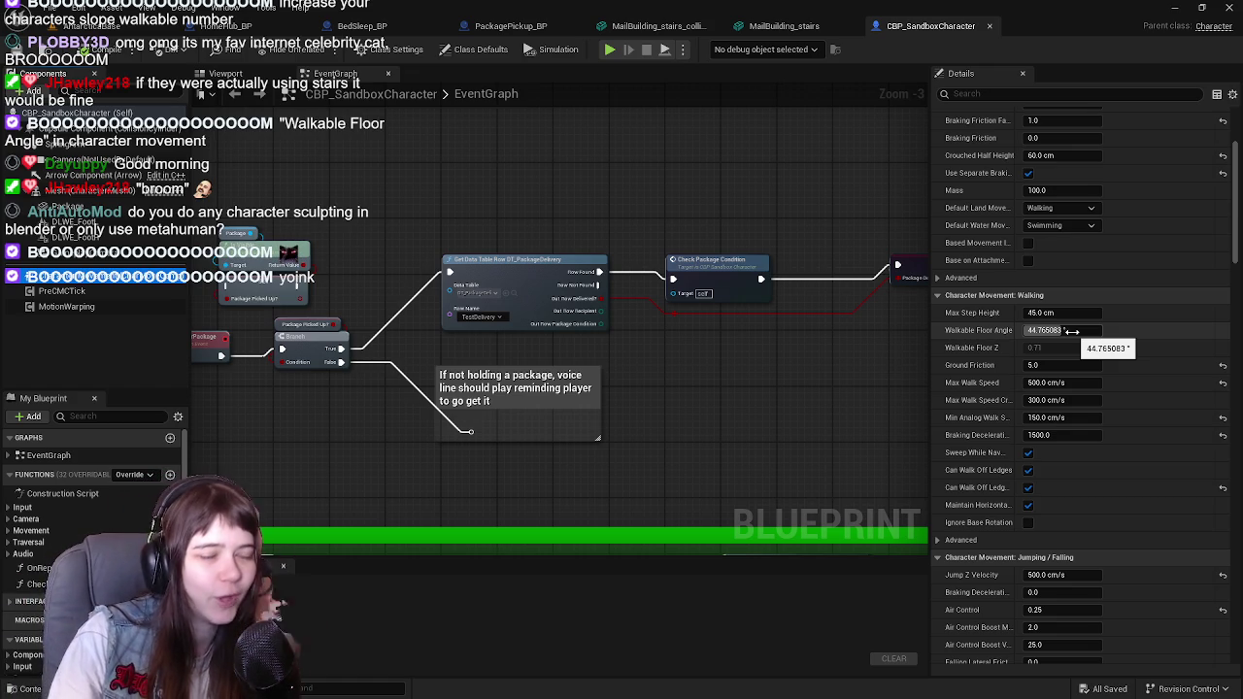
{"action": "left_click_drag", "start_coordinate": [1071, 331], "coordinate": [1102, 331]}
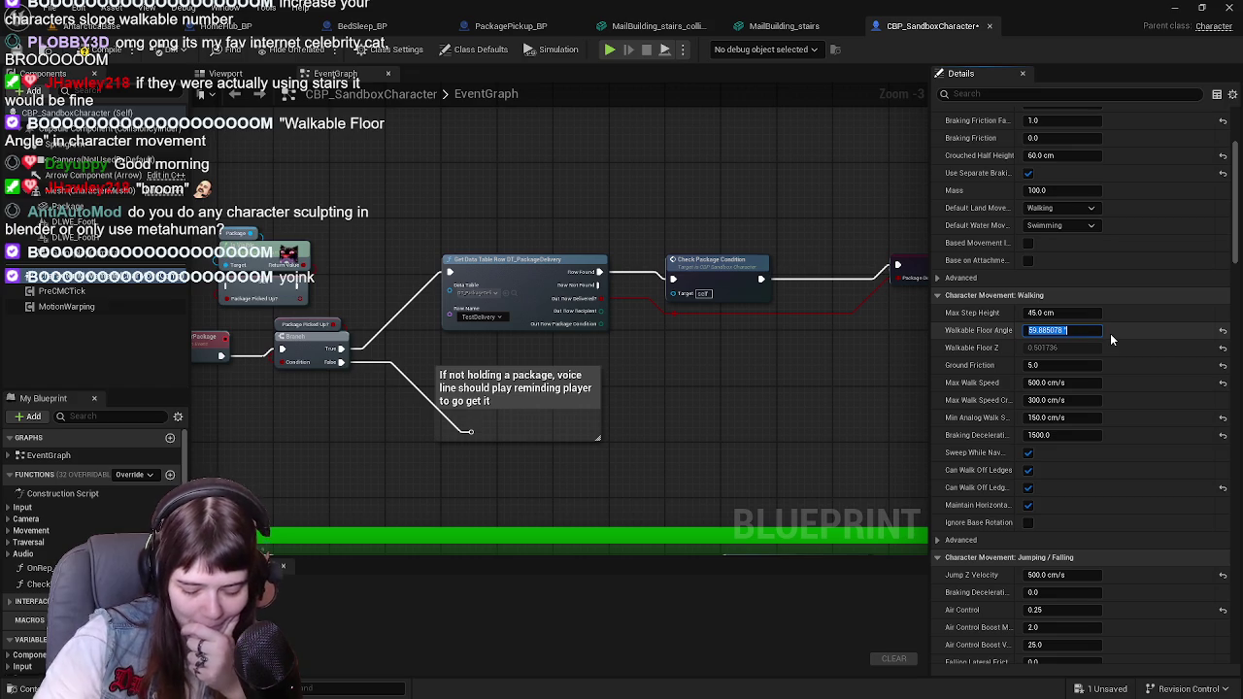
{"action": "type", "text": "60"}
{"action": "key", "text": "Return"}
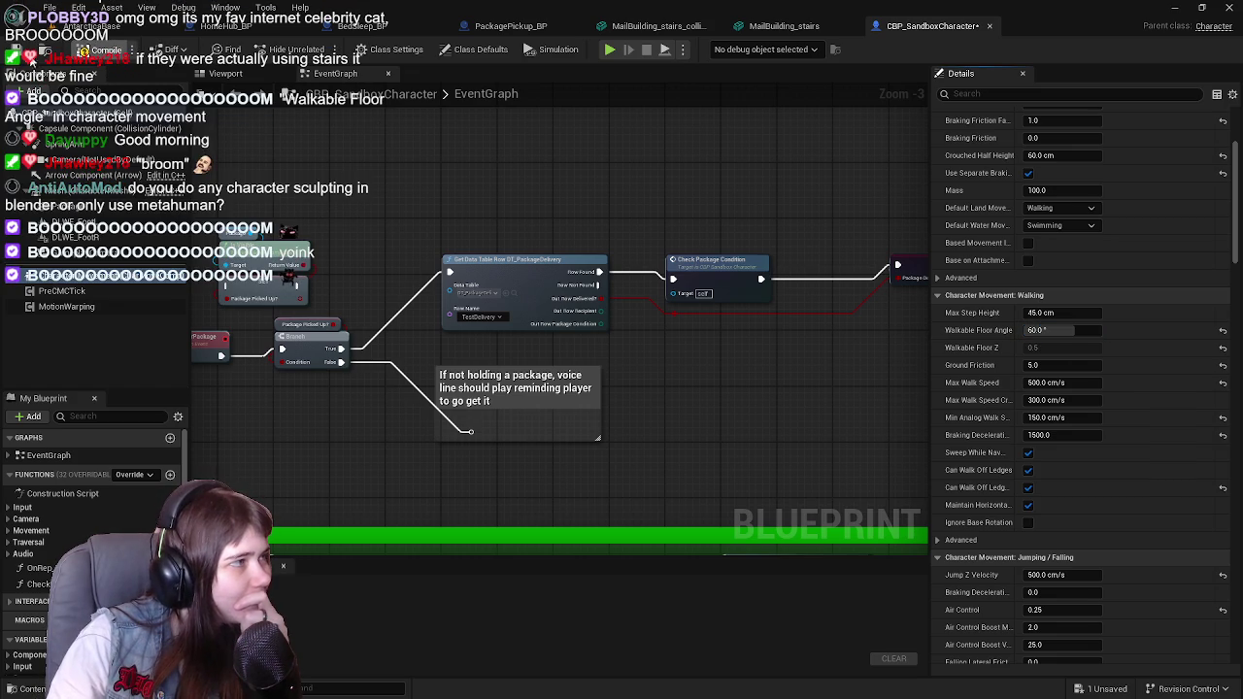
{"action": "left_click", "coordinate": [101, 46]}
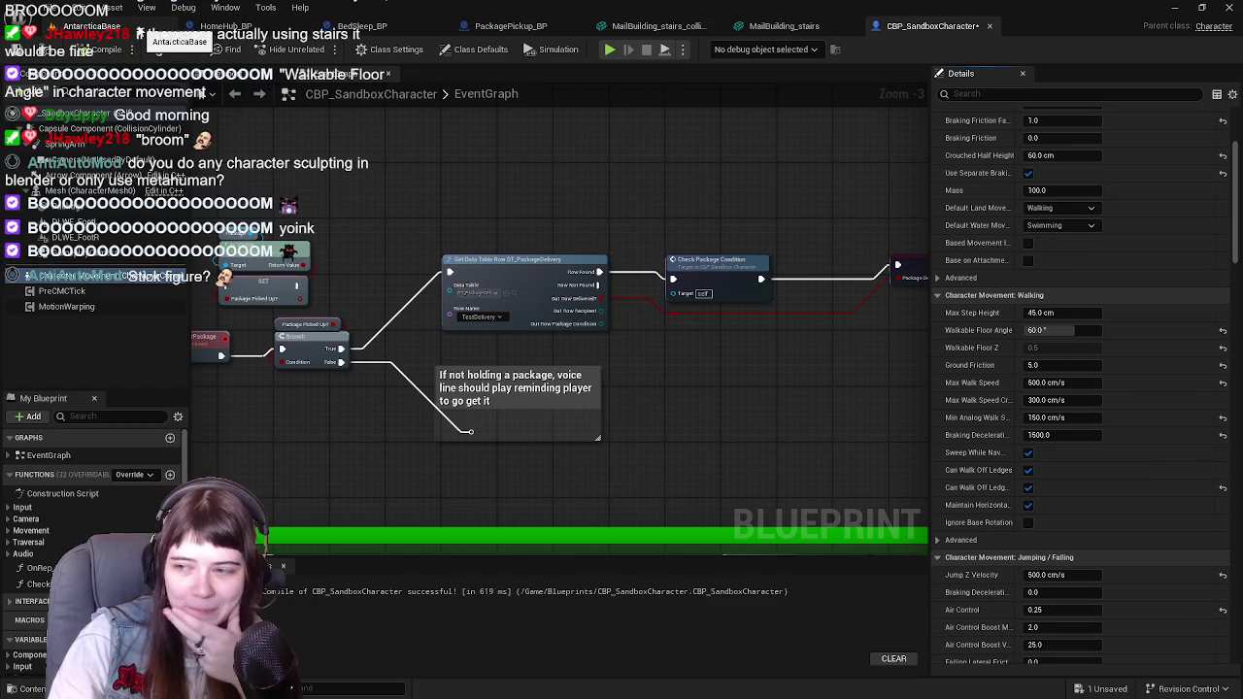
{"action": "left_click", "coordinate": [155, 27]}
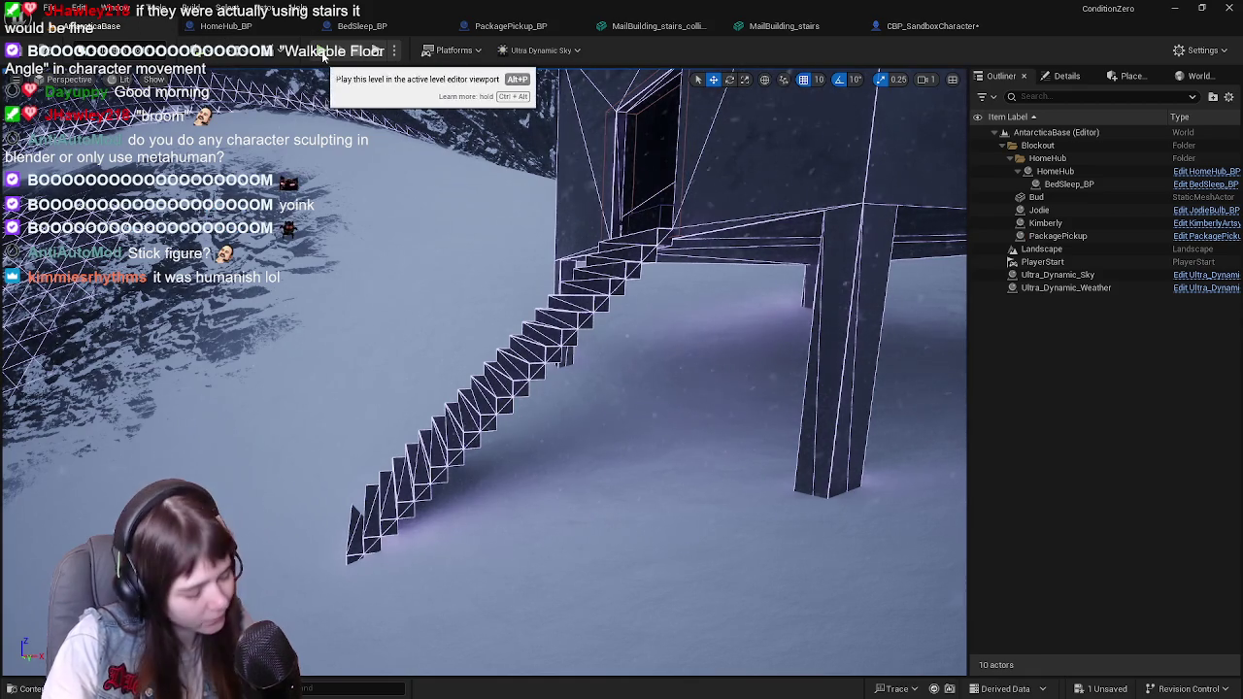
Step: Start a Play-in-Editor session and run the character up the snowy slope, stairs, and through the doorway
{"action": "left_click", "coordinate": [376, 51]}
{"action": "key", "text": "w"}
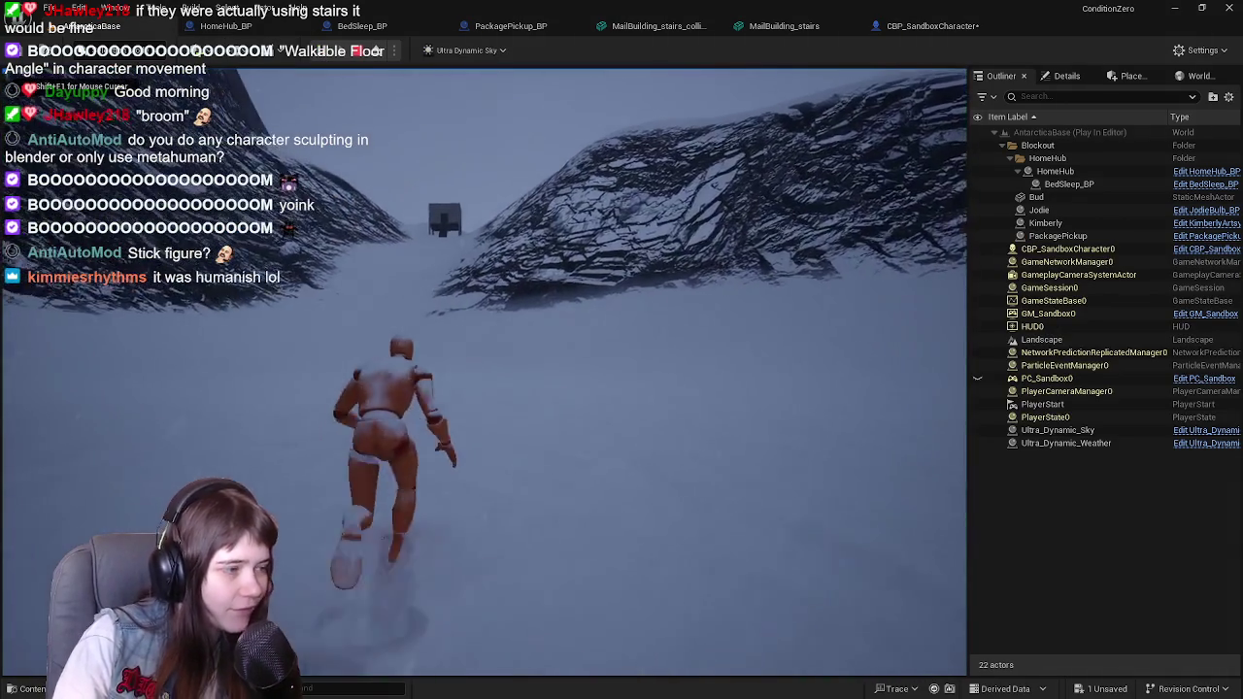
{"action": "key", "text": "w"}
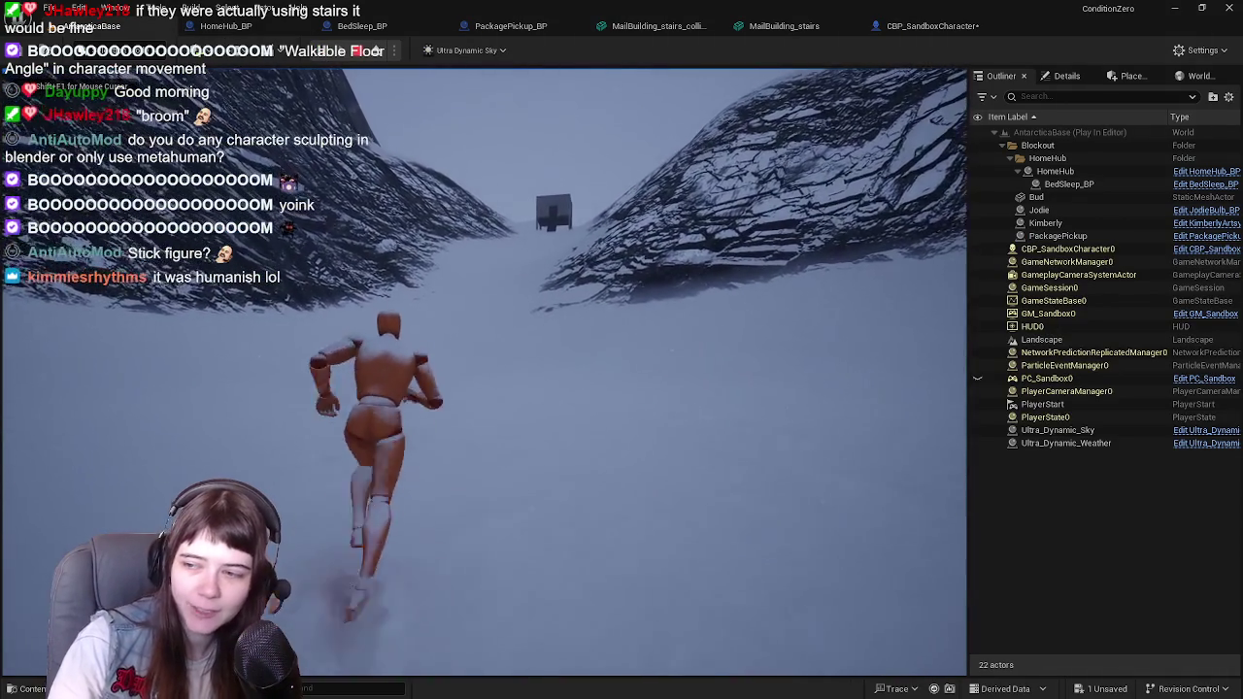
{"action": "key", "text": "w"}
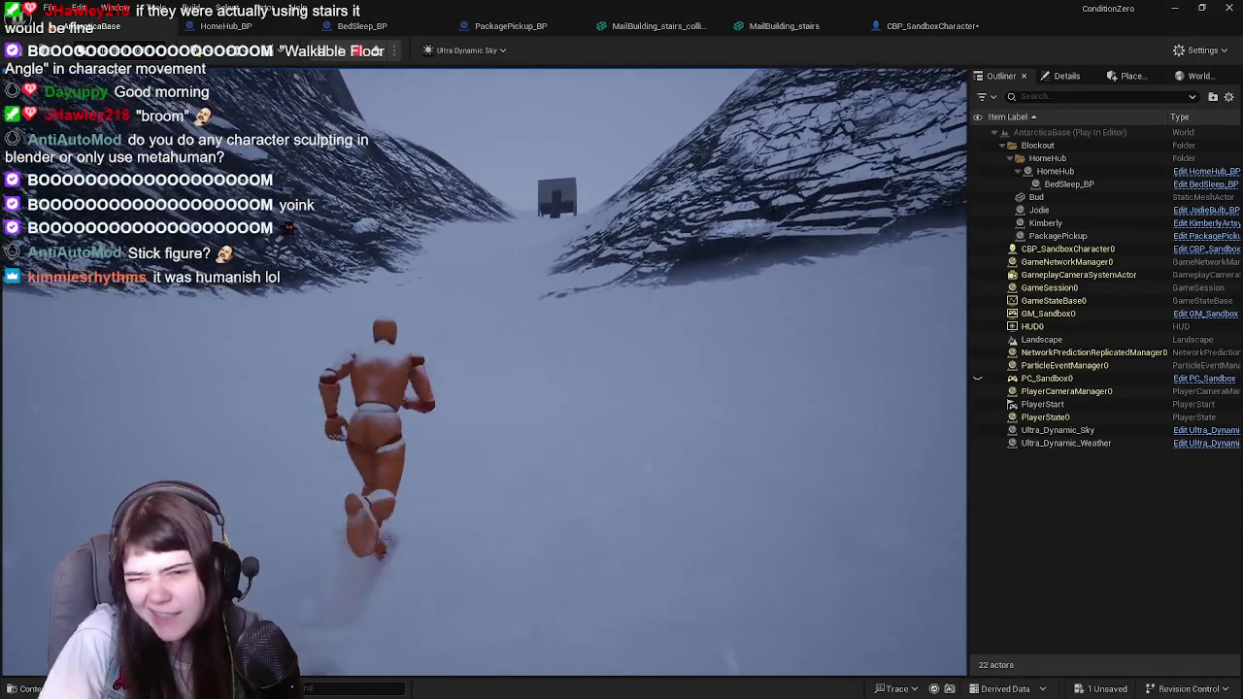
{"action": "key", "text": "w"}
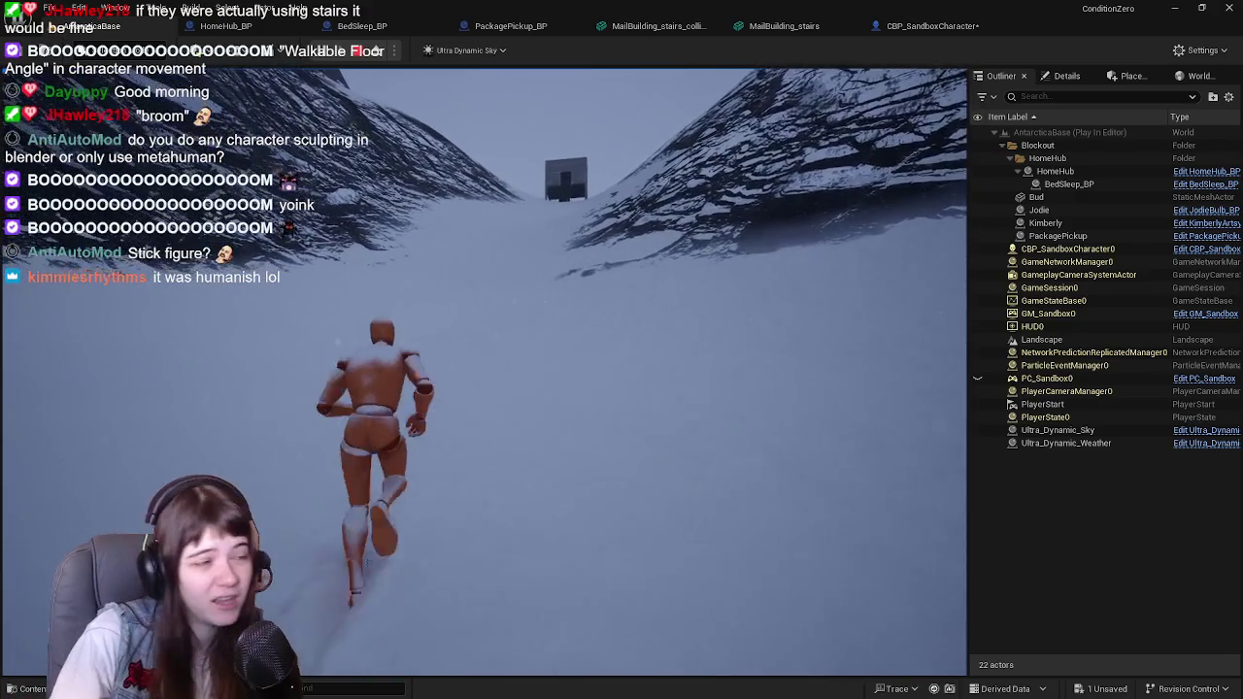
{"action": "key", "text": "w"}
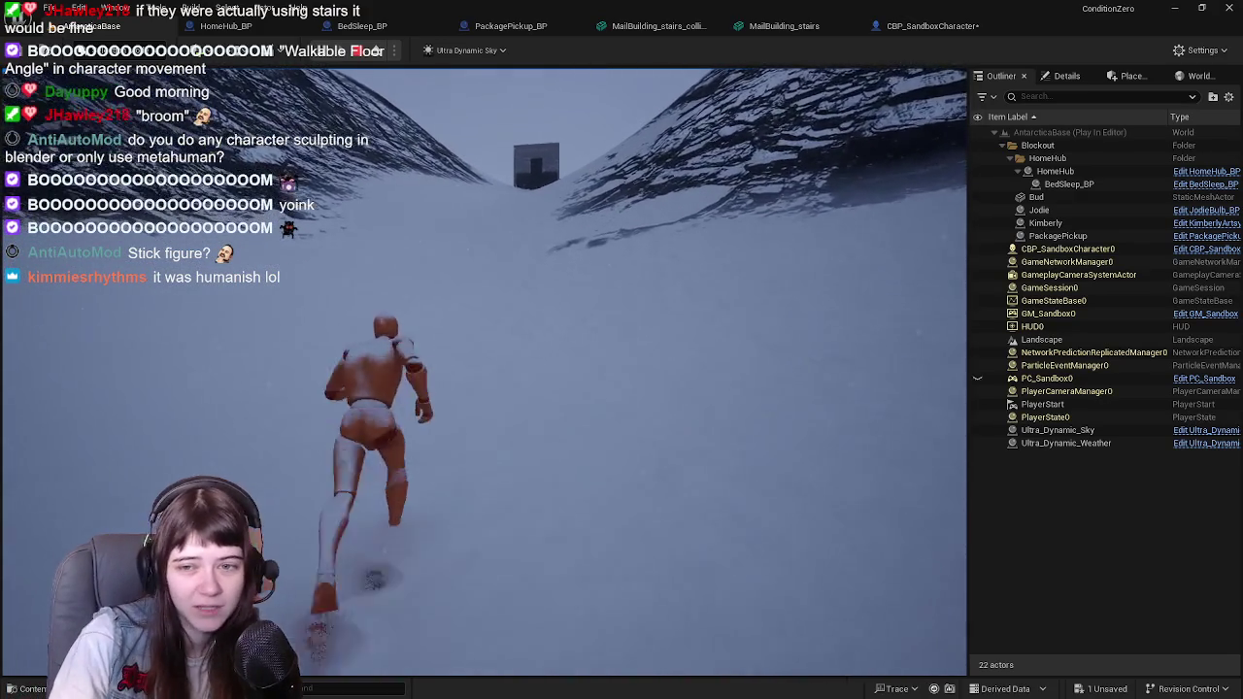
{"action": "key", "text": "w"}
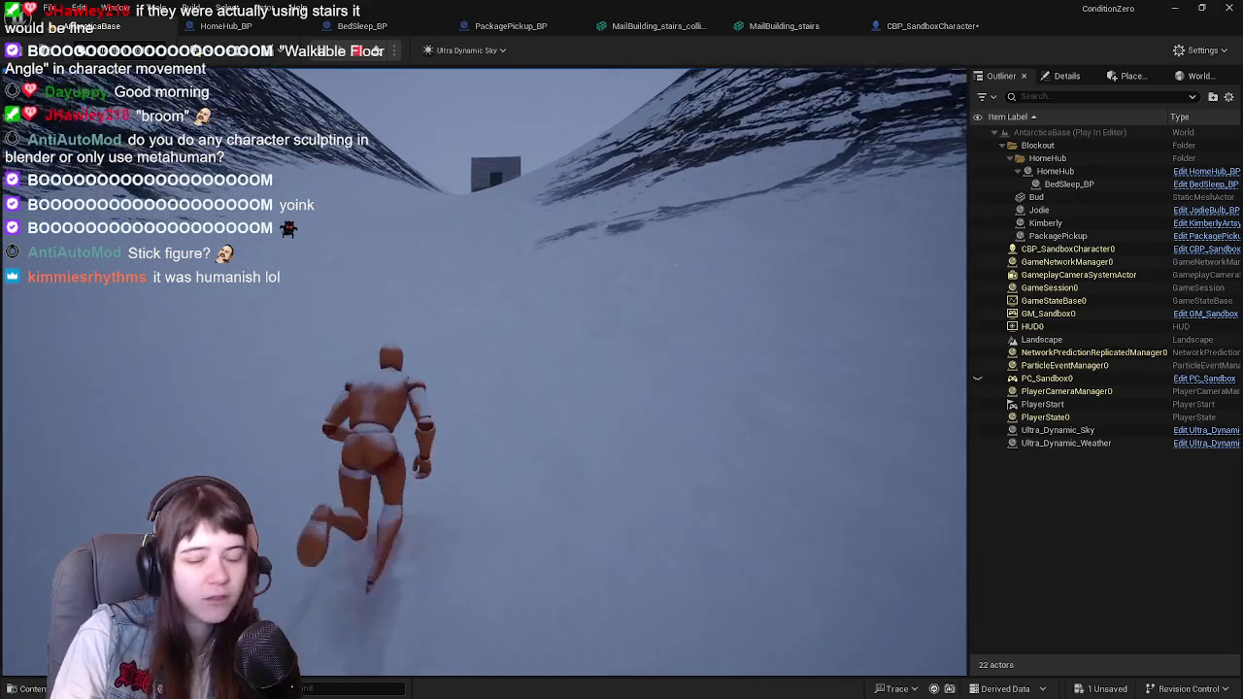
{"action": "key", "text": "w"}
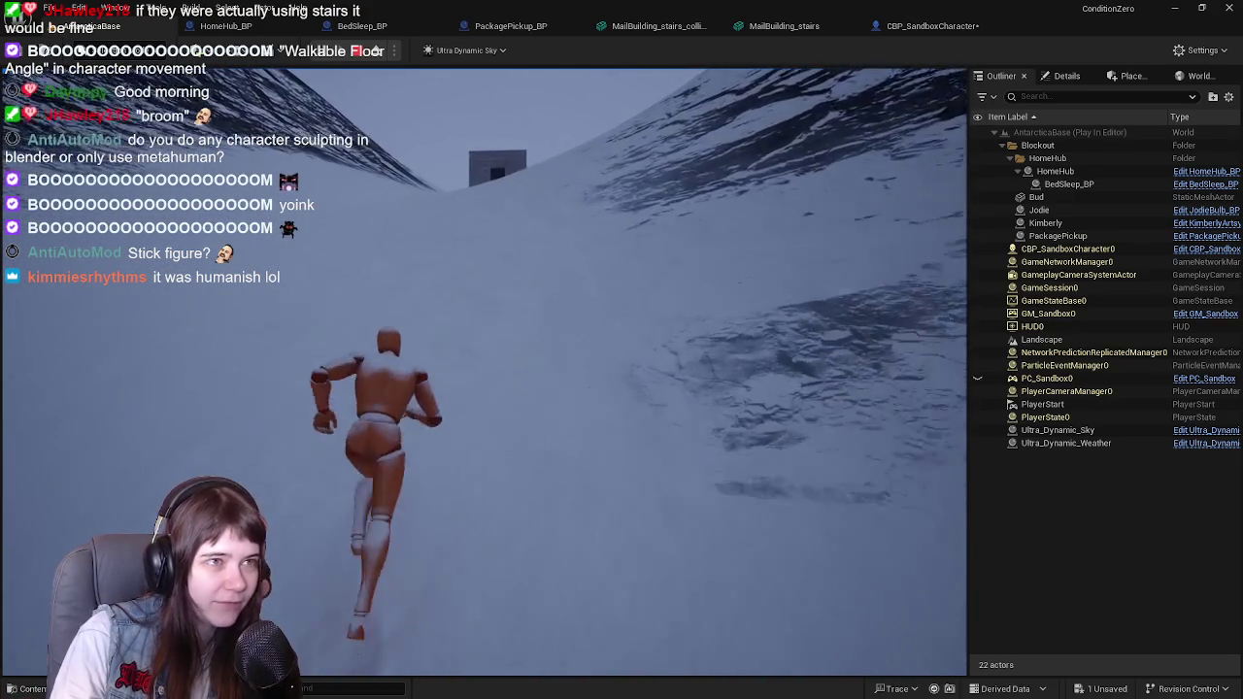
{"action": "key", "text": "w"}
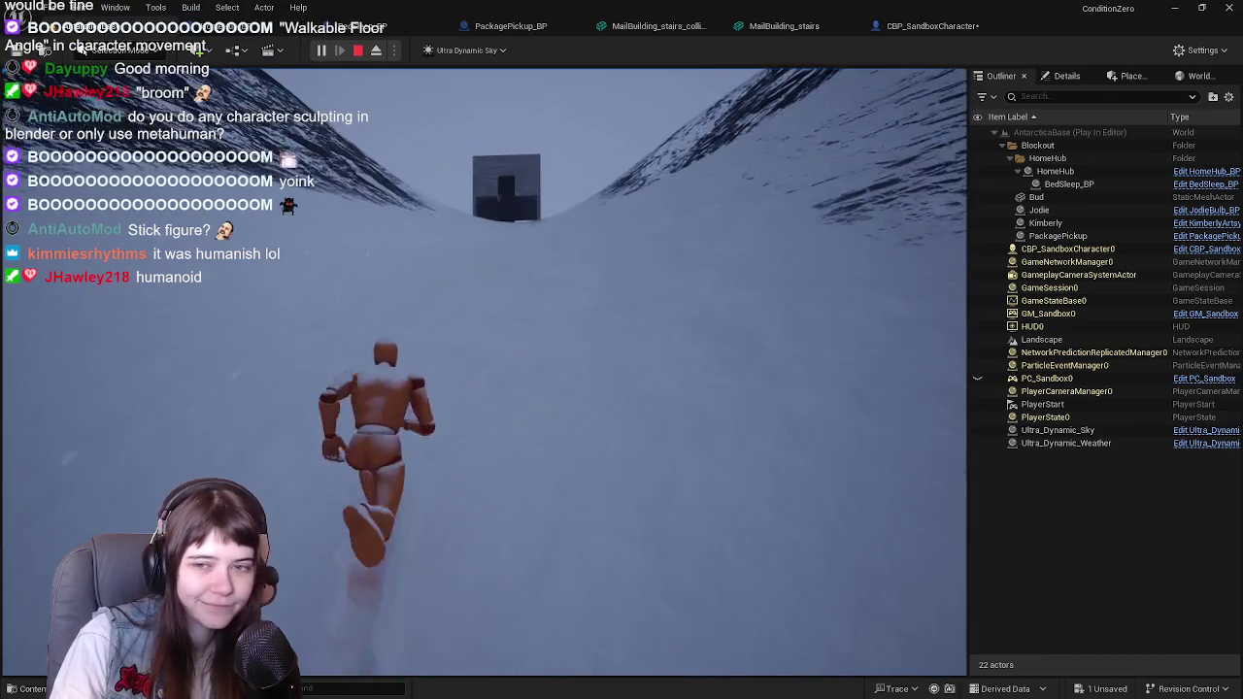
{"action": "key", "text": "w"}
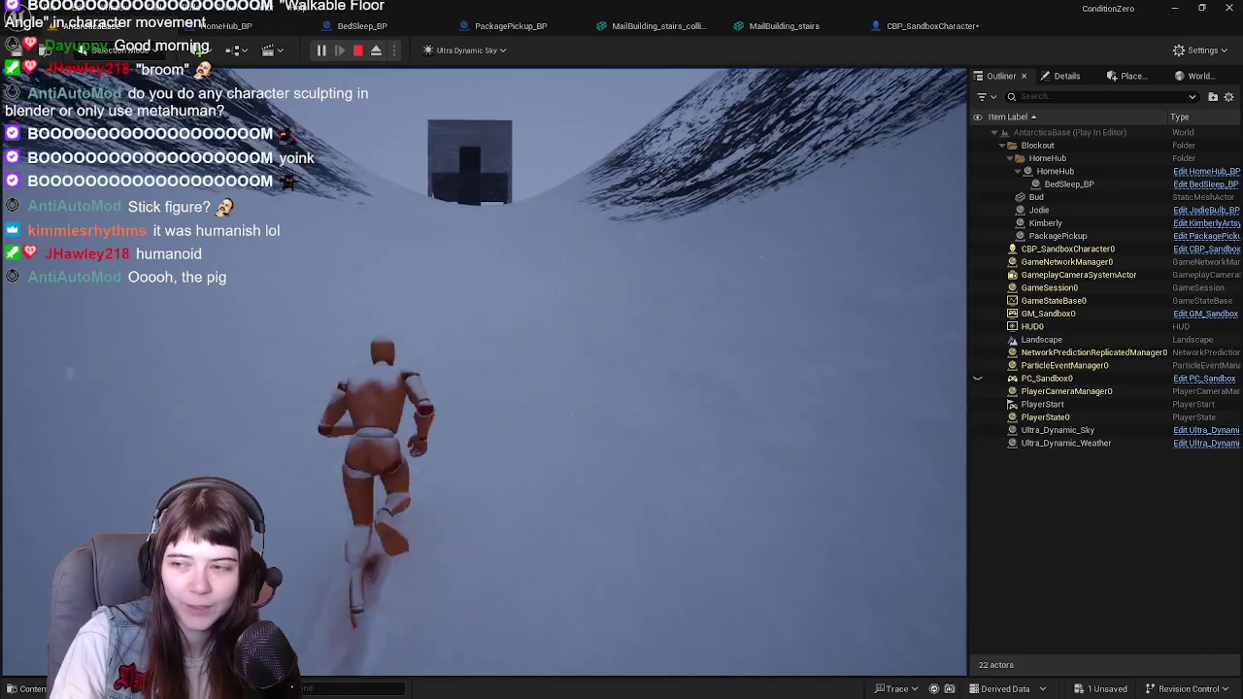
{"action": "key", "text": "w"}
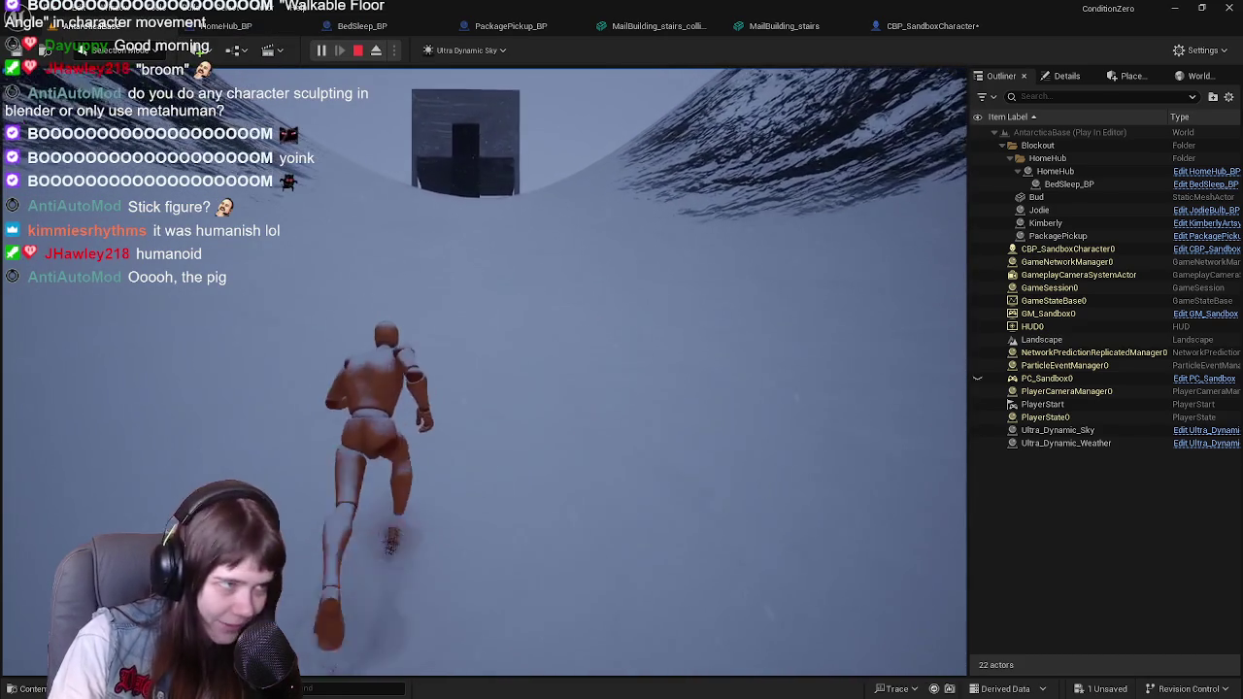
{"action": "key", "text": "w"}
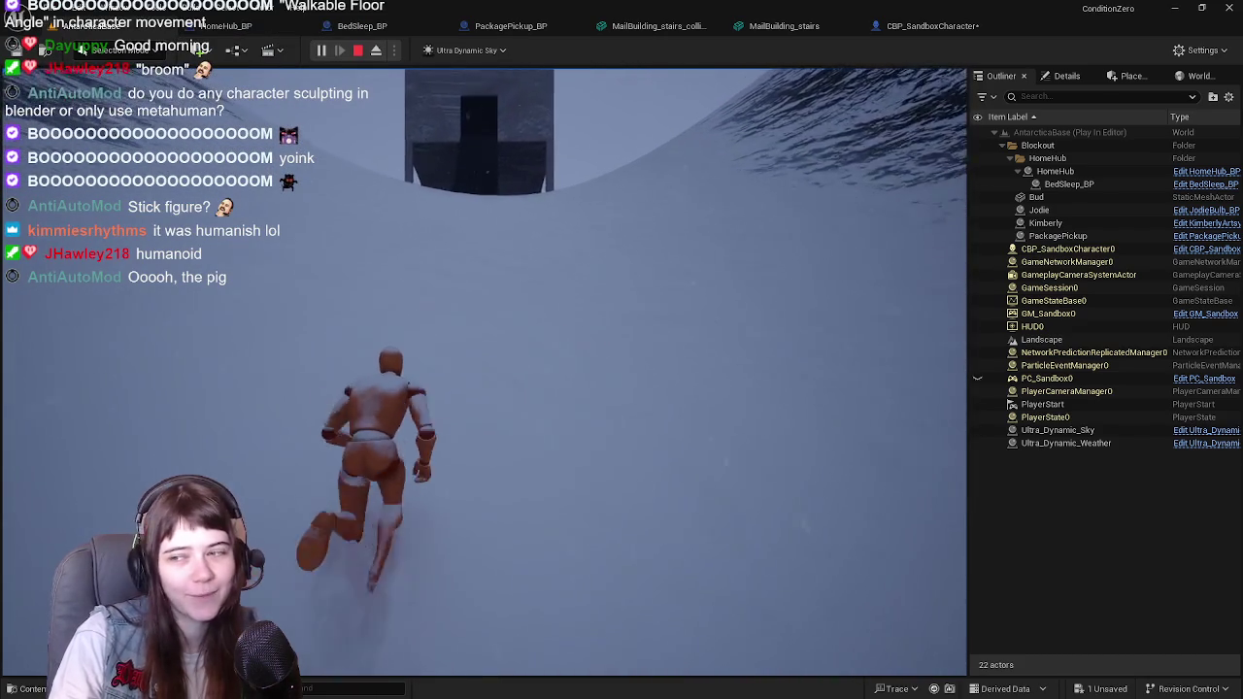
{"action": "key", "text": "w"}
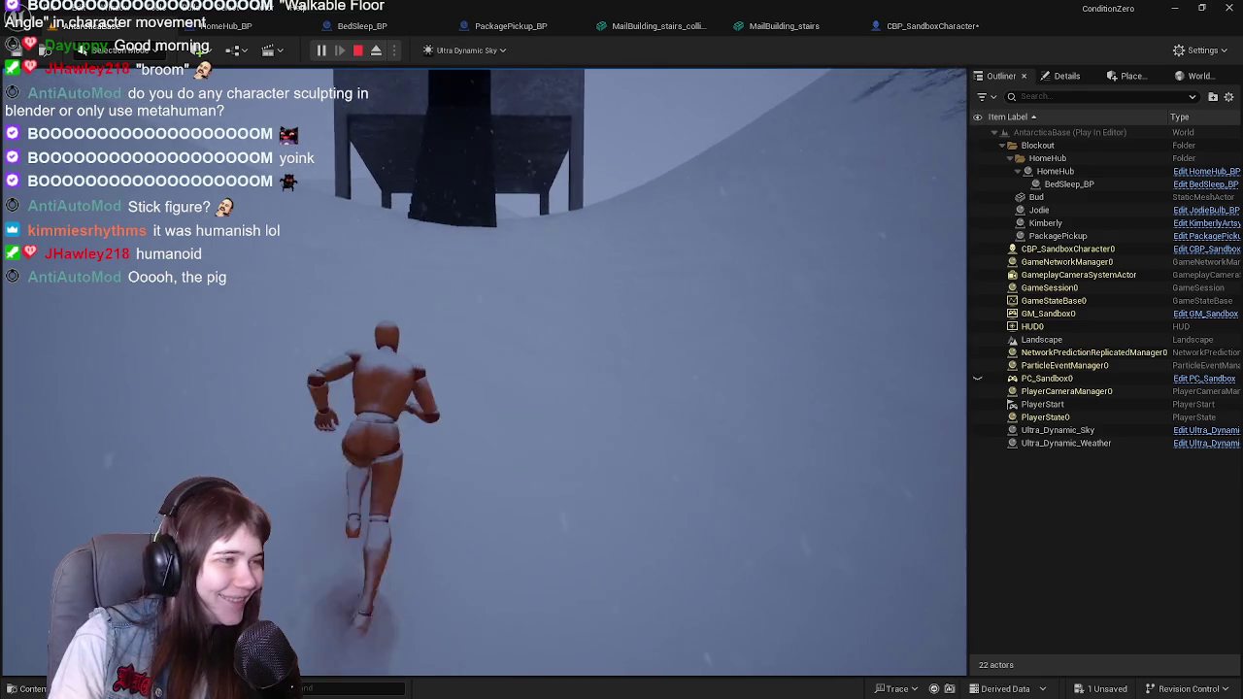
{"action": "key", "text": "w"}
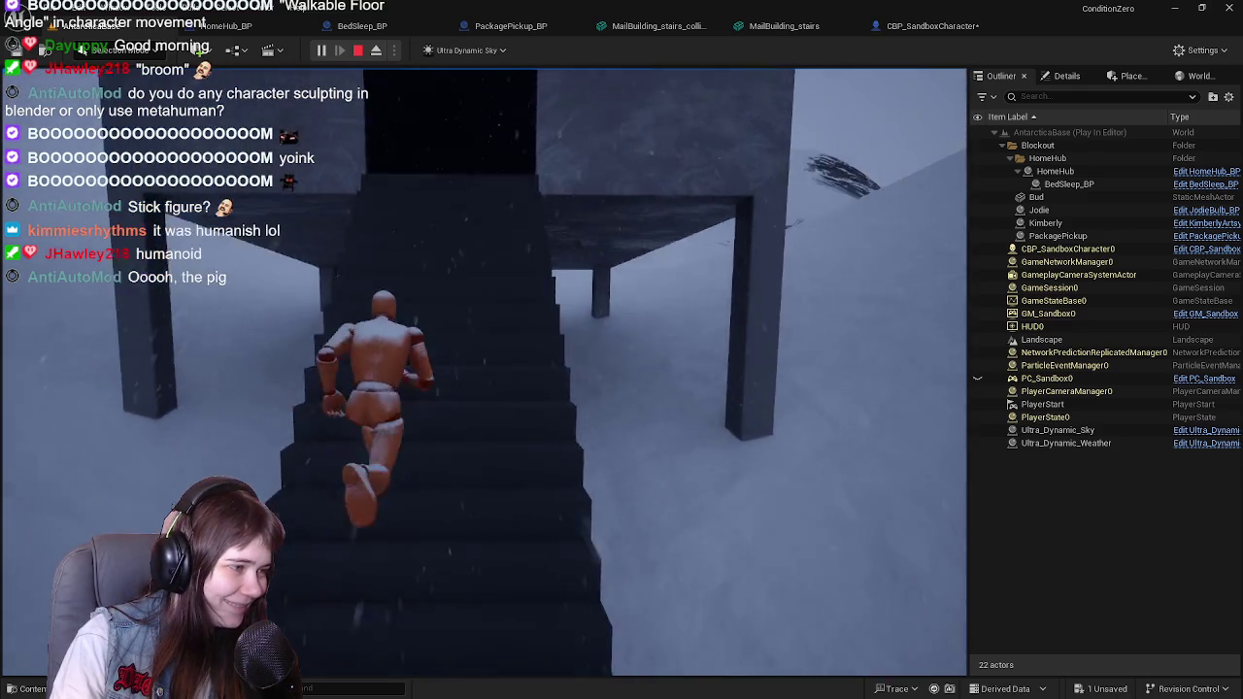
{"action": "key", "text": "w"}
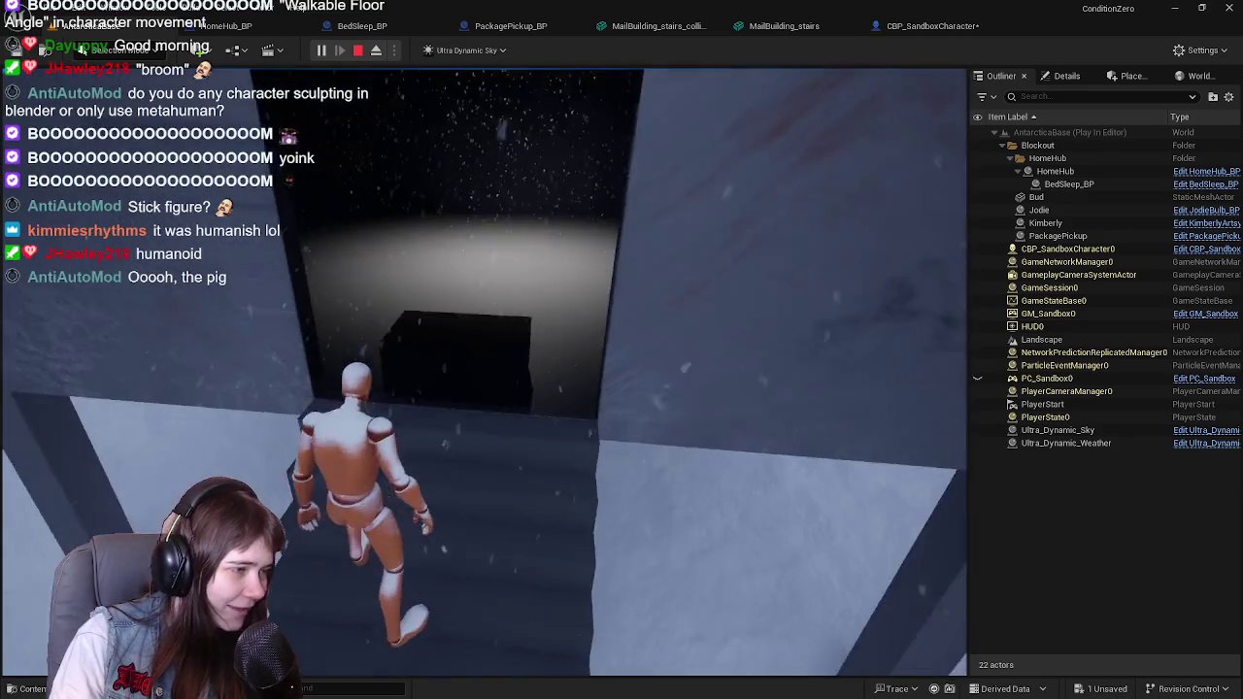
Step: Run back out onto the snow and climb the mail building staircase again, twice
{"action": "key", "text": "w"}
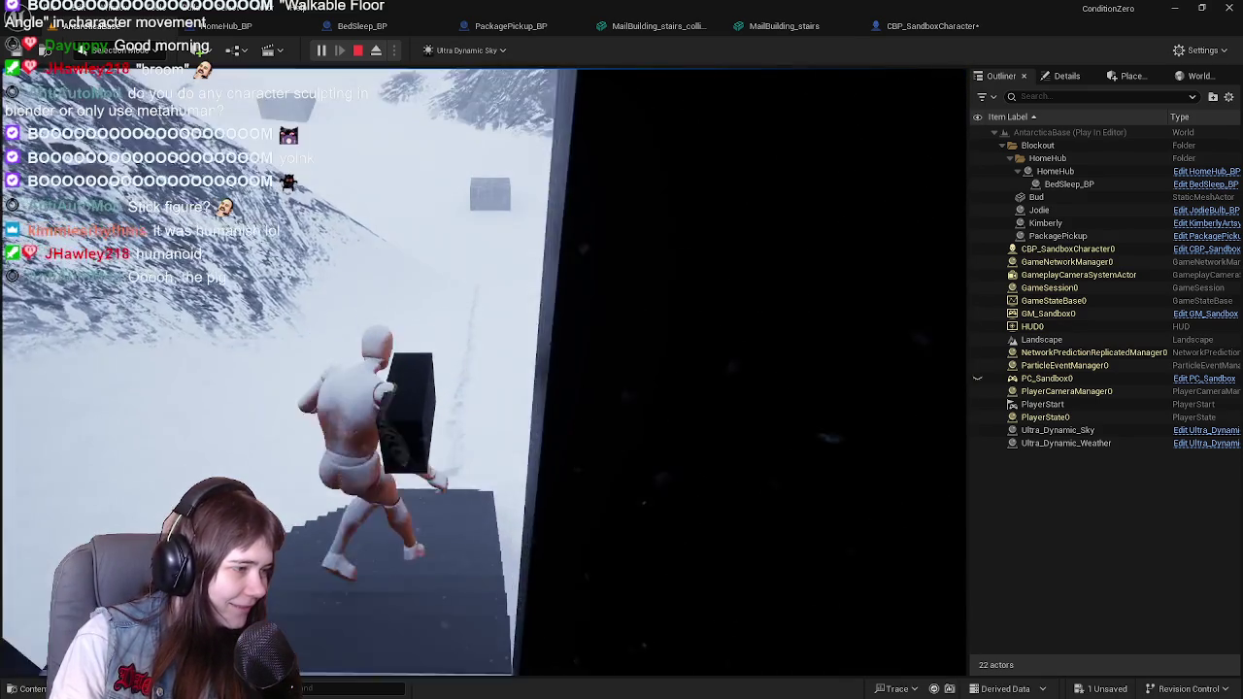
{"action": "key", "text": "w"}
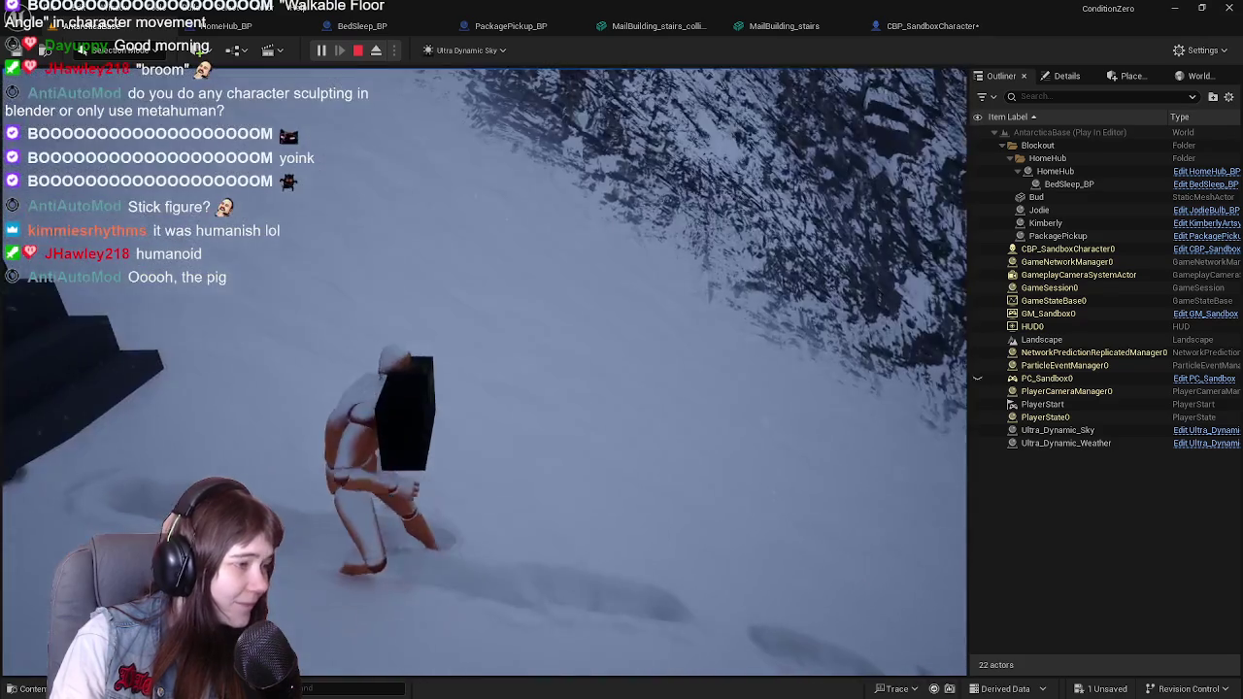
{"action": "key", "text": "w"}
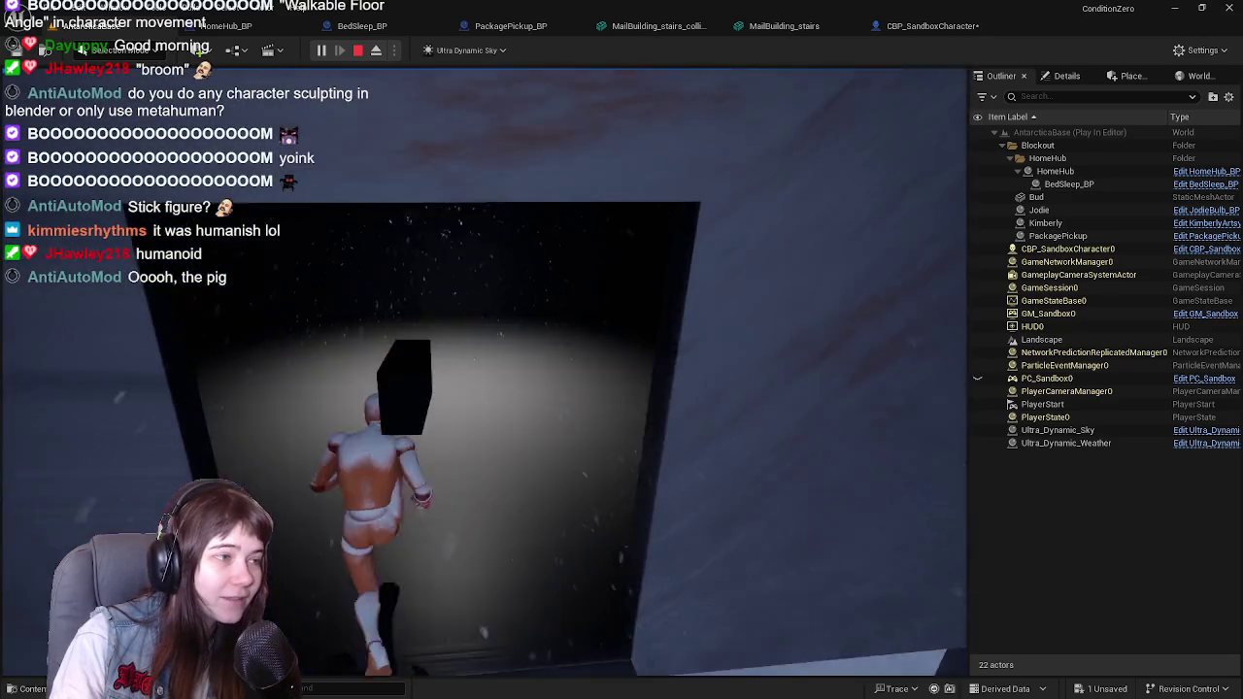
{"action": "key", "text": "w"}
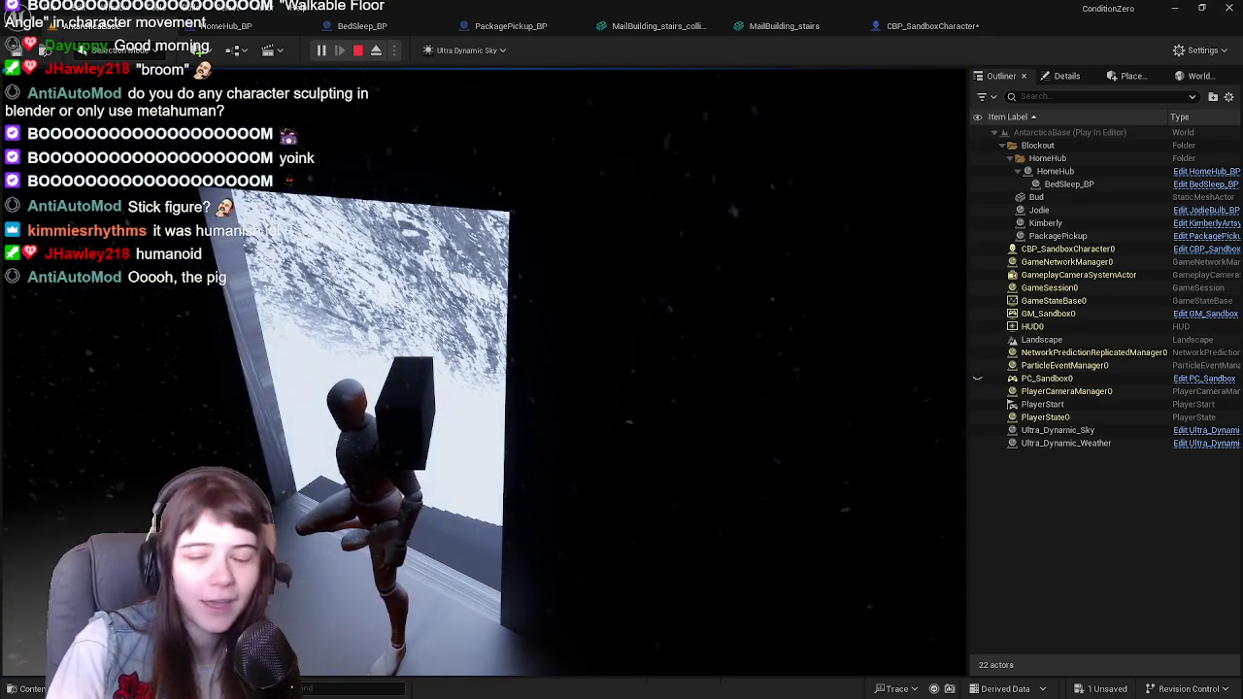
{"action": "key", "text": "w"}
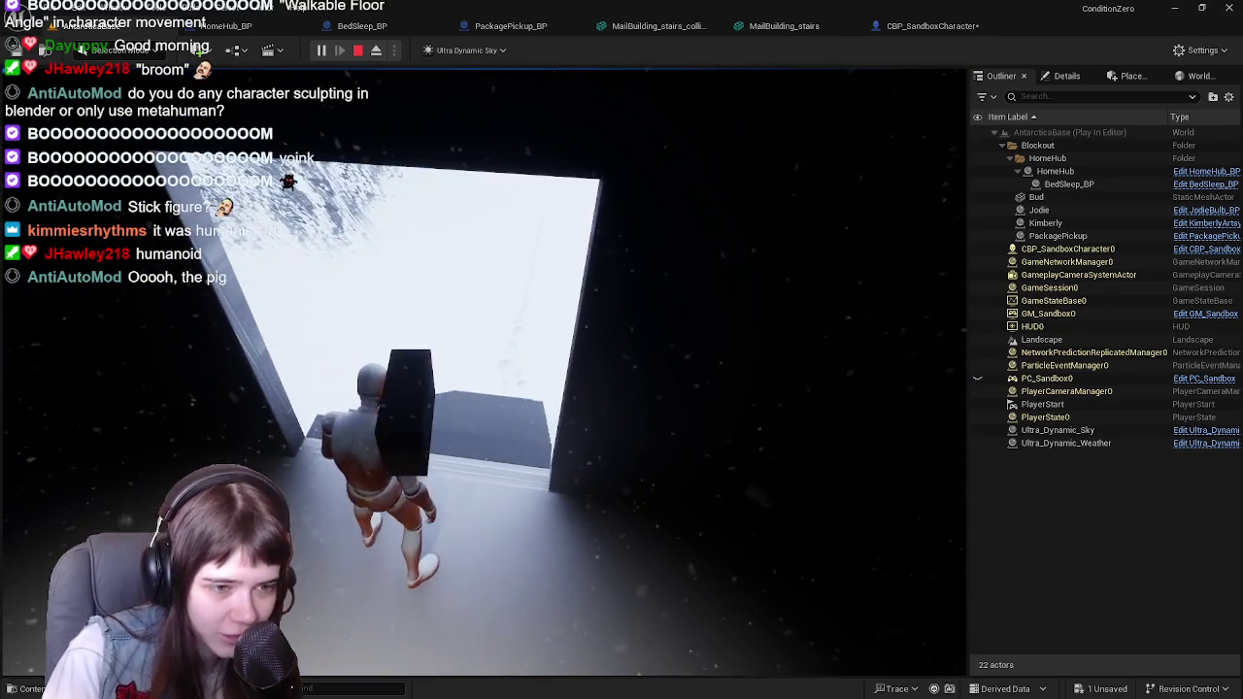
{"action": "key", "text": "w"}
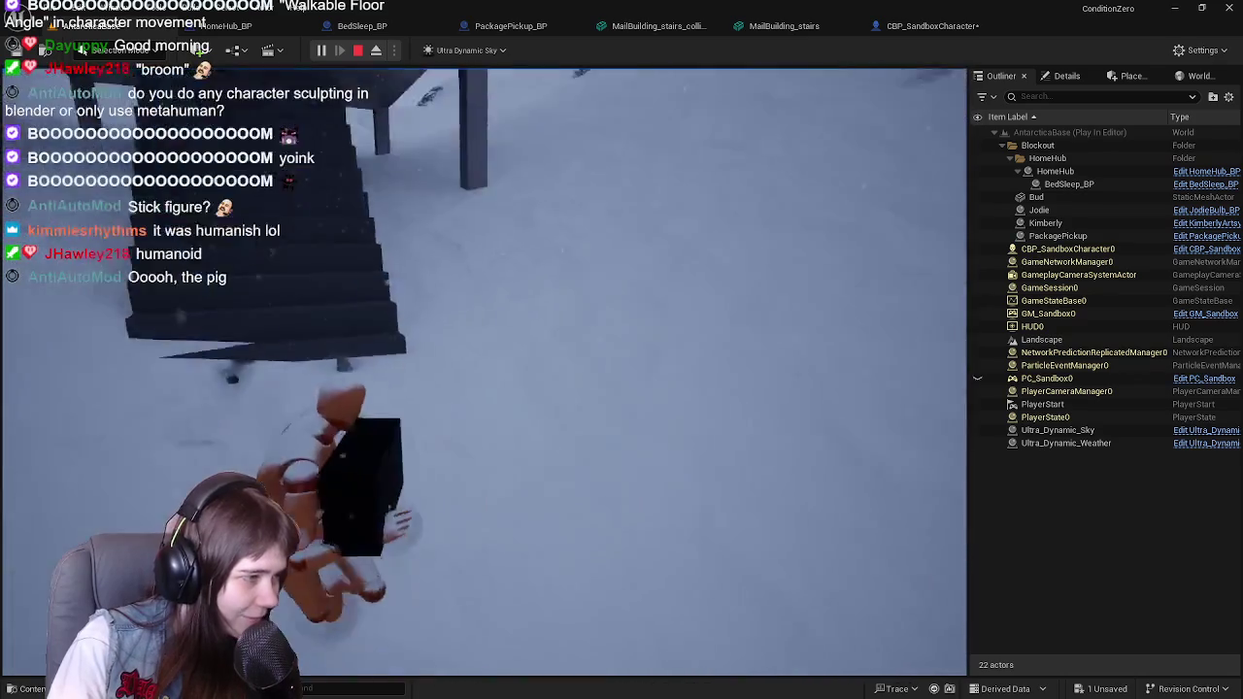
{"action": "key", "text": "w"}
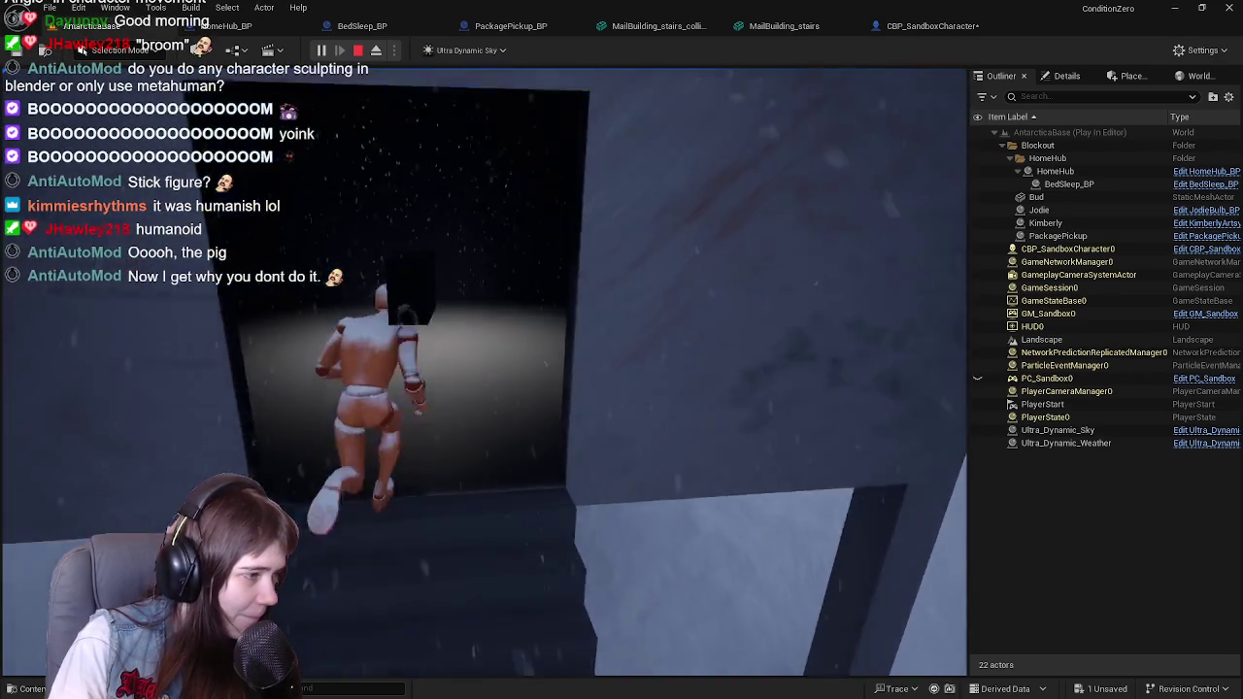
{"action": "key", "text": "w"}
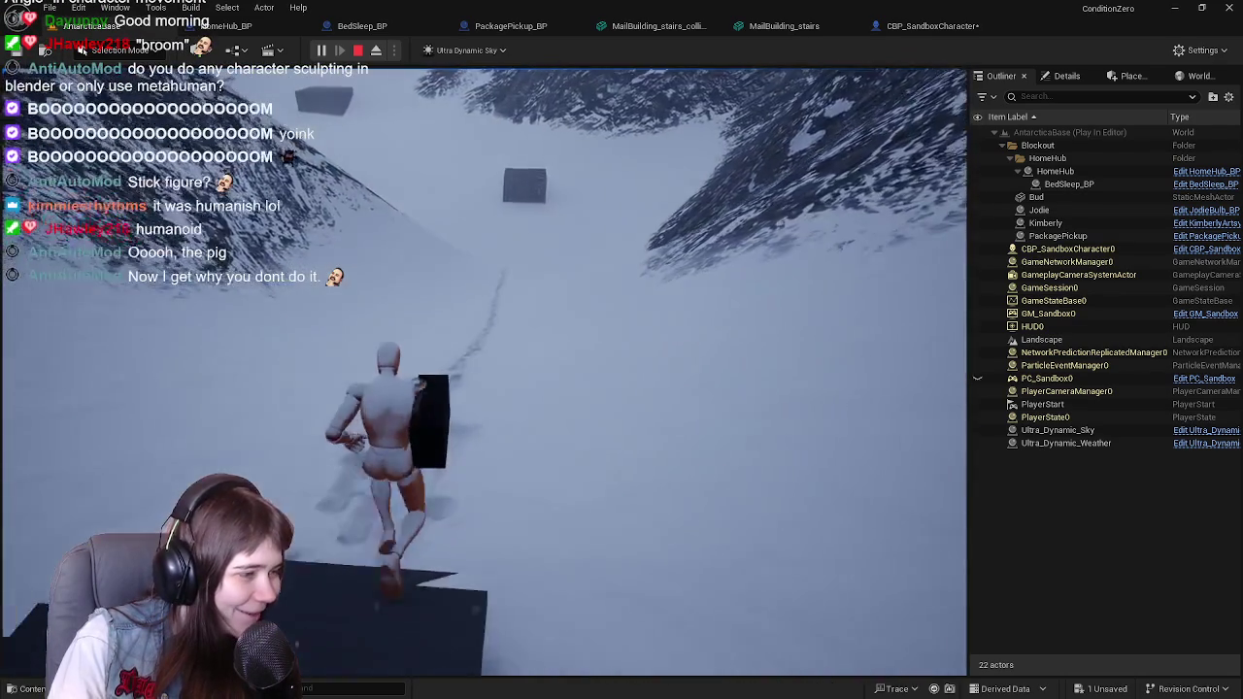
Step: Run across the snow toward the boxes, then end the play session
{"action": "key", "text": "w"}
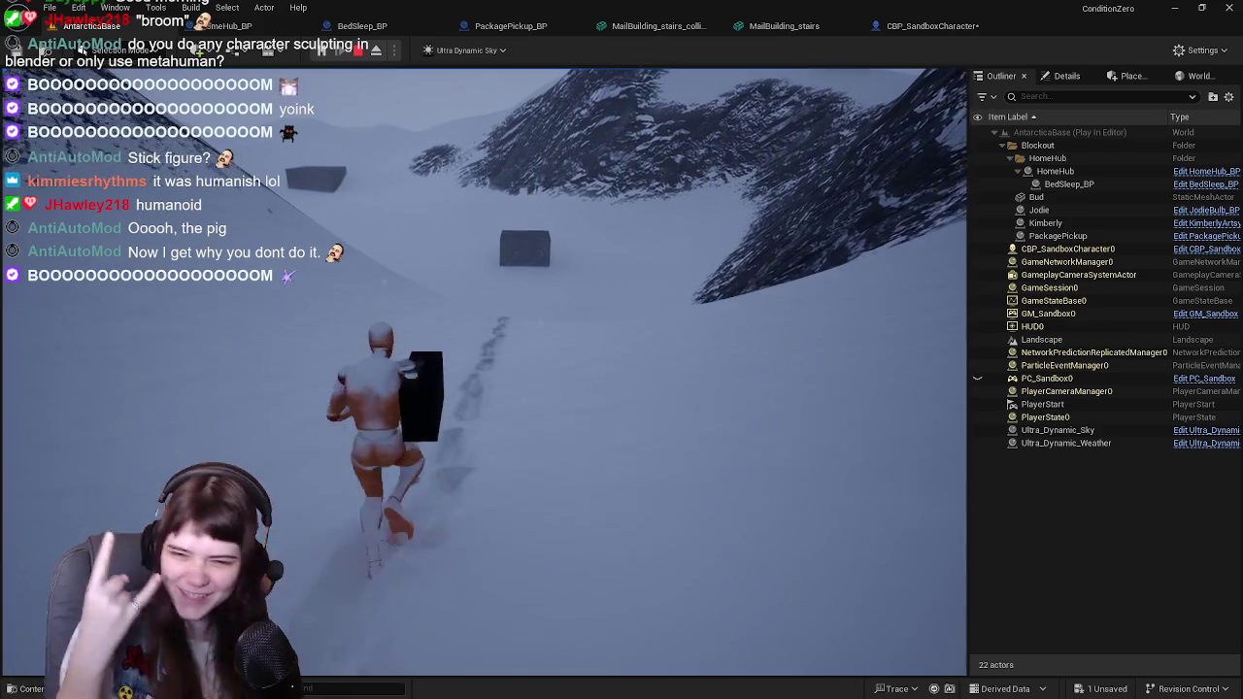
{"action": "key", "text": "w"}
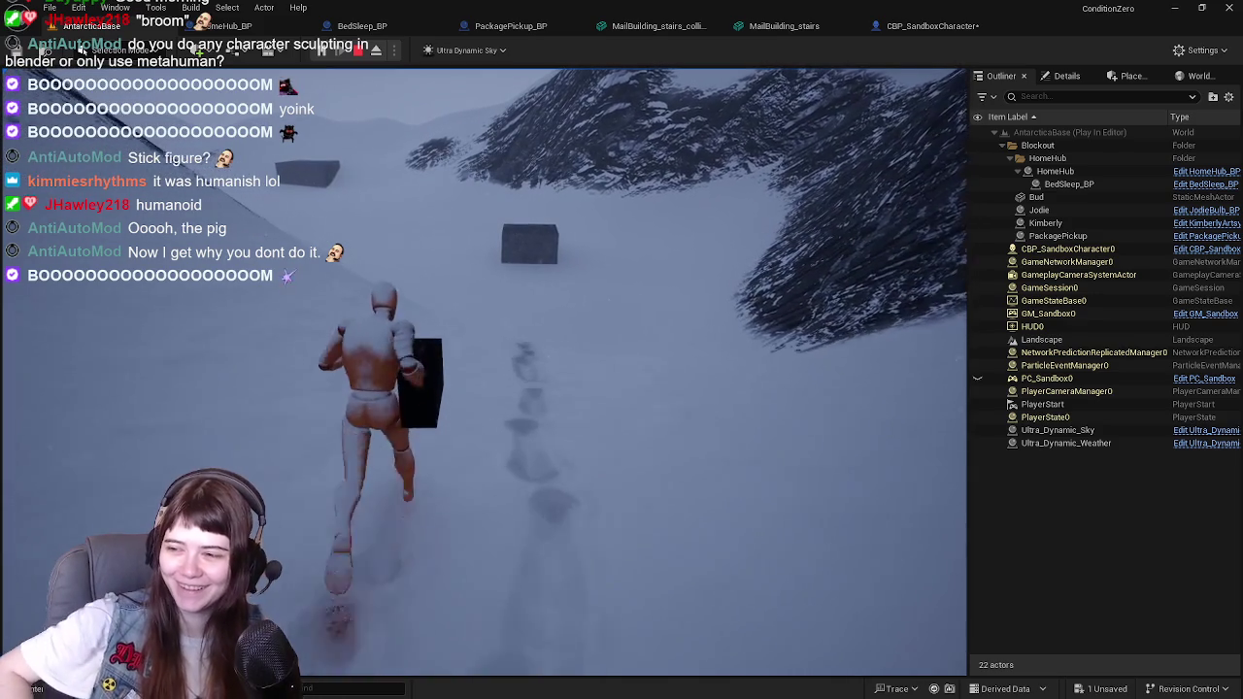
{"action": "key", "text": "w"}
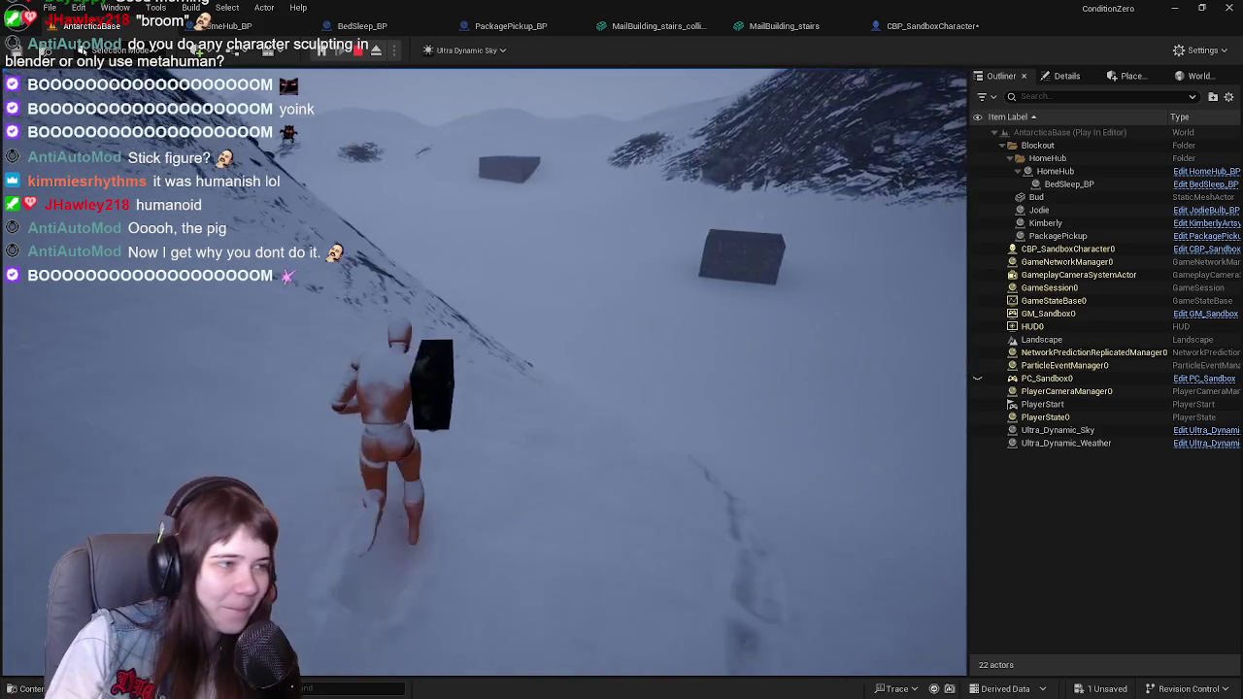
{"action": "key", "text": "w"}
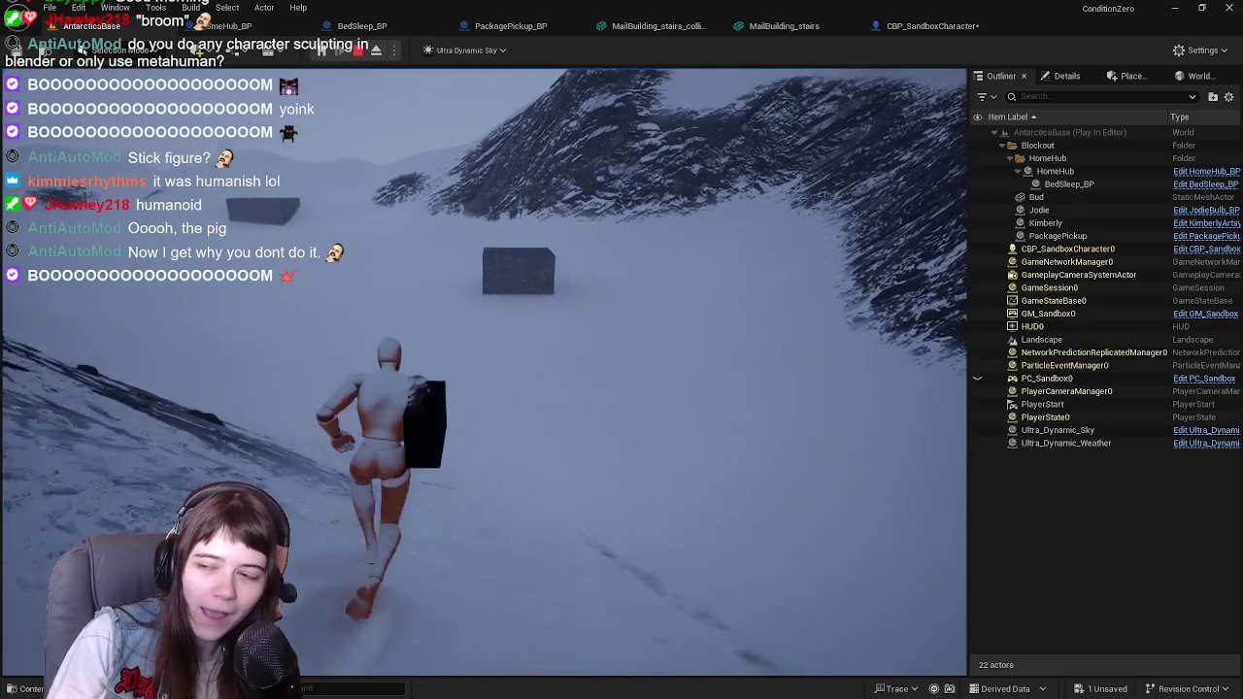
{"action": "key", "text": "w"}
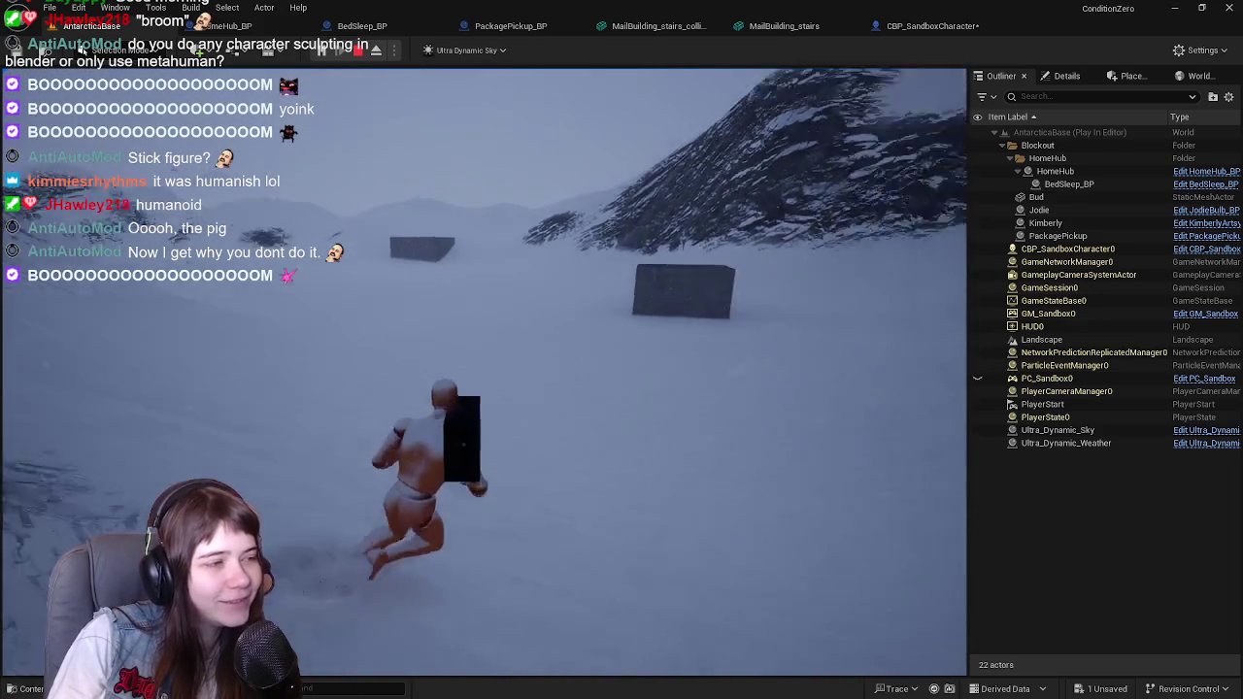
{"action": "key", "text": "w"}
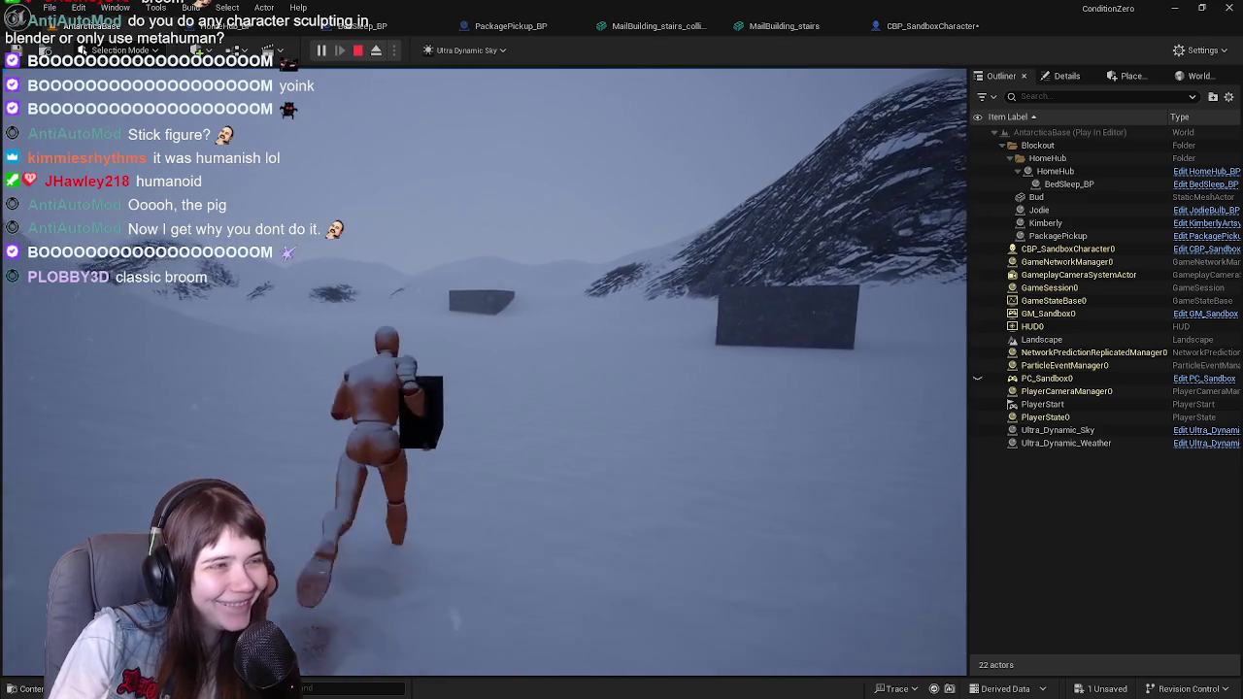
{"action": "key", "text": "w"}
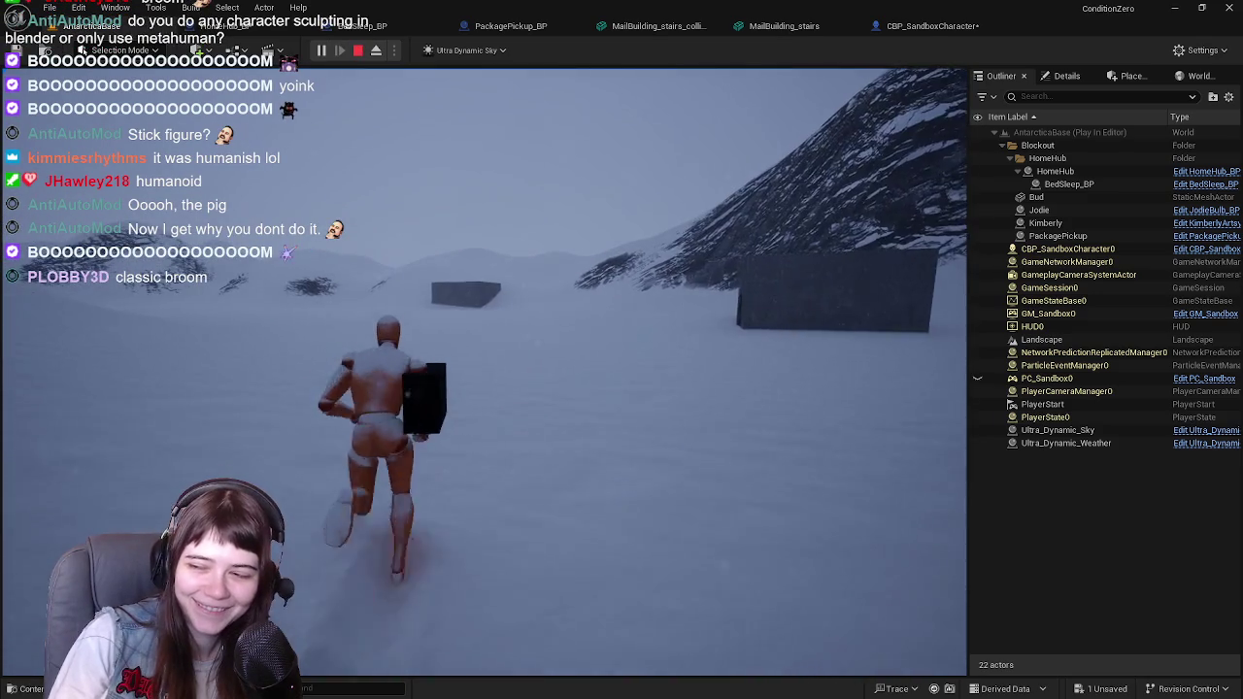
{"action": "key", "text": "w"}
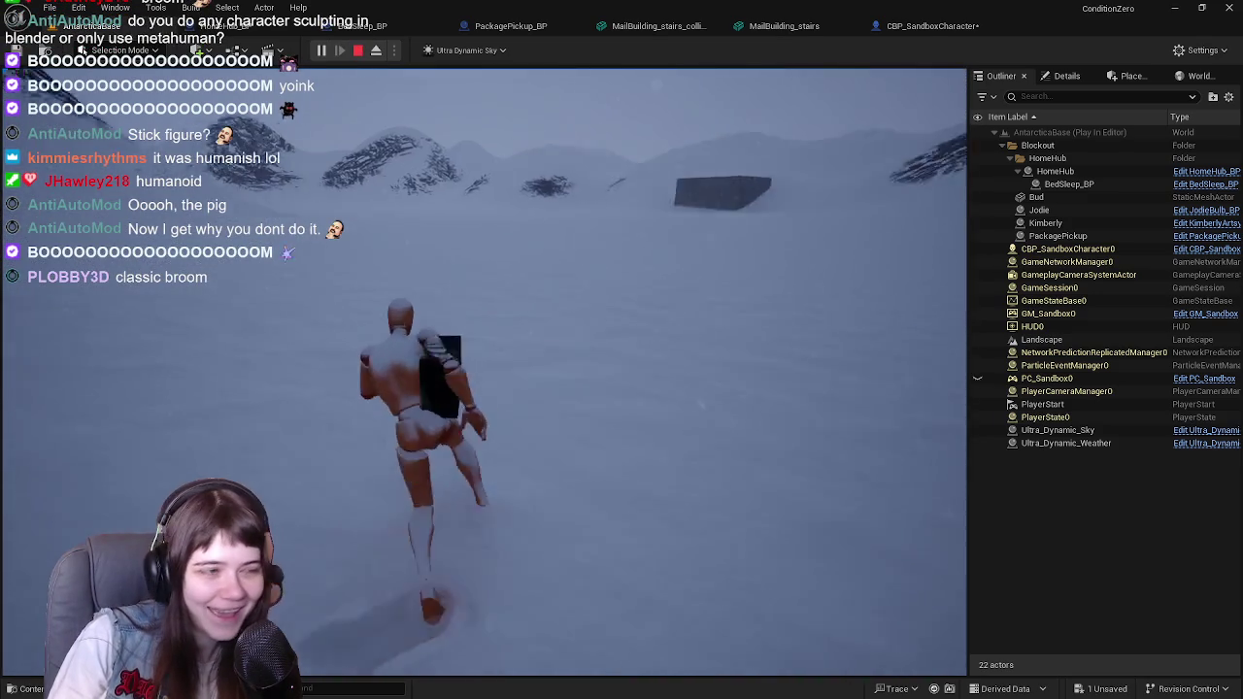
{"action": "key", "text": "w"}
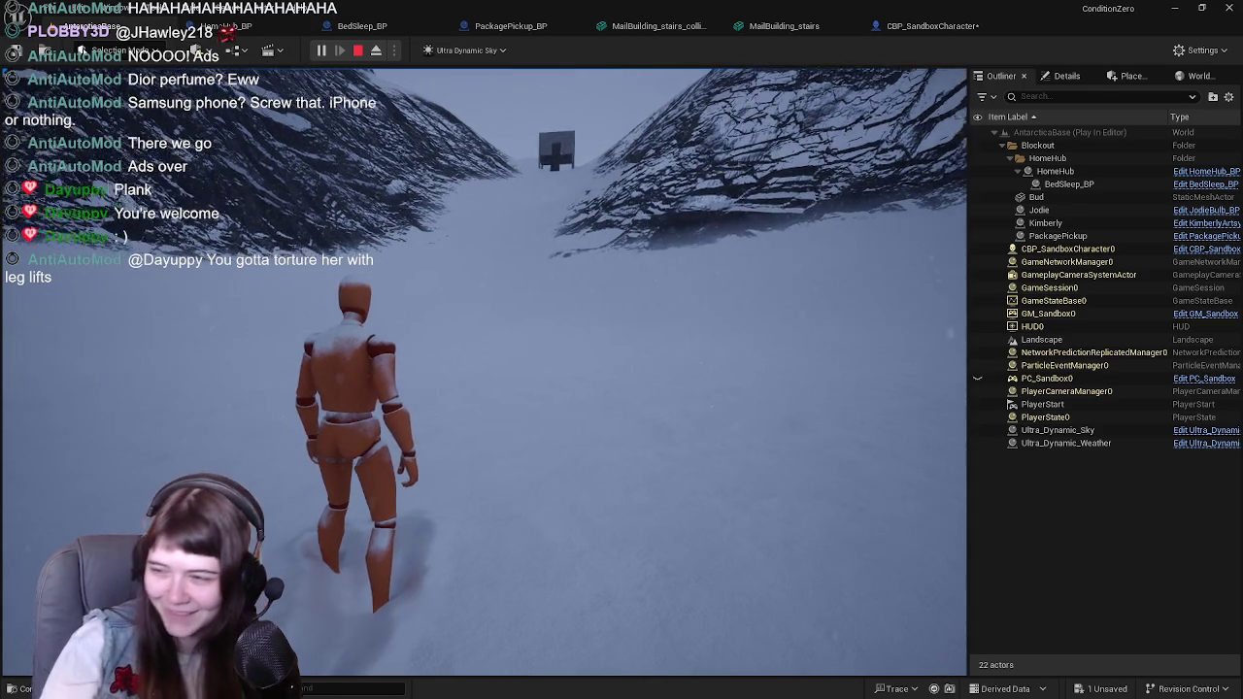
{"action": "key", "text": "Escape"}
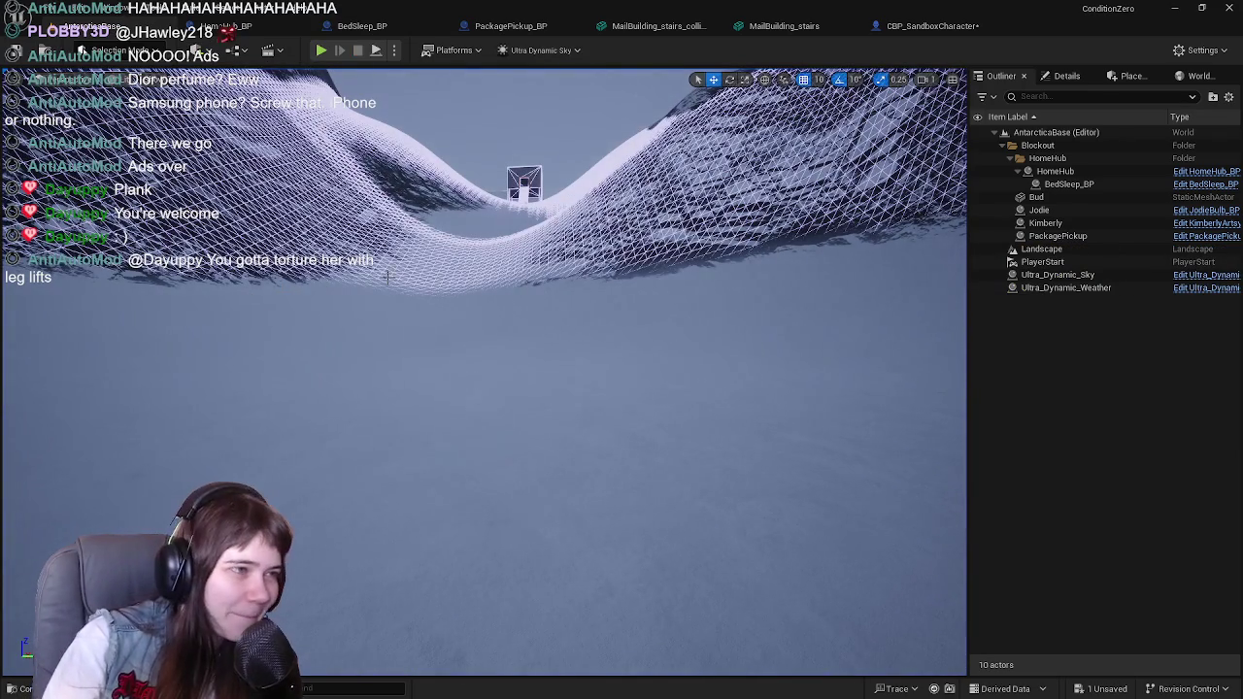
Step: Hide the collision wireframe overlay through the viewport's display options
{"action": "scroll", "coordinate": [484, 370], "scroll_direction": "up", "scroll_amount": 3}
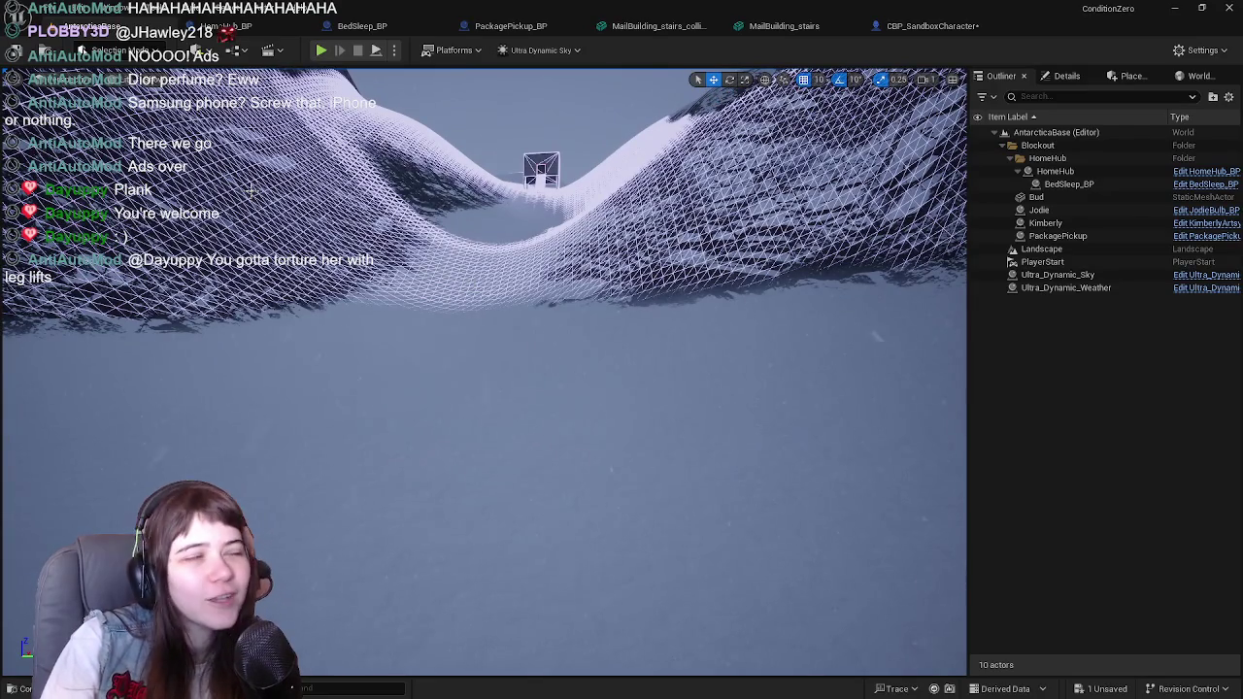
{"action": "left_click", "coordinate": [155, 79]}
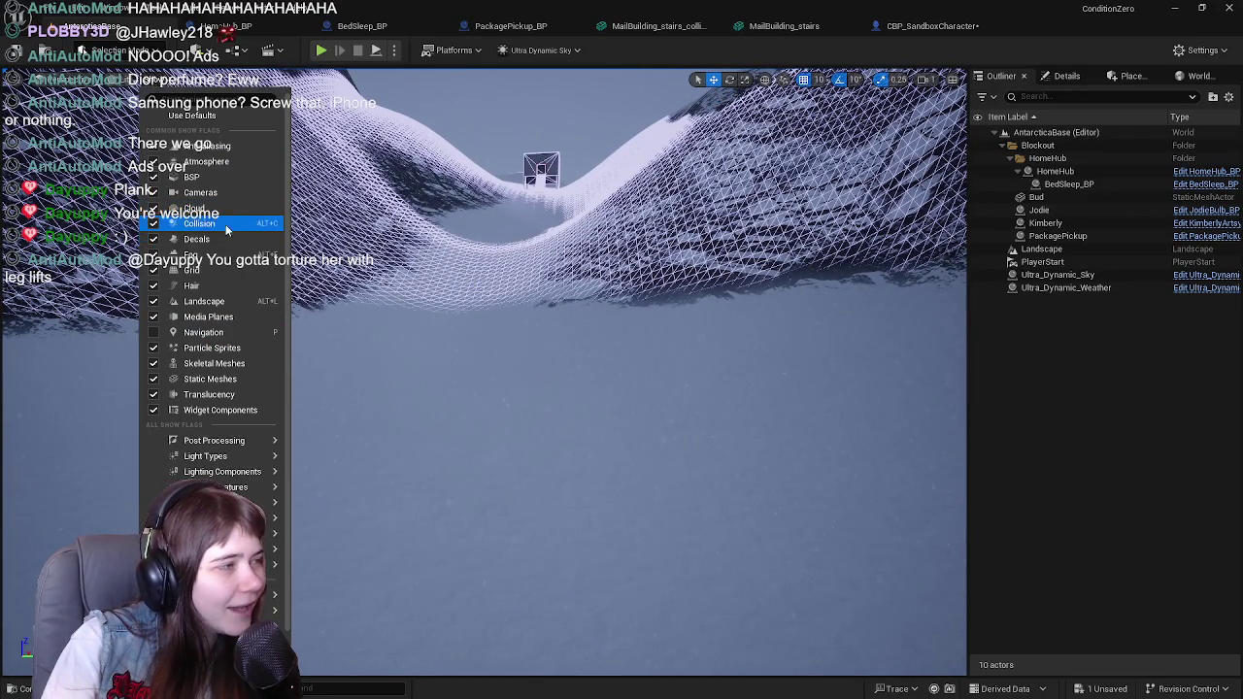
{"action": "left_click", "coordinate": [225, 225]}
Step: Fly the viewport camera back and forth to frame the whole building and its staircase
{"action": "key", "text": "s"}
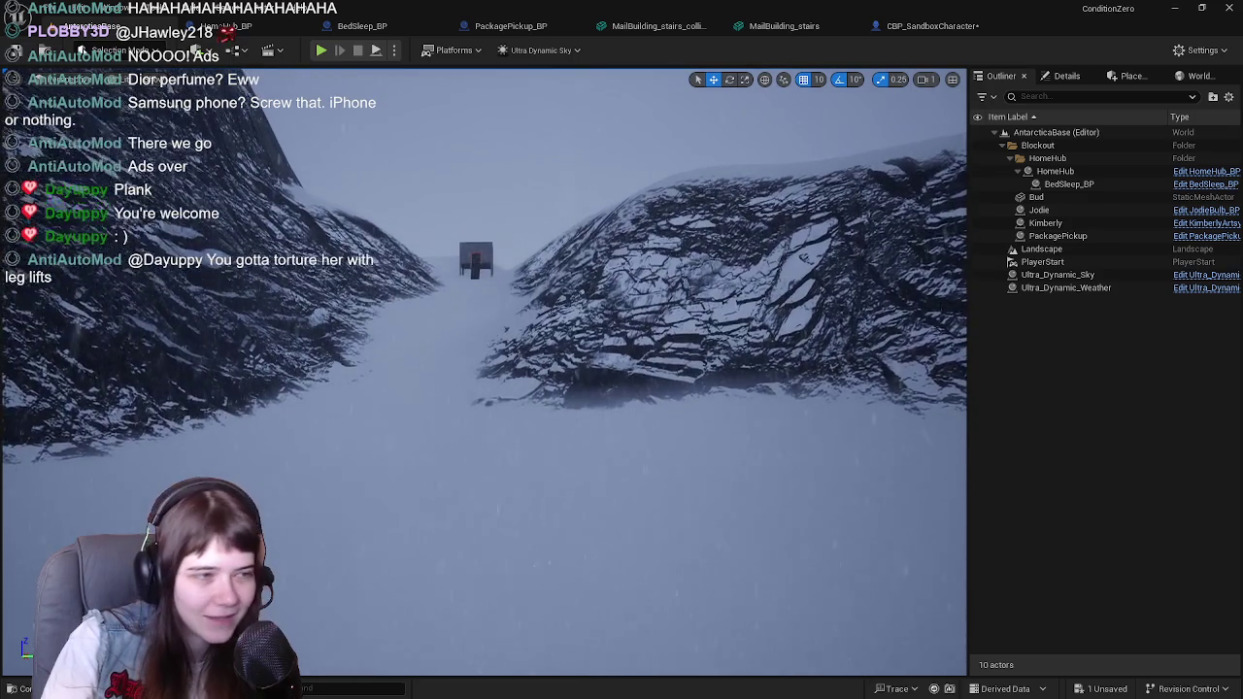
{"action": "key", "text": "w"}
{"action": "key", "text": "w"}
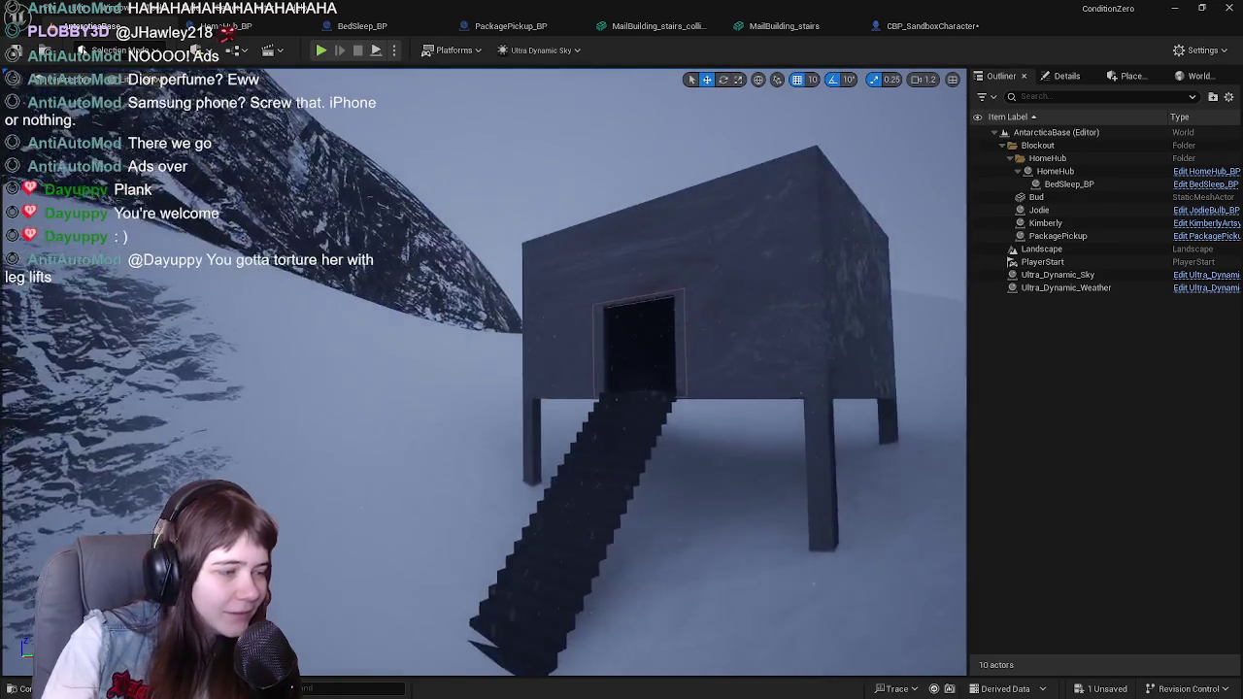
{"action": "key", "text": "s"}
{"action": "key", "text": "w"}
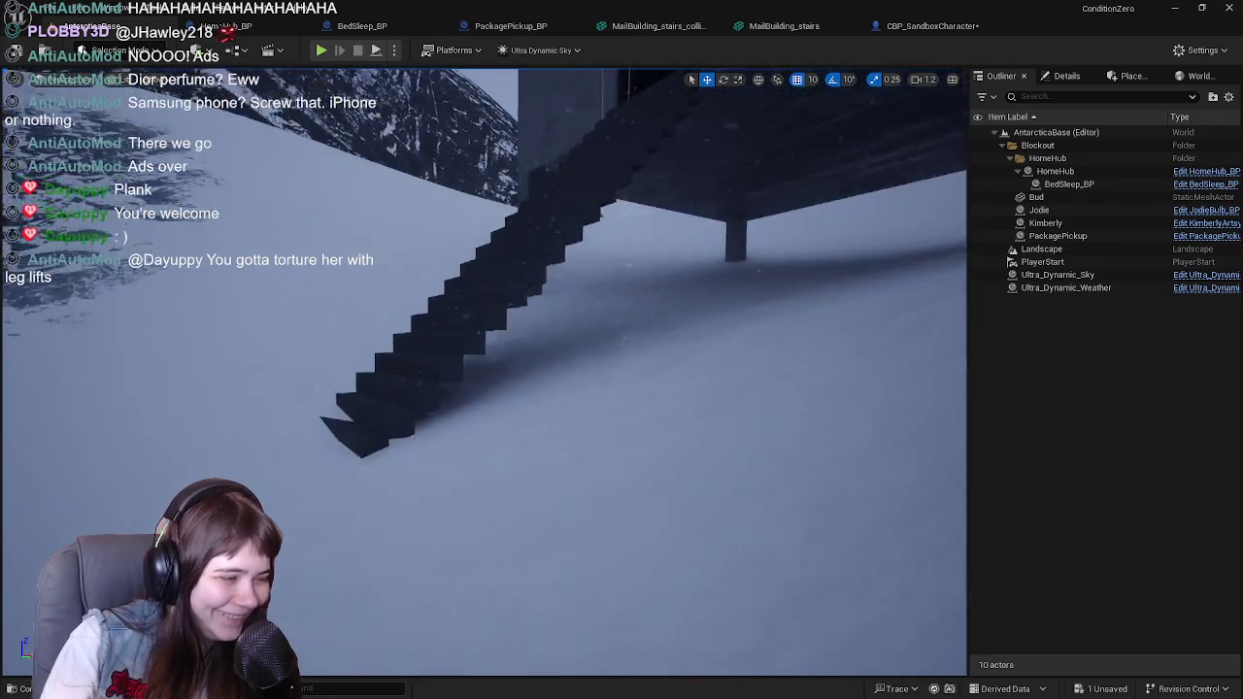
{"action": "key", "text": "s"}
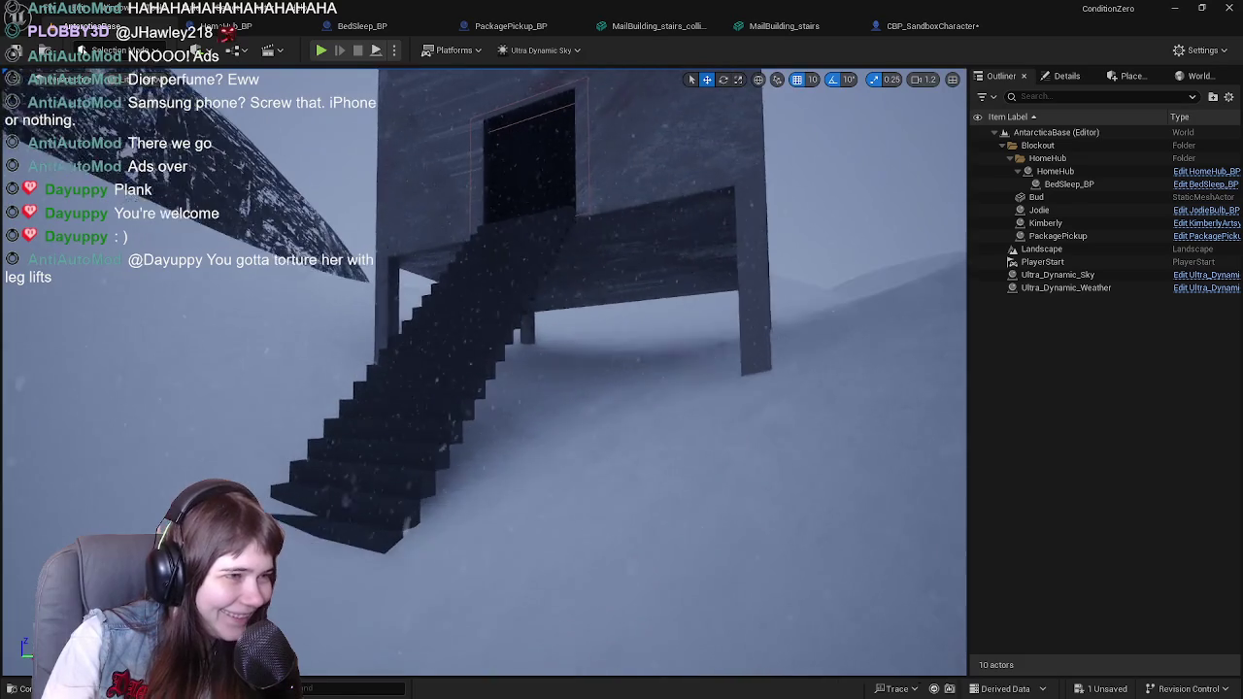
{"action": "left_click", "coordinate": [545, 235]}
Step: Select the stilted building, orbit to a front view, and nudge it slightly left with the green gizmo arrow
{"action": "key", "text": "a"}
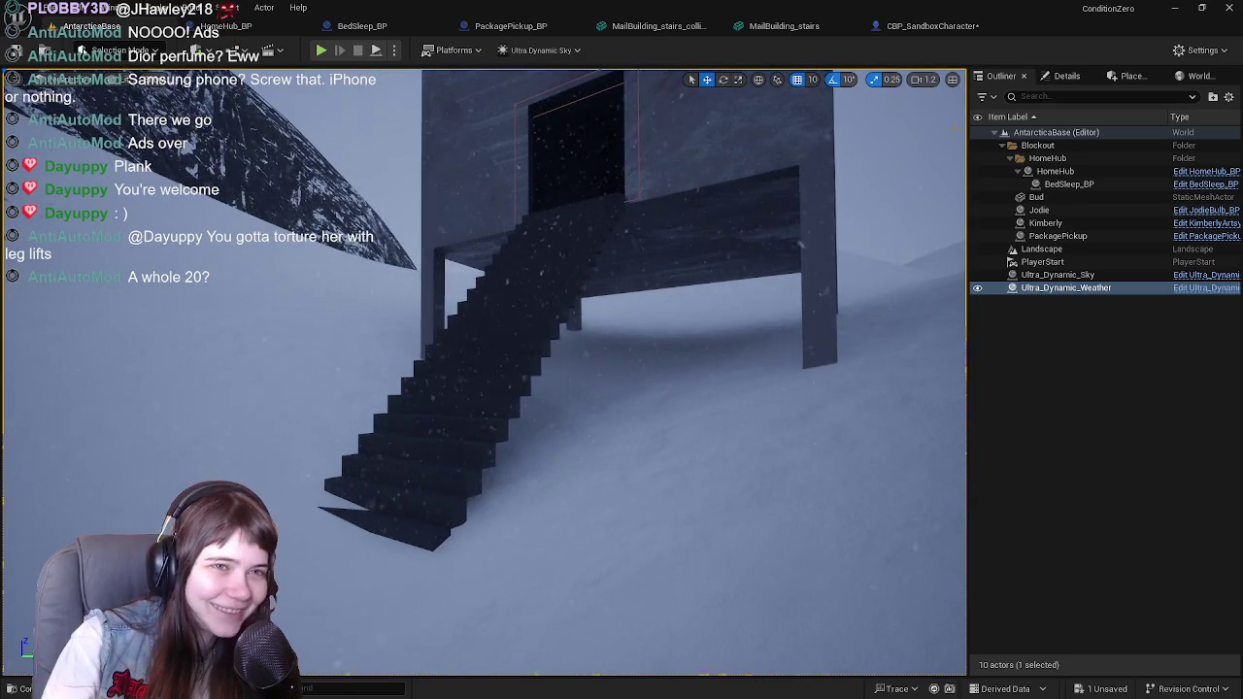
{"action": "left_click", "coordinate": [766, 140]}
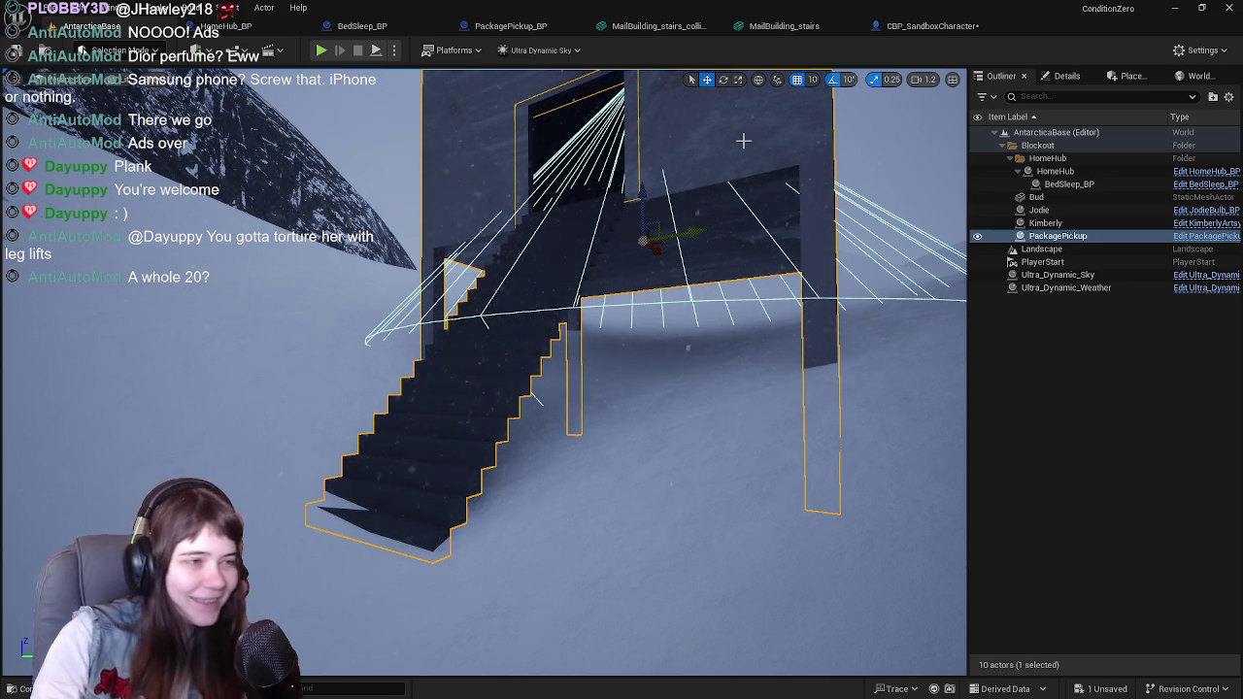
{"action": "scroll", "coordinate": [640, 195], "scroll_direction": "up", "scroll_amount": 1}
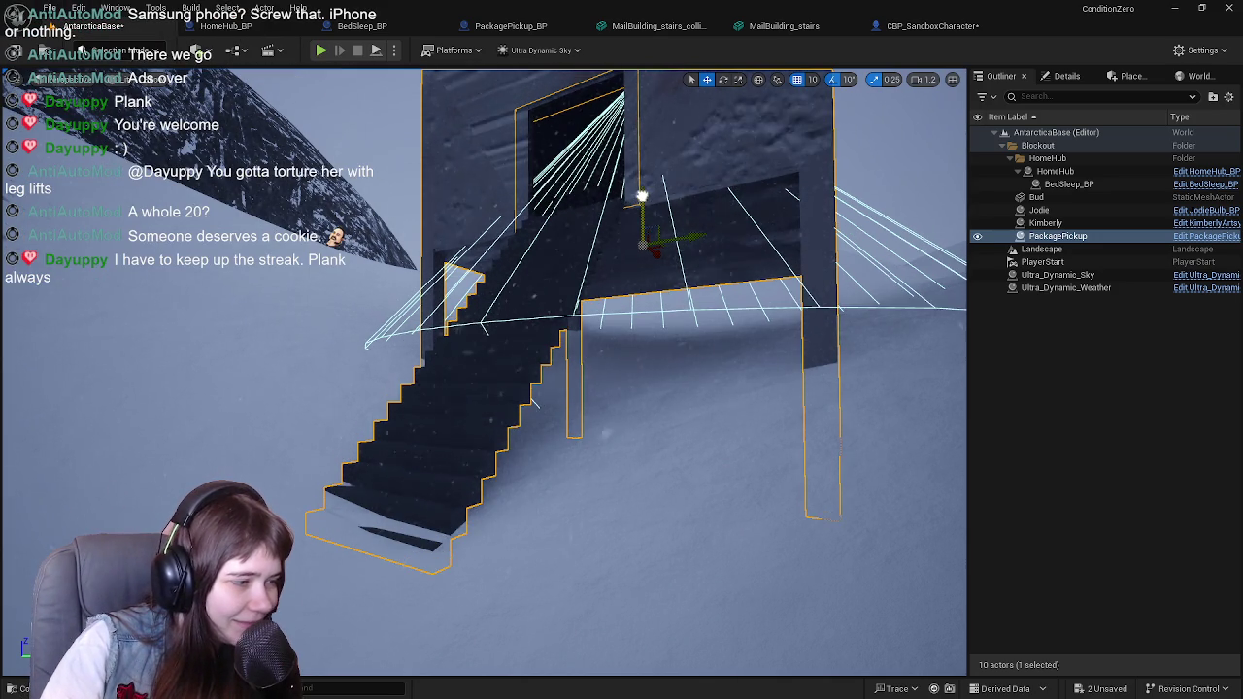
{"action": "scroll", "coordinate": [642, 196], "scroll_direction": "down", "scroll_amount": 1}
{"action": "left_click_drag", "start_coordinate": [681, 174], "coordinate": [603, 220]}
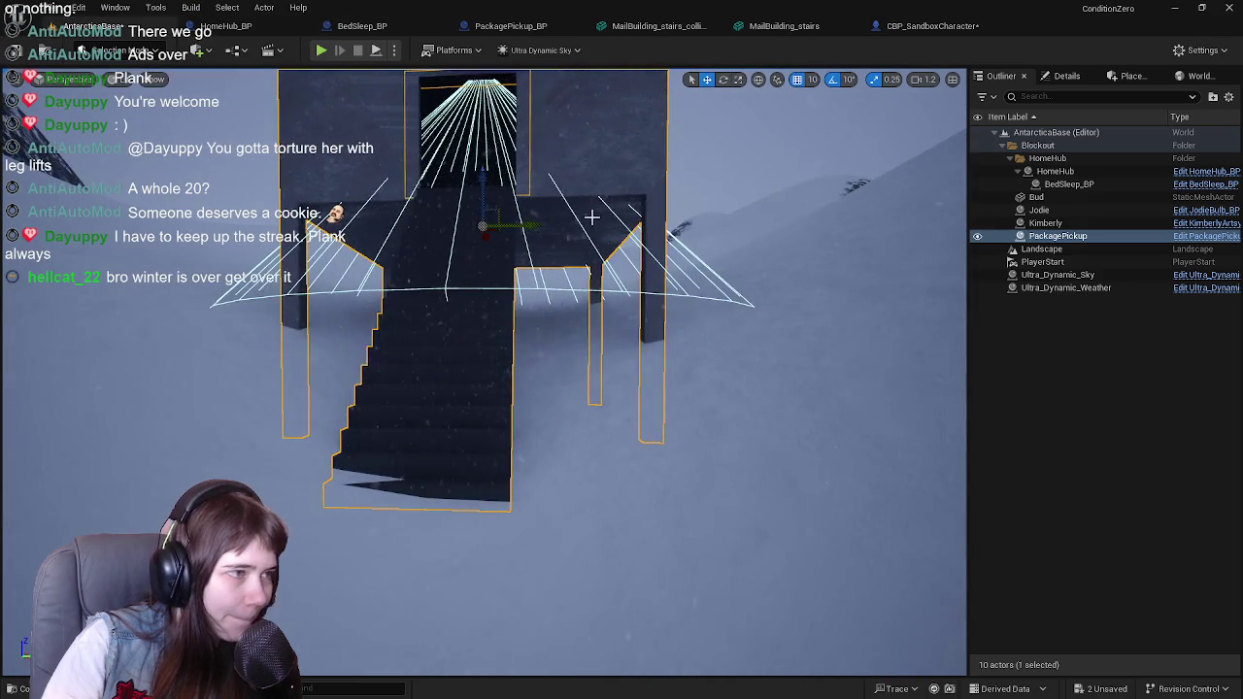
{"action": "left_click_drag", "start_coordinate": [527, 225], "coordinate": [552, 228]}
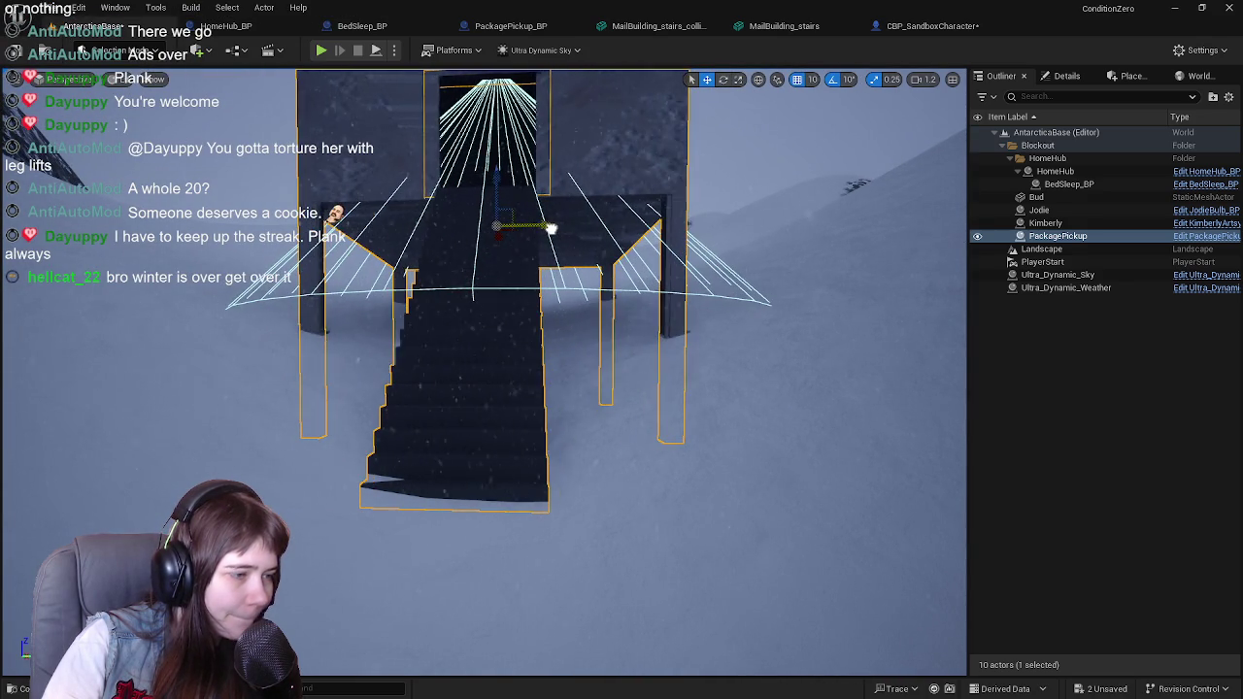
{"action": "mouse_move", "coordinate": [652, 225]}
{"action": "left_mouse_down"}
{"action": "mouse_move", "coordinate": [622, 291]}
{"action": "mouse_move", "coordinate": [641, 223]}
{"action": "left_mouse_up"}
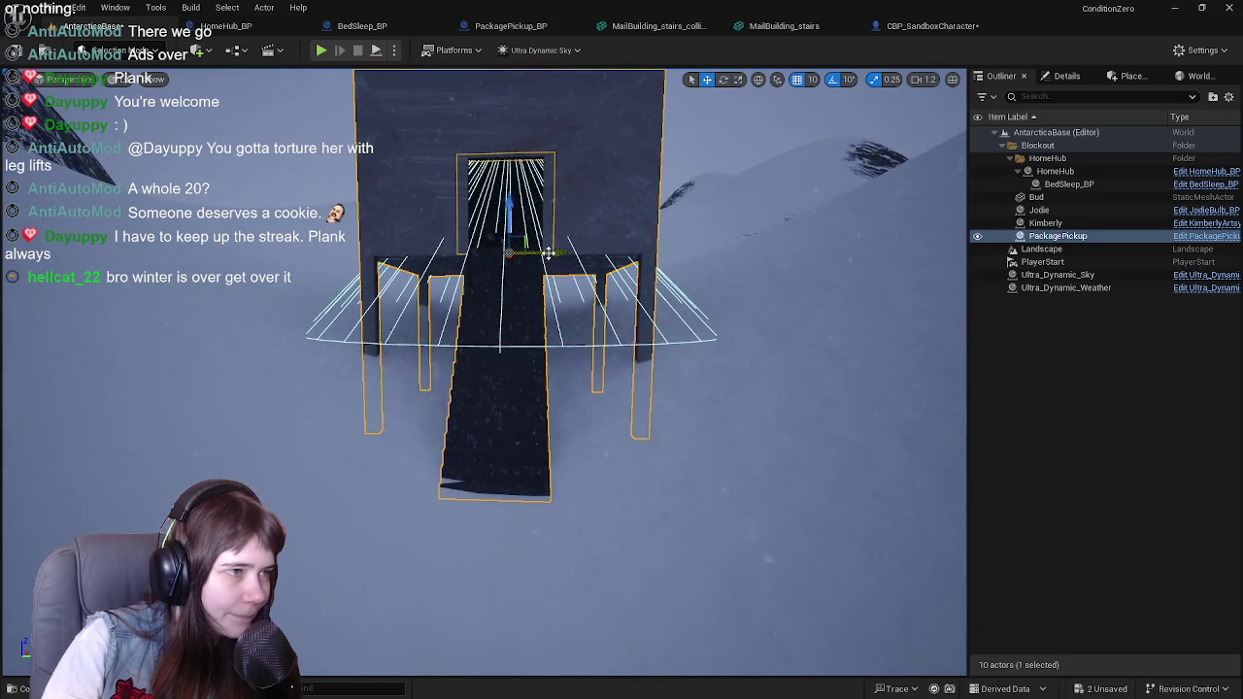
{"action": "left_click_drag", "start_coordinate": [547, 254], "coordinate": [552, 250]}
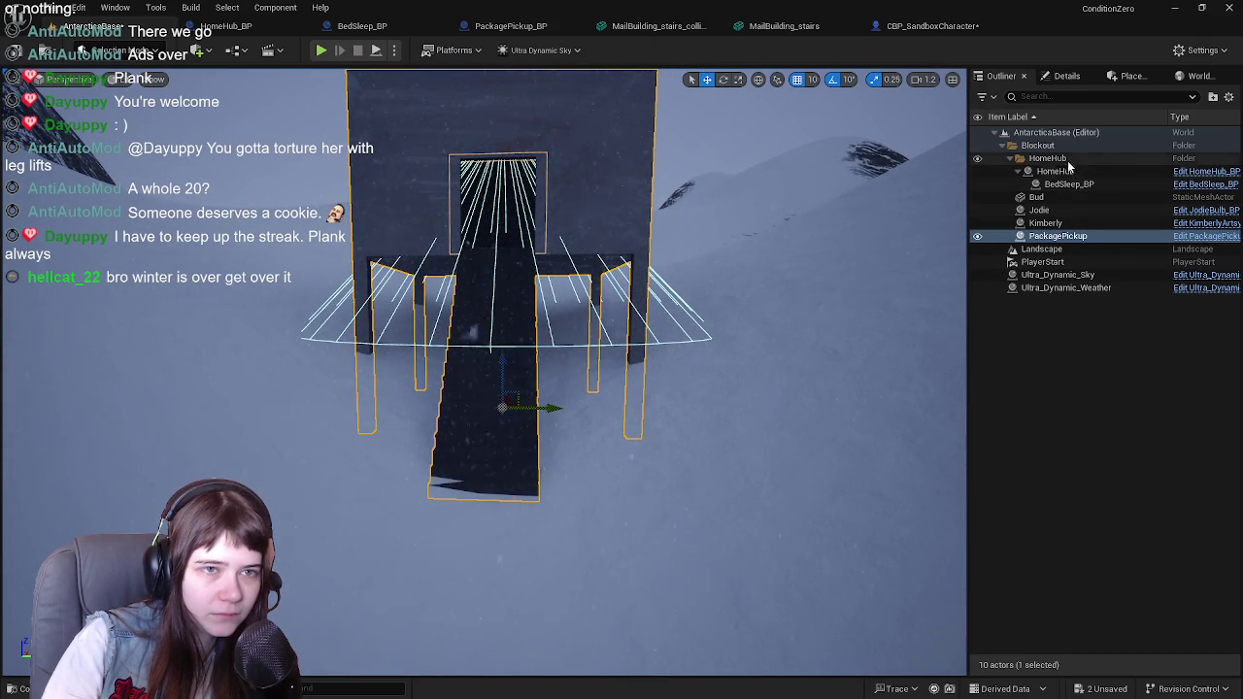
{"action": "left_click", "coordinate": [1048, 223]}
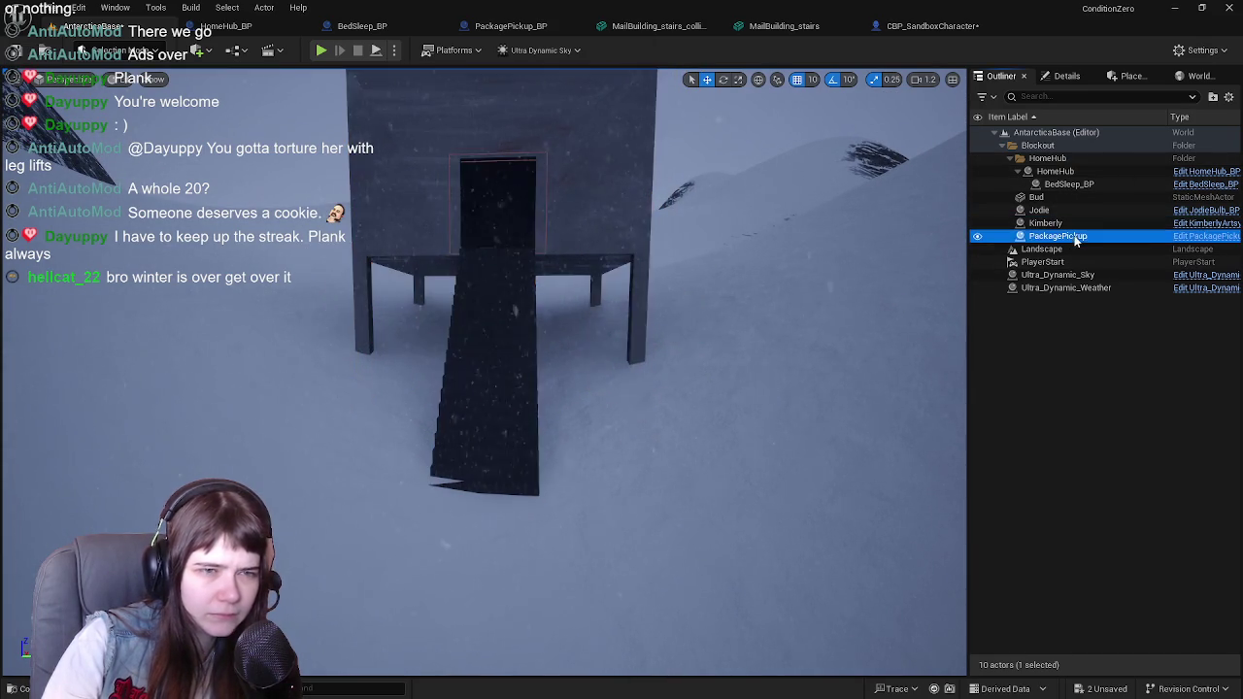
Step: Rename the PackagePickup actor to MailBuilding in the Outliner
{"action": "left_click", "coordinate": [1068, 237]}
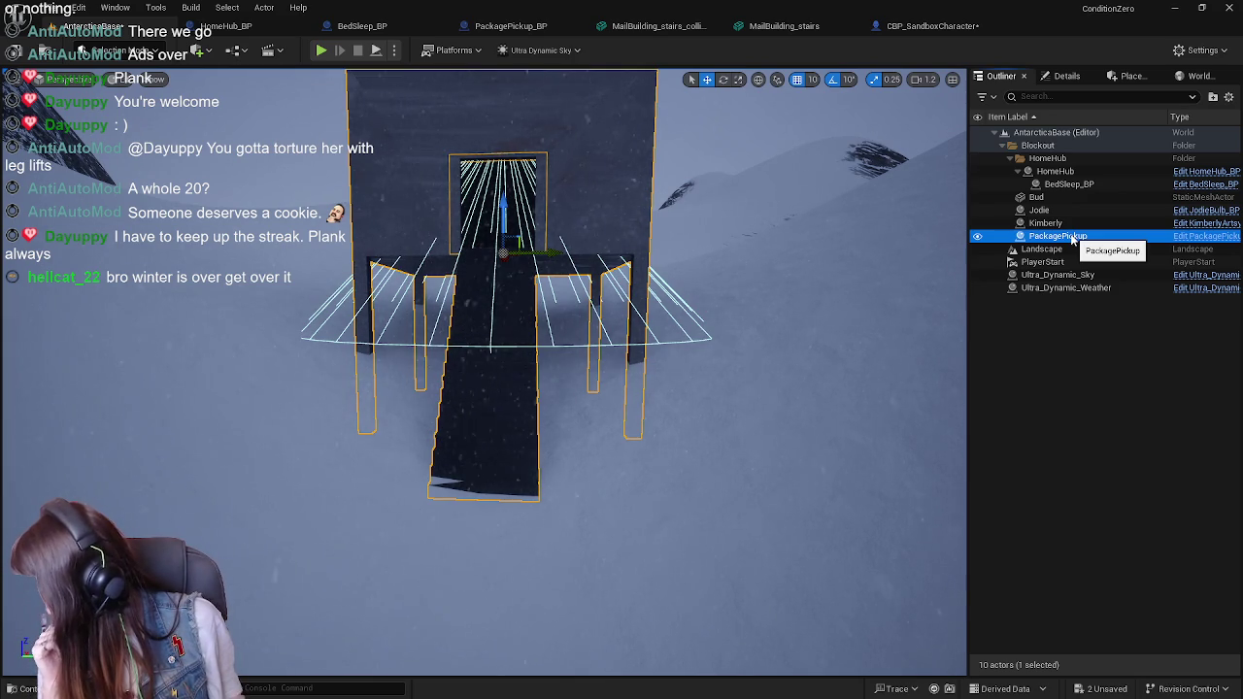
{"action": "key", "text": "F2"}
{"action": "type", "text": "MailBuildi"}
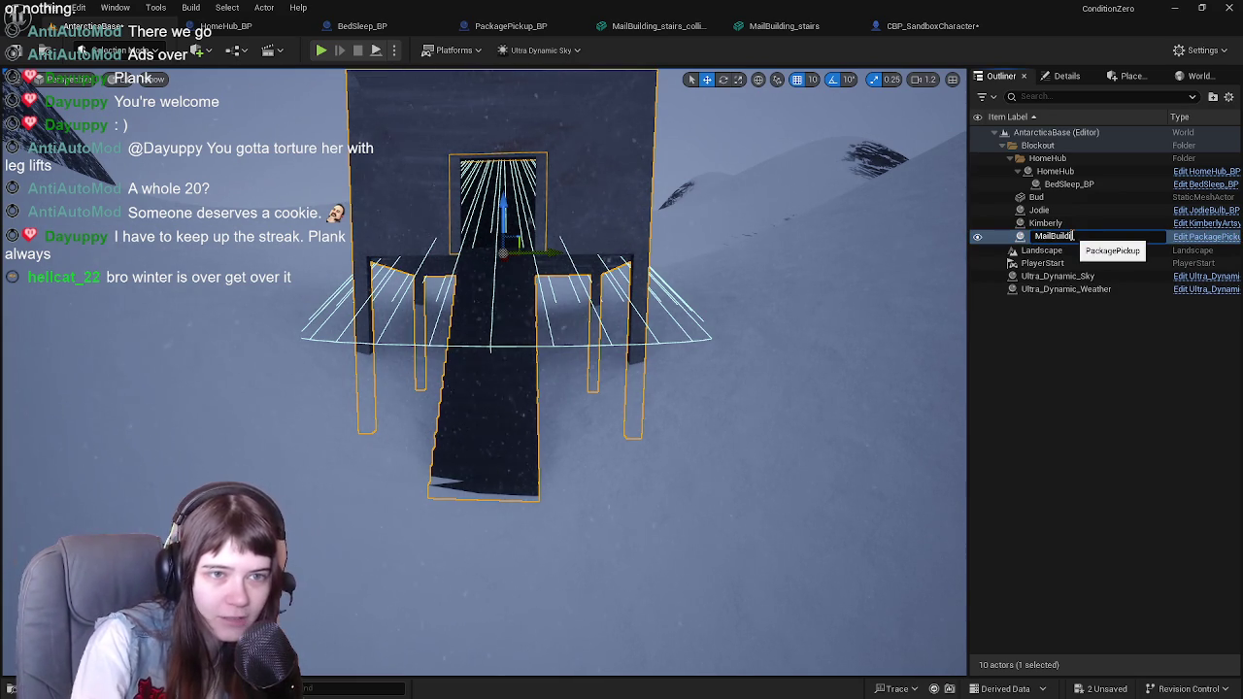
{"action": "type", "text": "ng"}
{"action": "key", "text": "Return"}
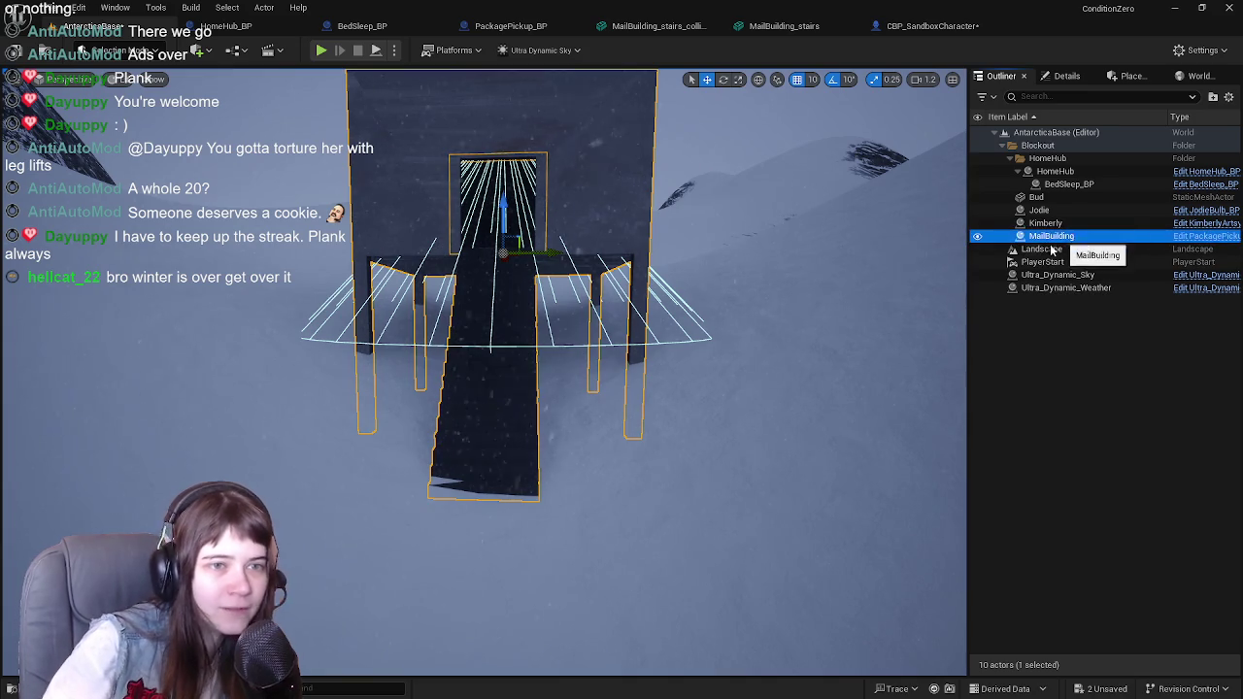
Step: Nudge MailBuilding slightly to the right and deselect it
{"action": "left_click_drag", "start_coordinate": [550, 255], "coordinate": [558, 255]}
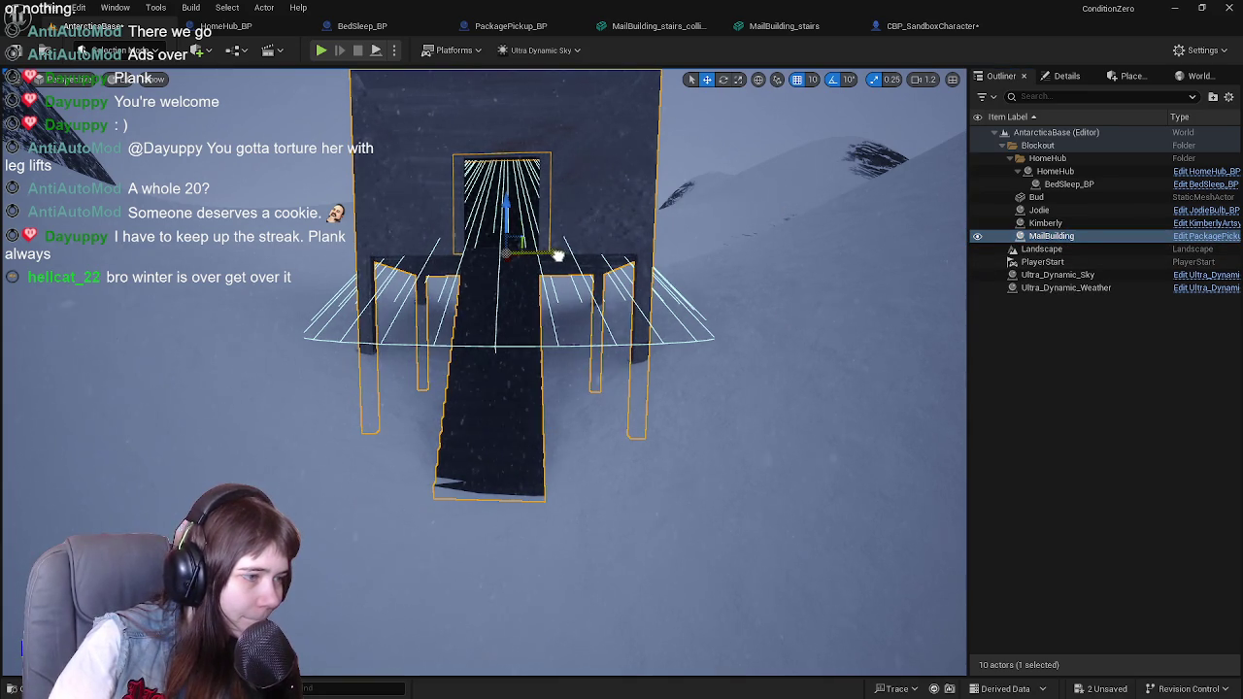
{"action": "left_click", "coordinate": [1087, 399]}
{"action": "left_click_drag", "start_coordinate": [874, 218], "coordinate": [881, 211]}
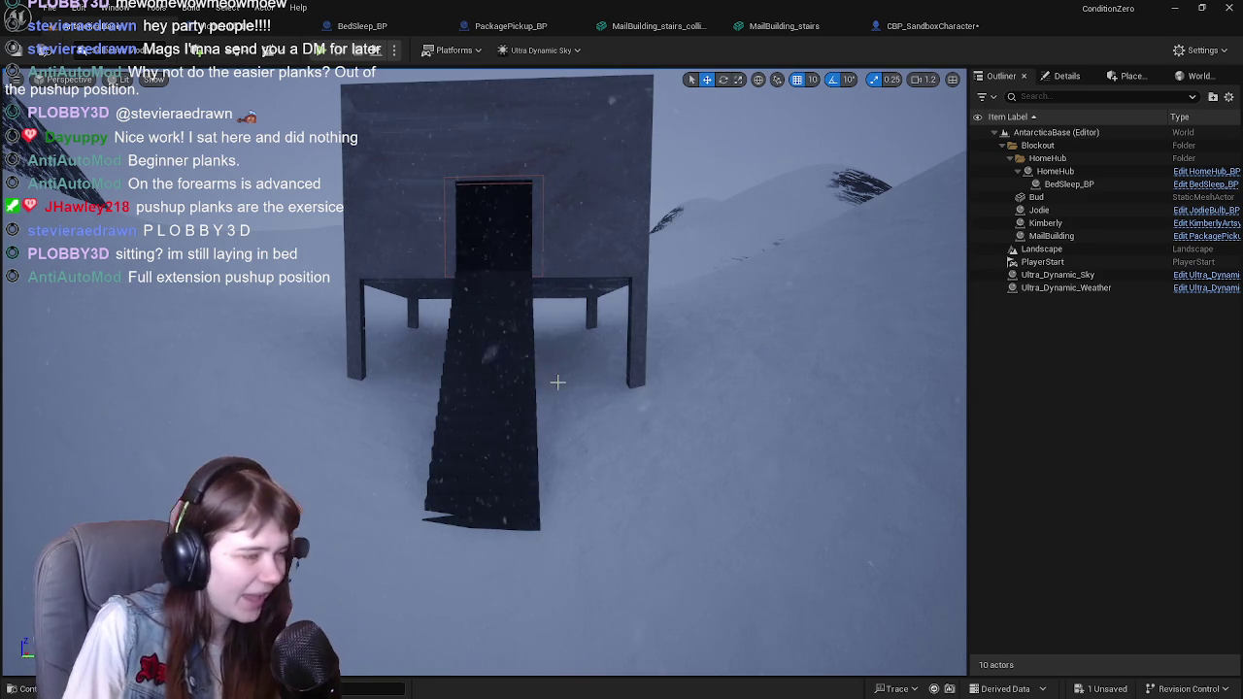
Step: After a brief aborted playtest and a look at CBP_SandboxCharacter, start a new playtest of the level
{"action": "mouse_move", "coordinate": [429, 239]}
{"action": "left_mouse_down"}
{"action": "mouse_move", "coordinate": [393, 269]}
{"action": "mouse_move", "coordinate": [426, 243]}
{"action": "mouse_move", "coordinate": [475, 373]}
{"action": "mouse_move", "coordinate": [507, 313]}
{"action": "mouse_move", "coordinate": [575, 311]}
{"action": "mouse_move", "coordinate": [698, 376]}
{"action": "mouse_move", "coordinate": [684, 279]}
{"action": "left_mouse_up"}
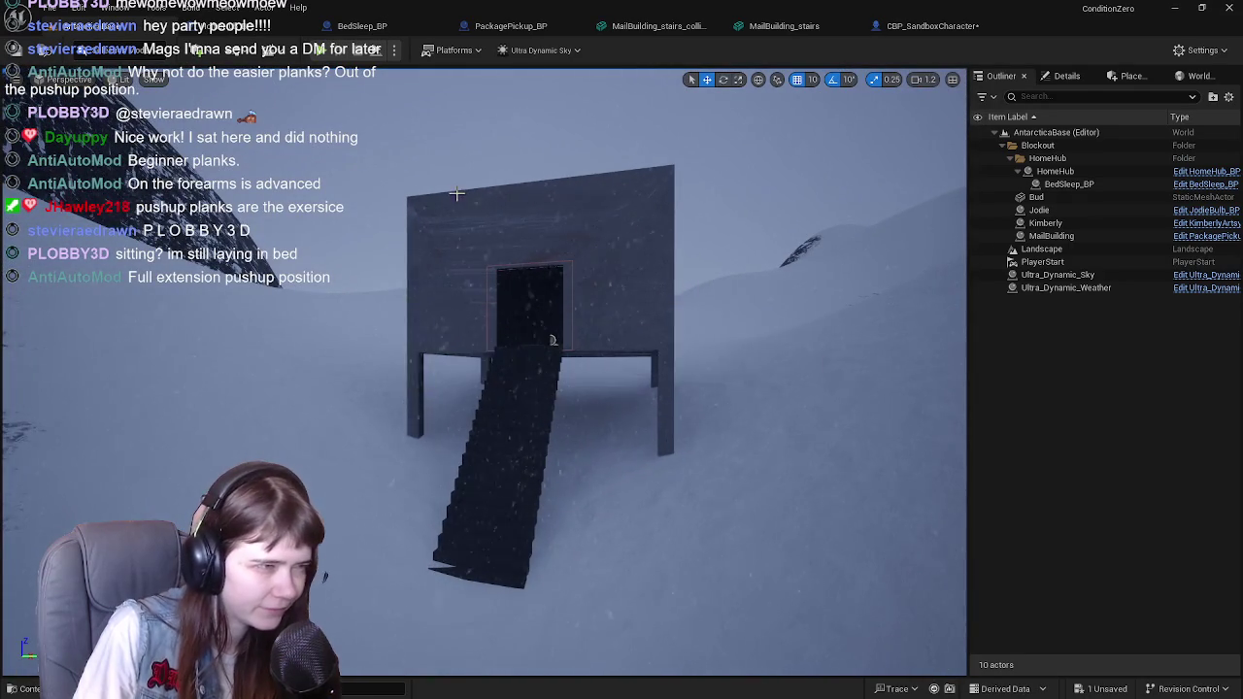
{"action": "left_click", "coordinate": [322, 53]}
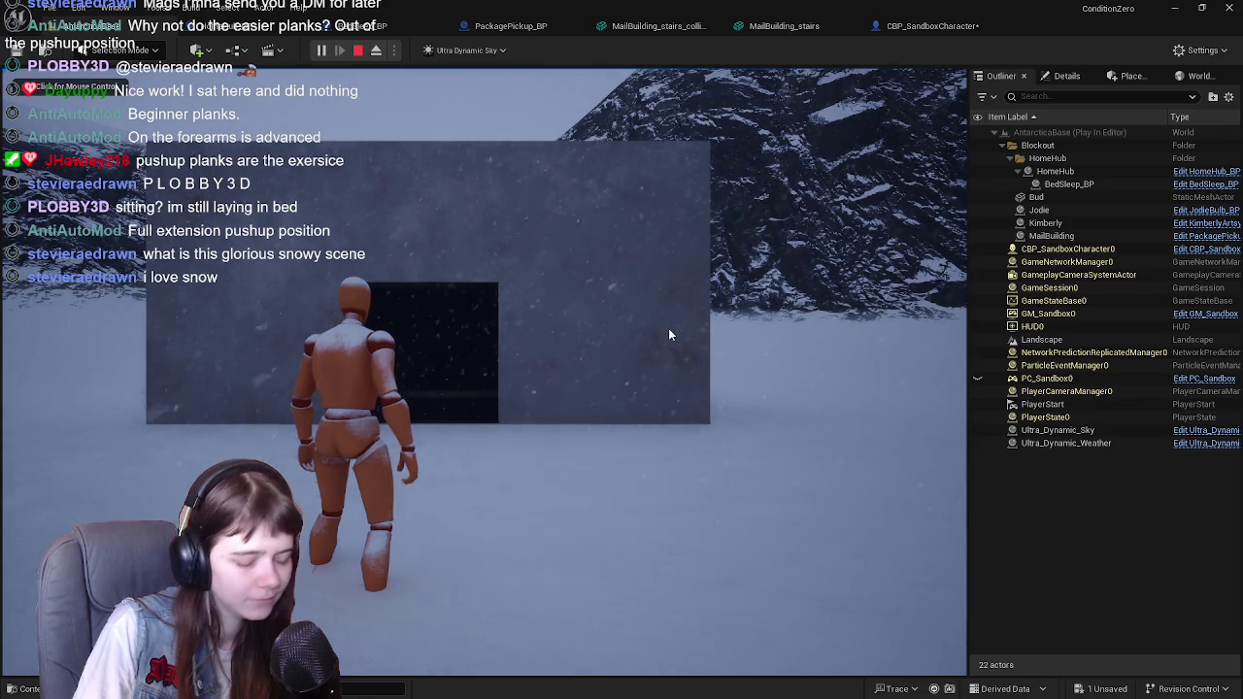
{"action": "key", "text": "Escape"}
{"action": "left_click", "coordinate": [940, 26]}
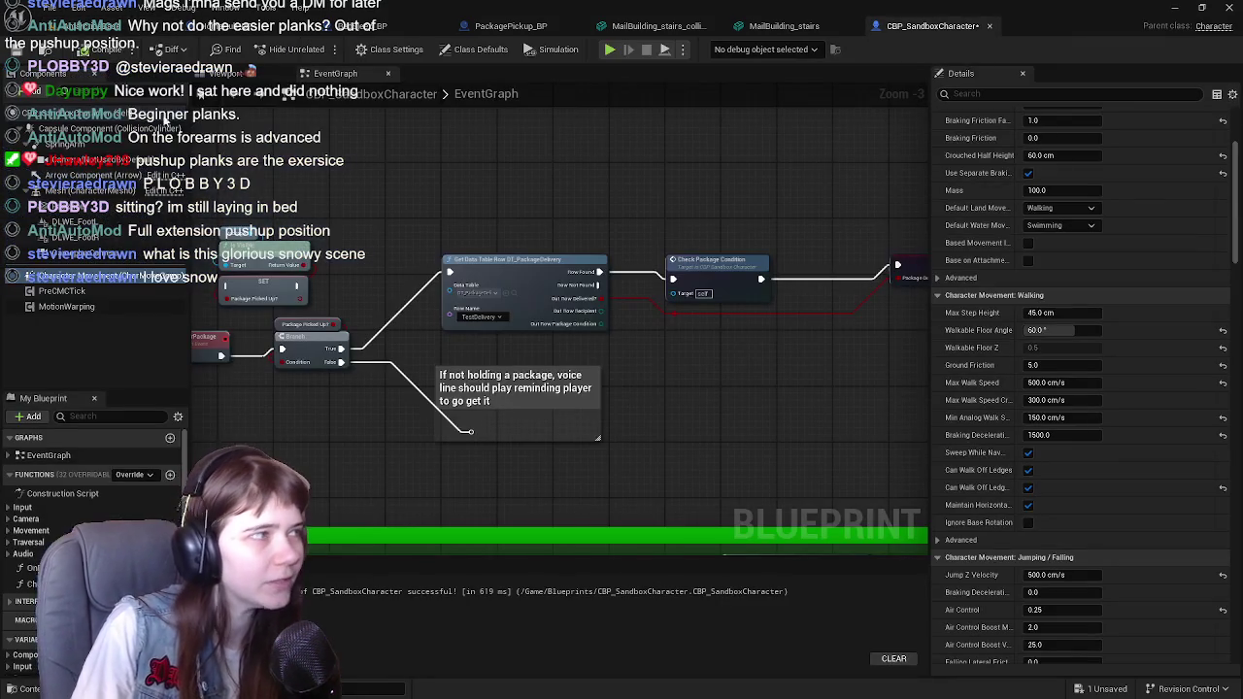
{"action": "left_click", "coordinate": [104, 31]}
{"action": "left_click", "coordinate": [327, 46]}
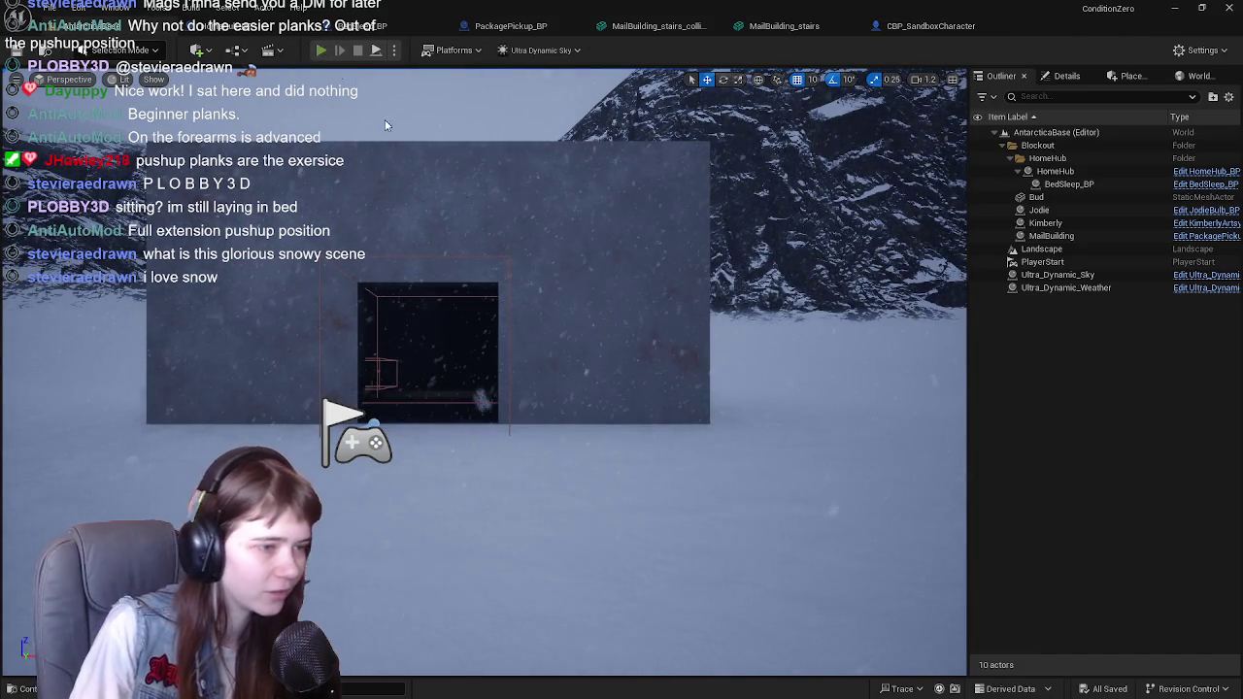
Step: Run the mannequin through the snowy valley to the hut and up its staircase
{"action": "key", "text": "w"}
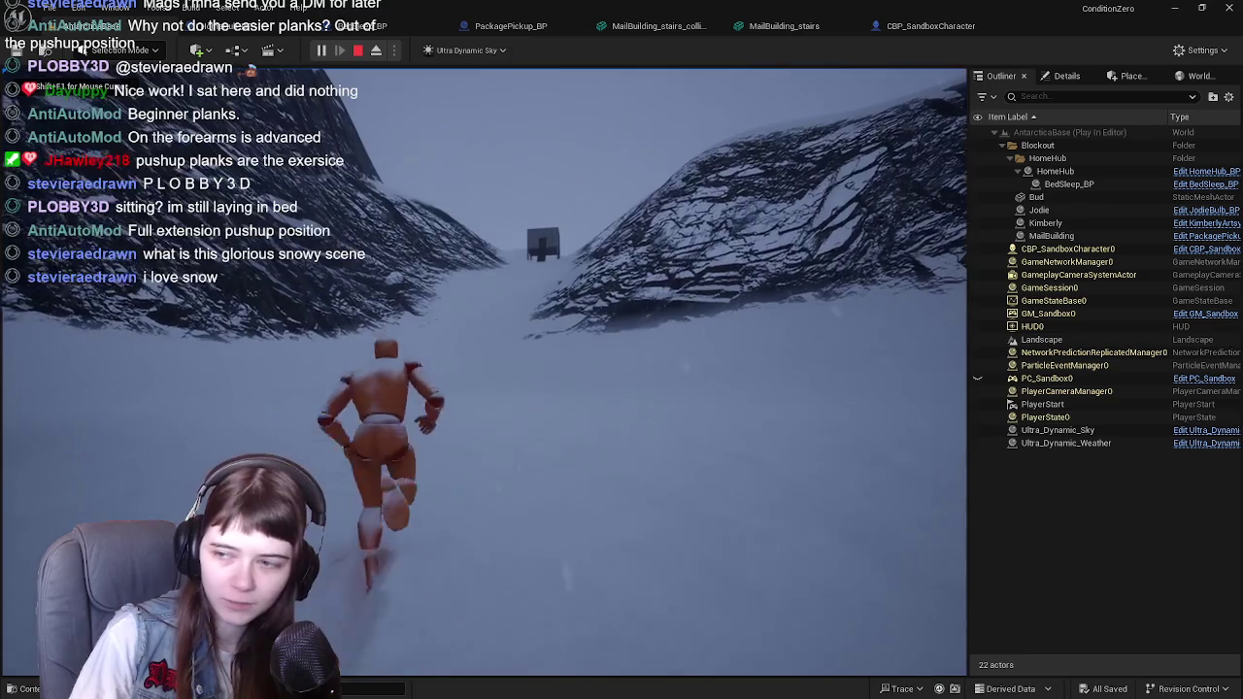
{"action": "key", "text": "w"}
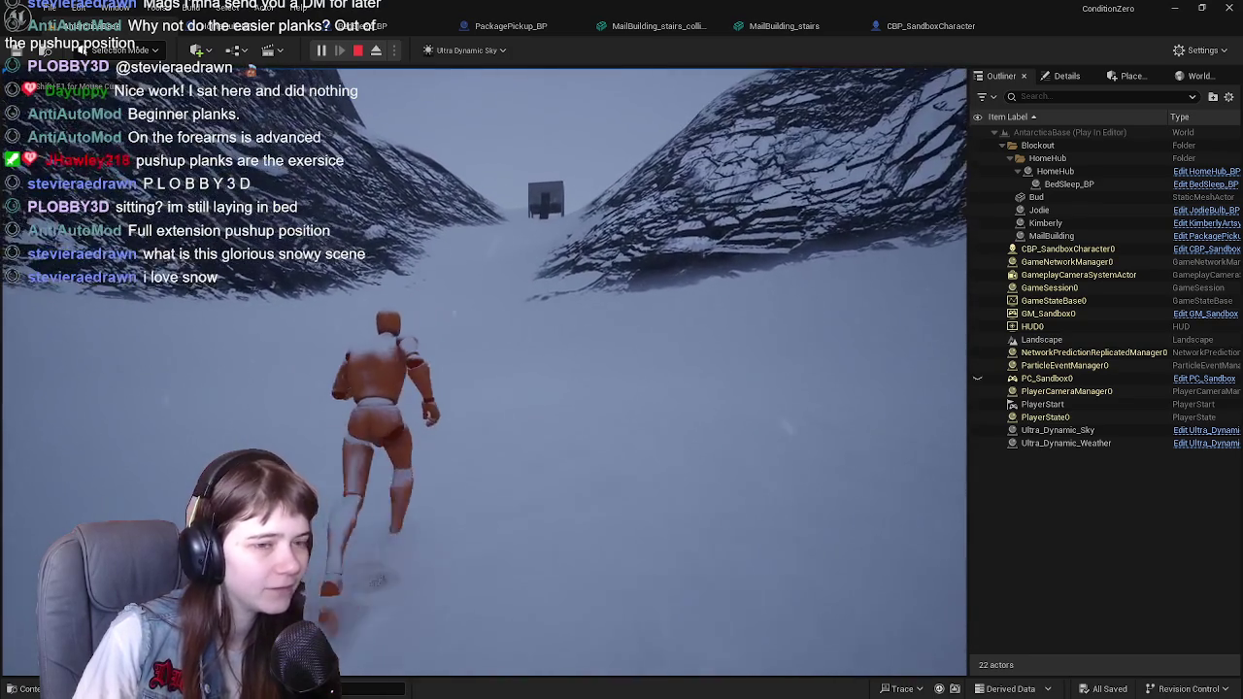
{"action": "key", "text": "w"}
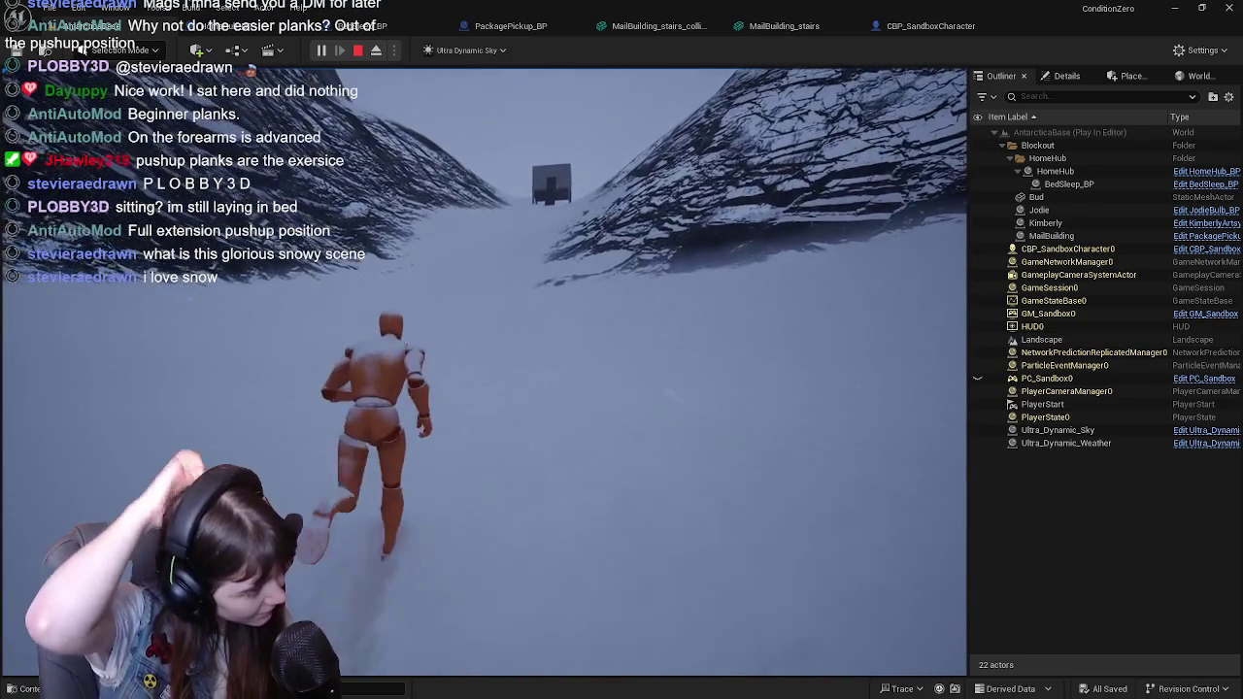
{"action": "key", "text": "w"}
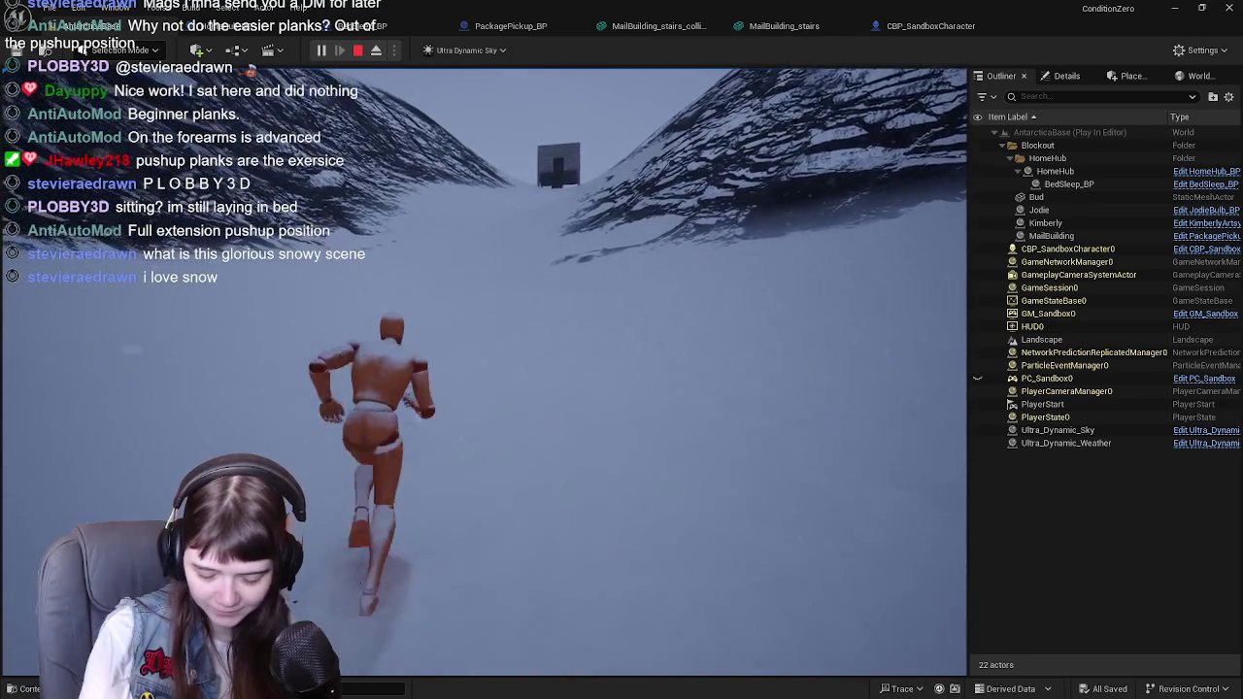
{"action": "key", "text": "w"}
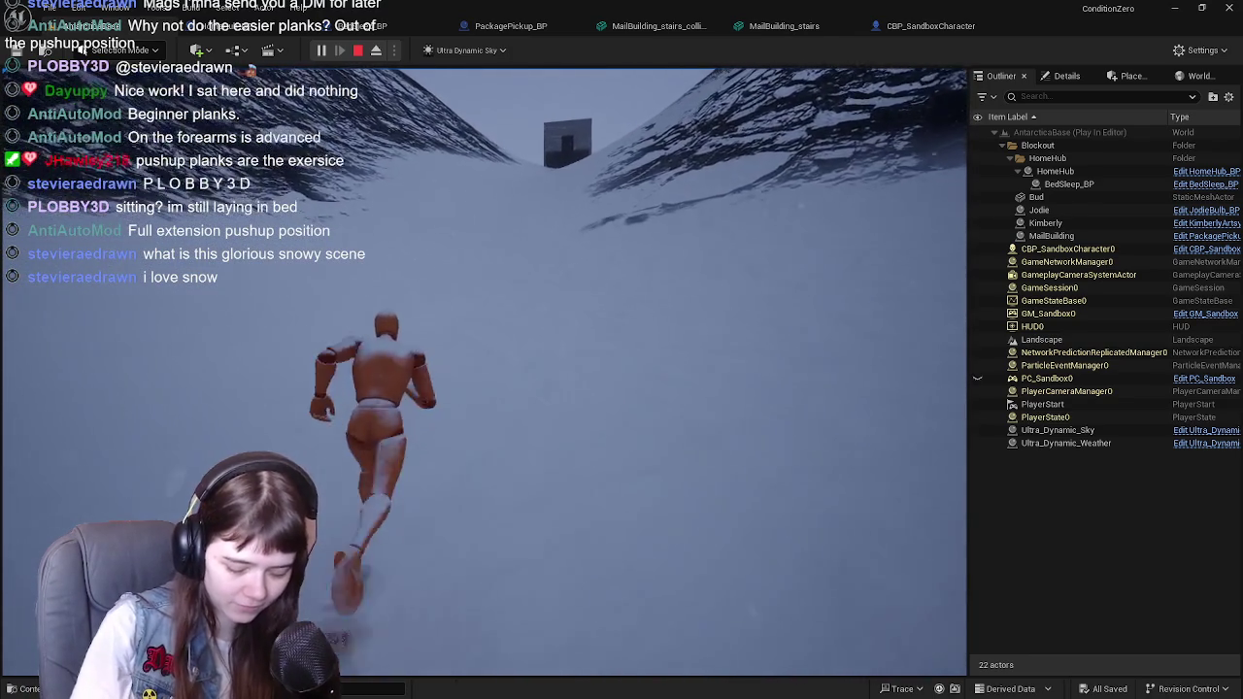
{"action": "key", "text": "w"}
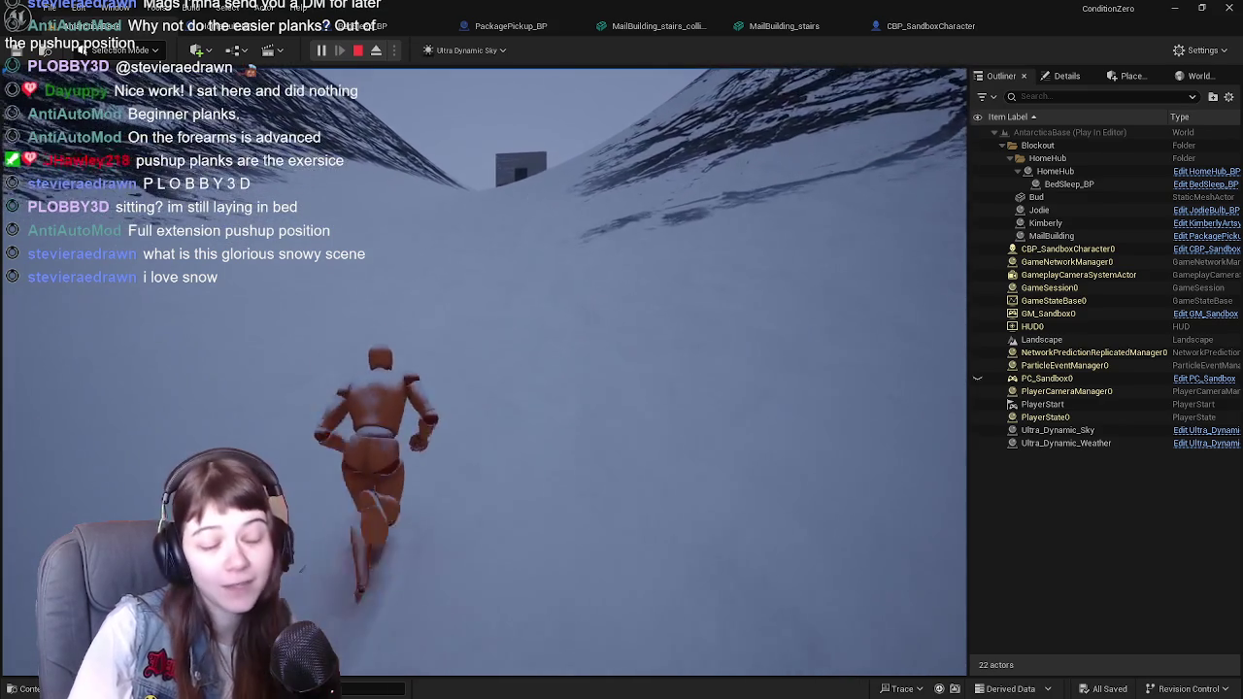
{"action": "key", "text": "w"}
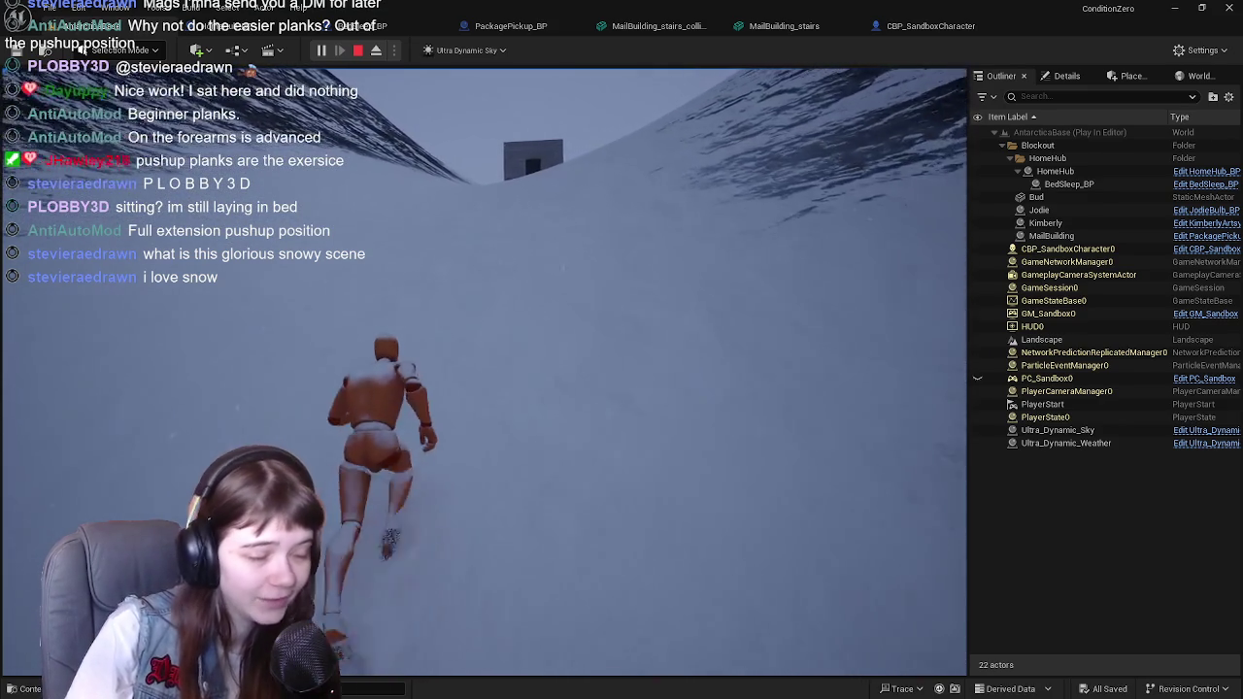
{"action": "key", "text": "w"}
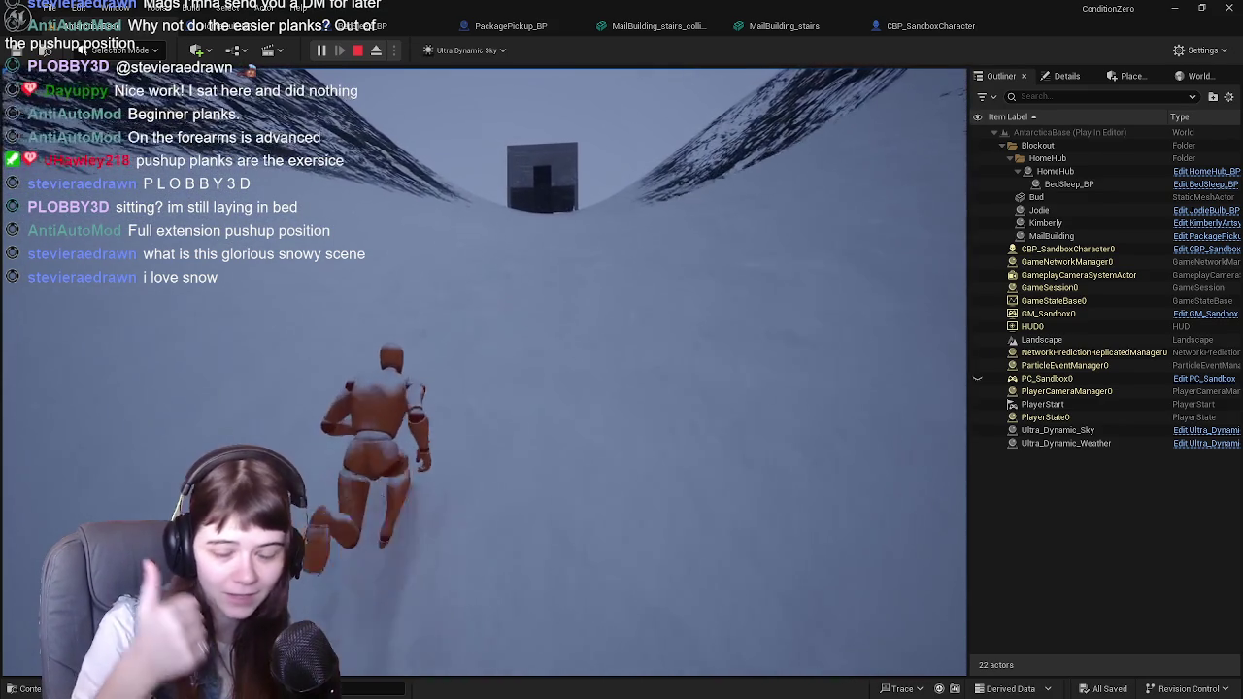
{"action": "key", "text": "w"}
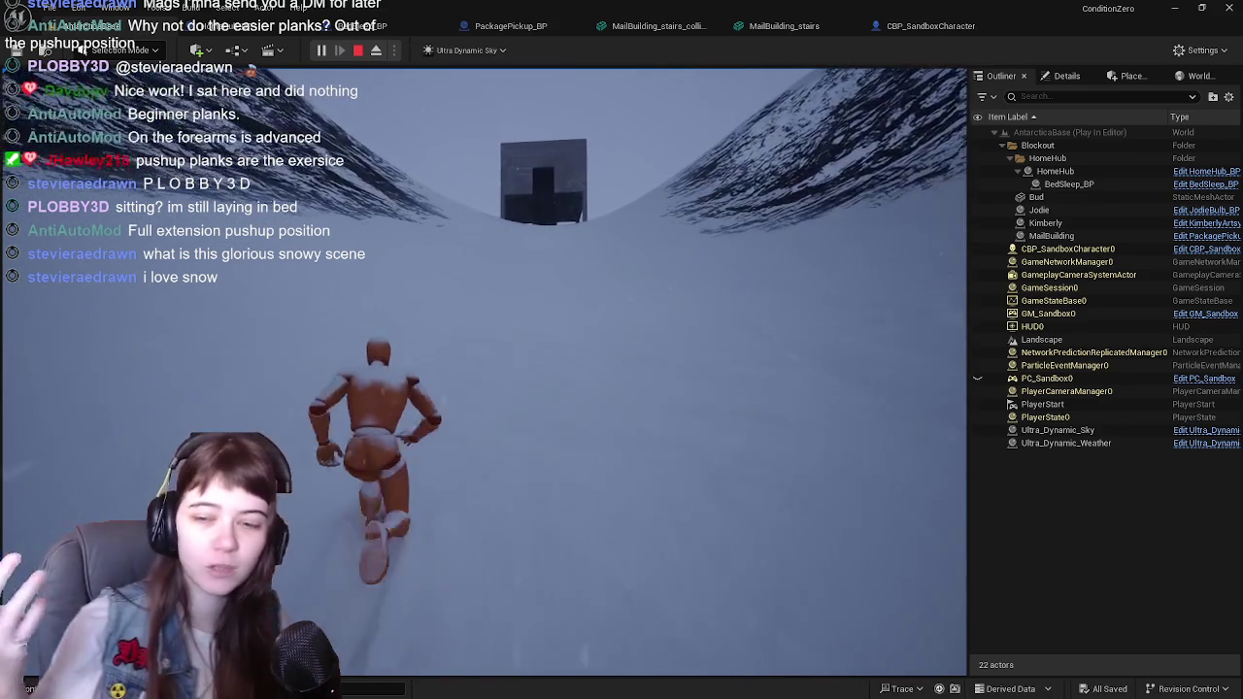
{"action": "key", "text": "w"}
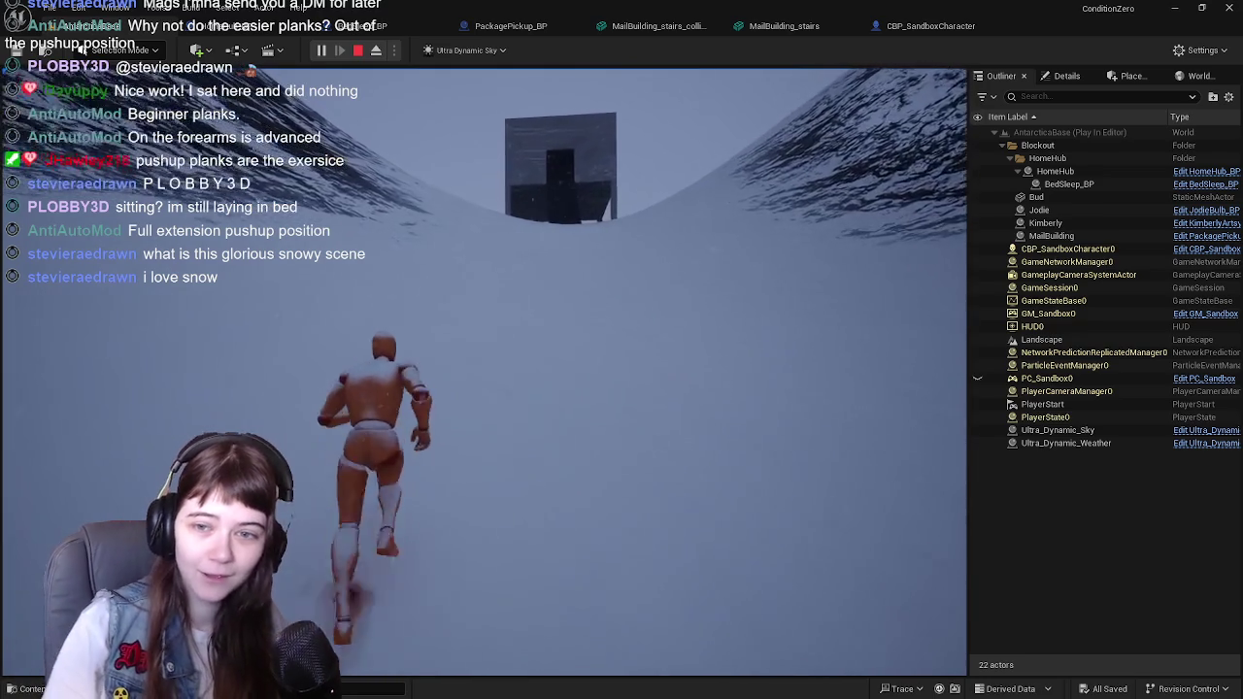
{"action": "key", "text": "w"}
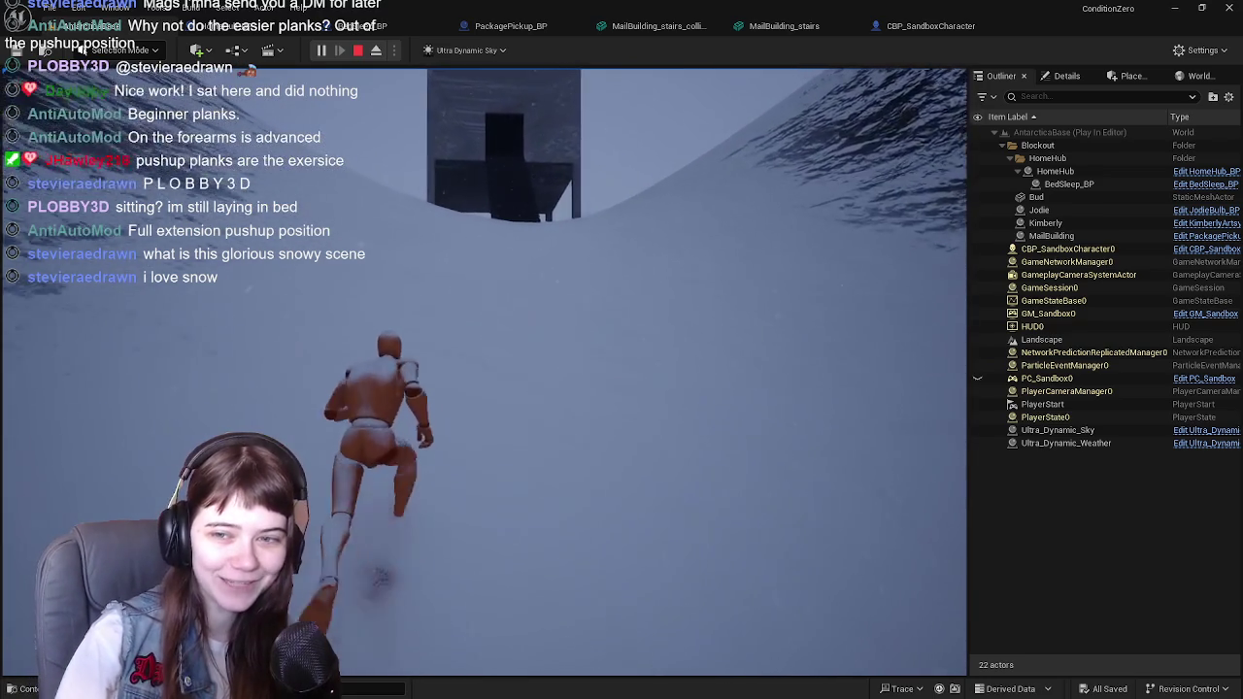
{"action": "key", "text": "w"}
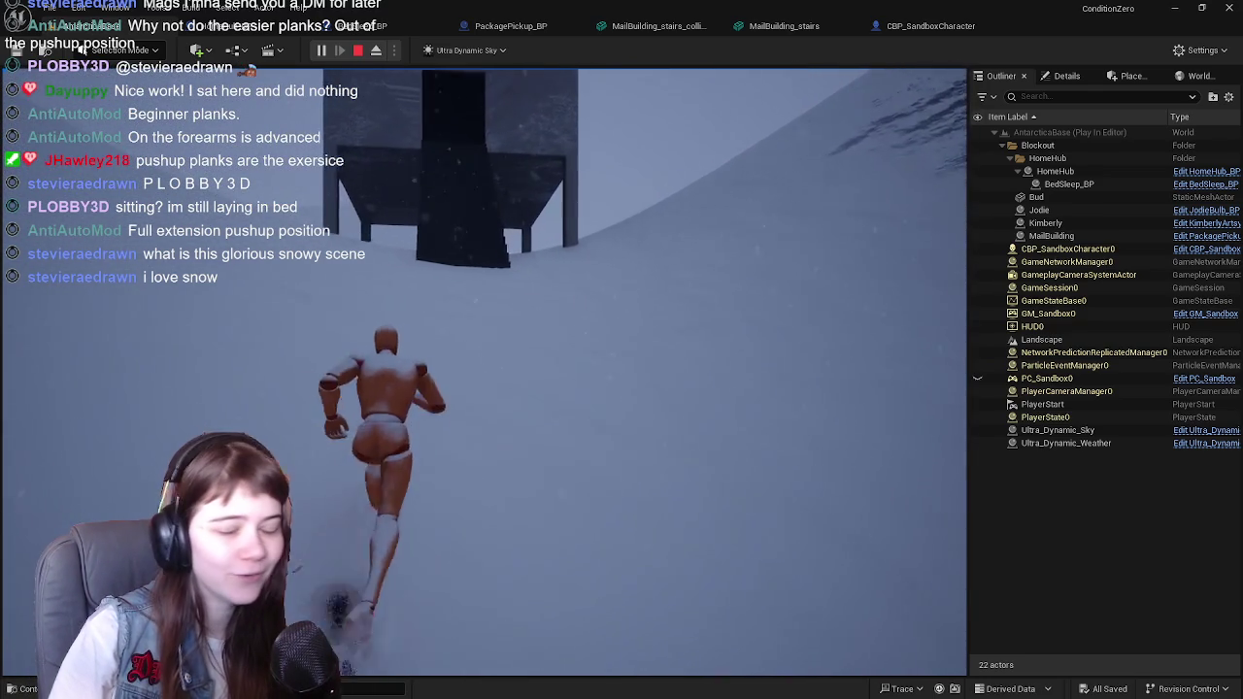
{"action": "key", "text": "w"}
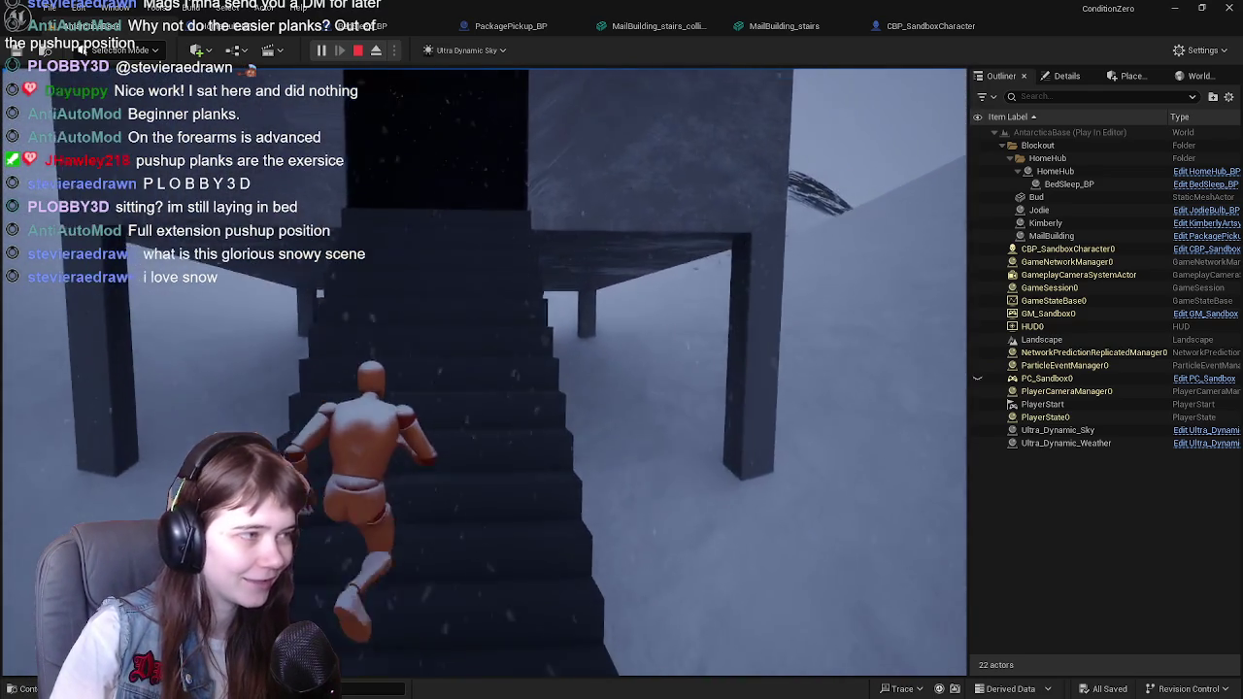
Step: Turn back and run down the footprint trail past the dark boxes and large building
{"action": "key", "text": "s"}
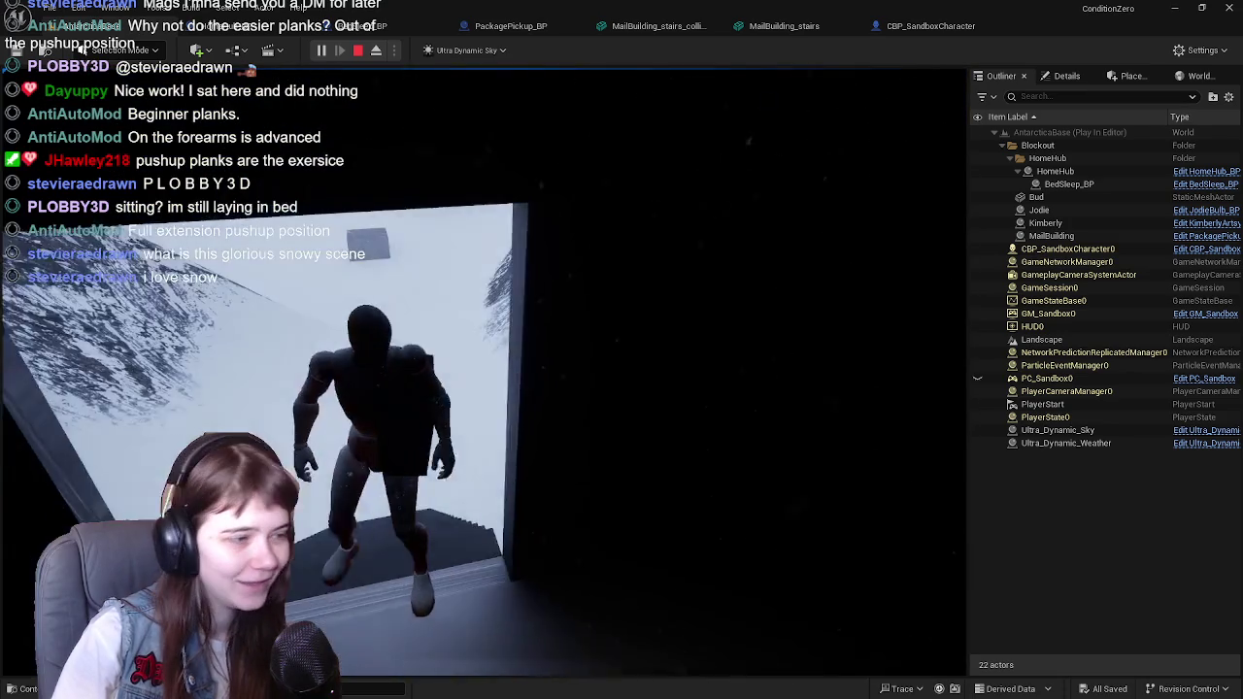
{"action": "key", "text": "w"}
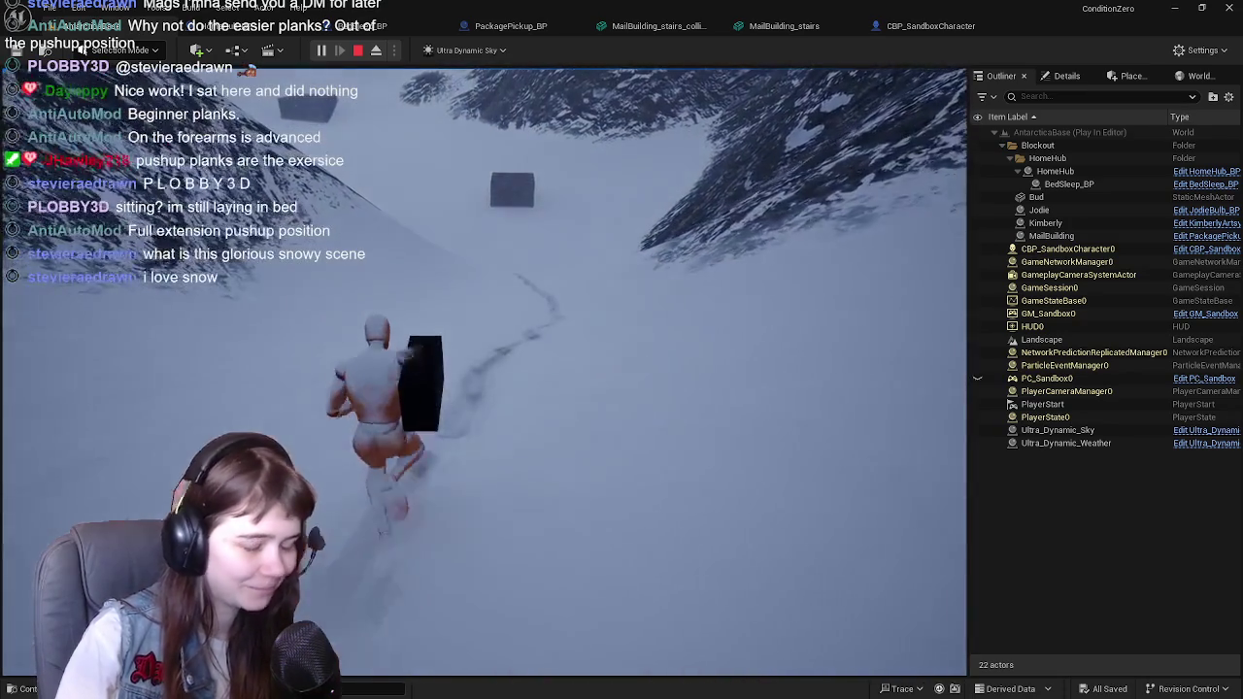
{"action": "key", "text": "w"}
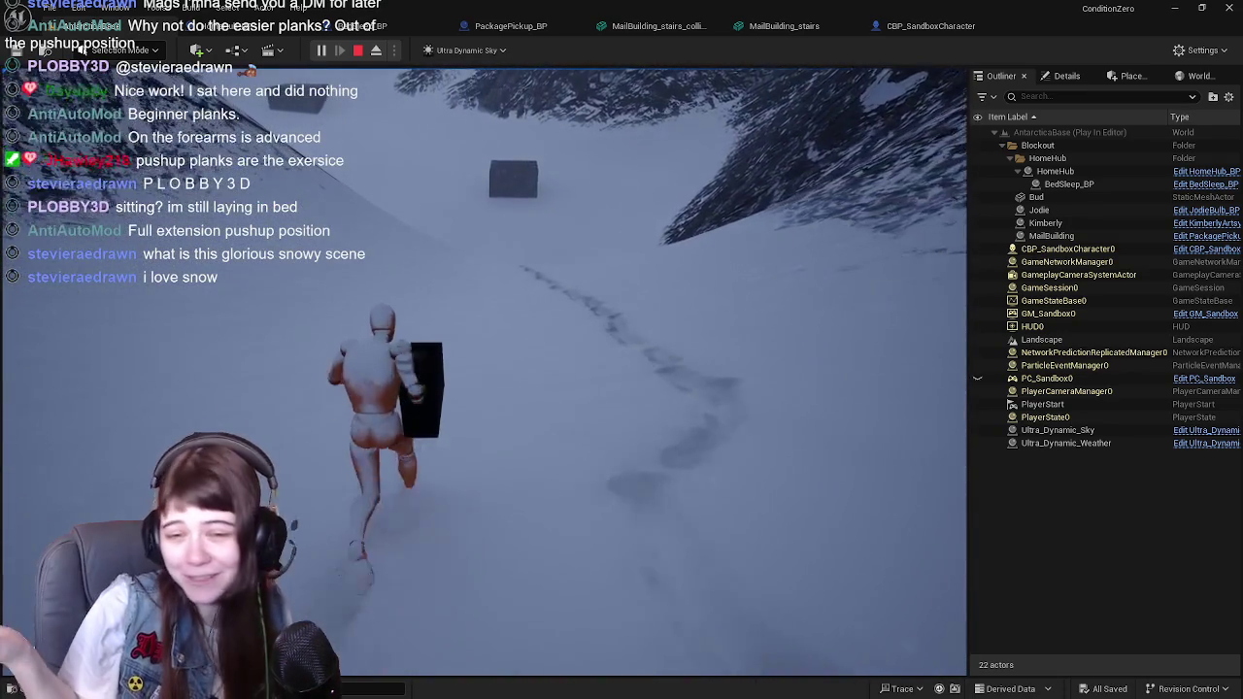
{"action": "key", "text": "w"}
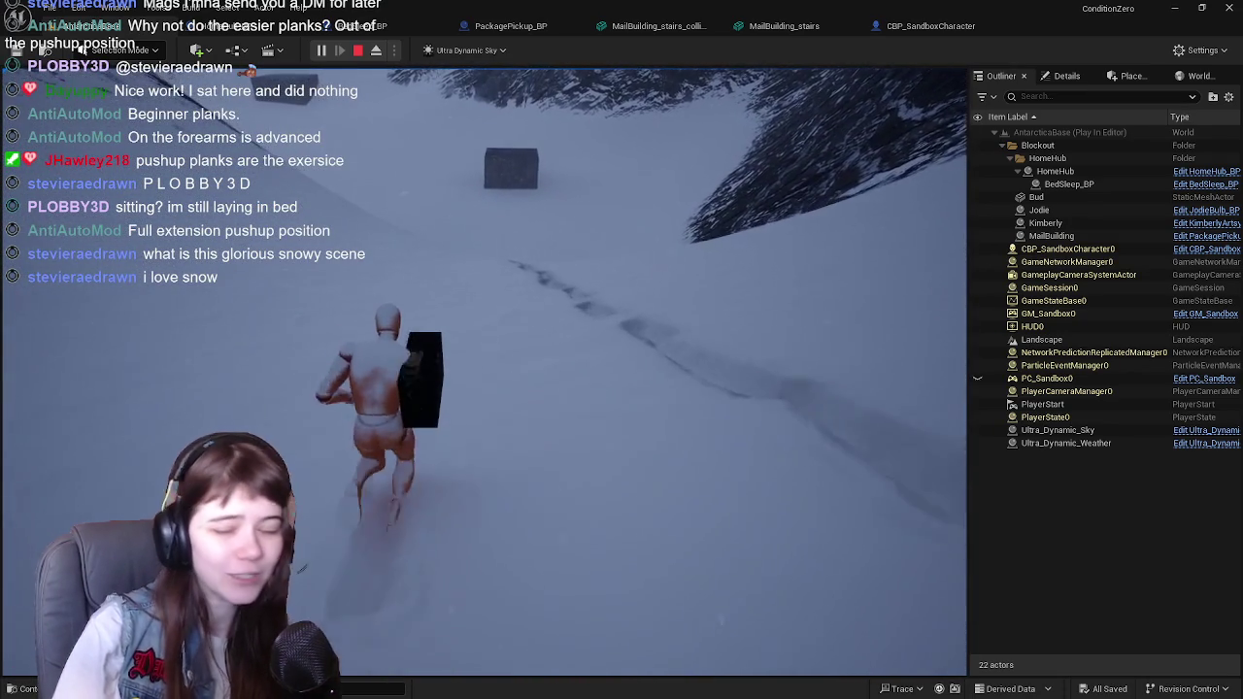
{"action": "key", "text": "w"}
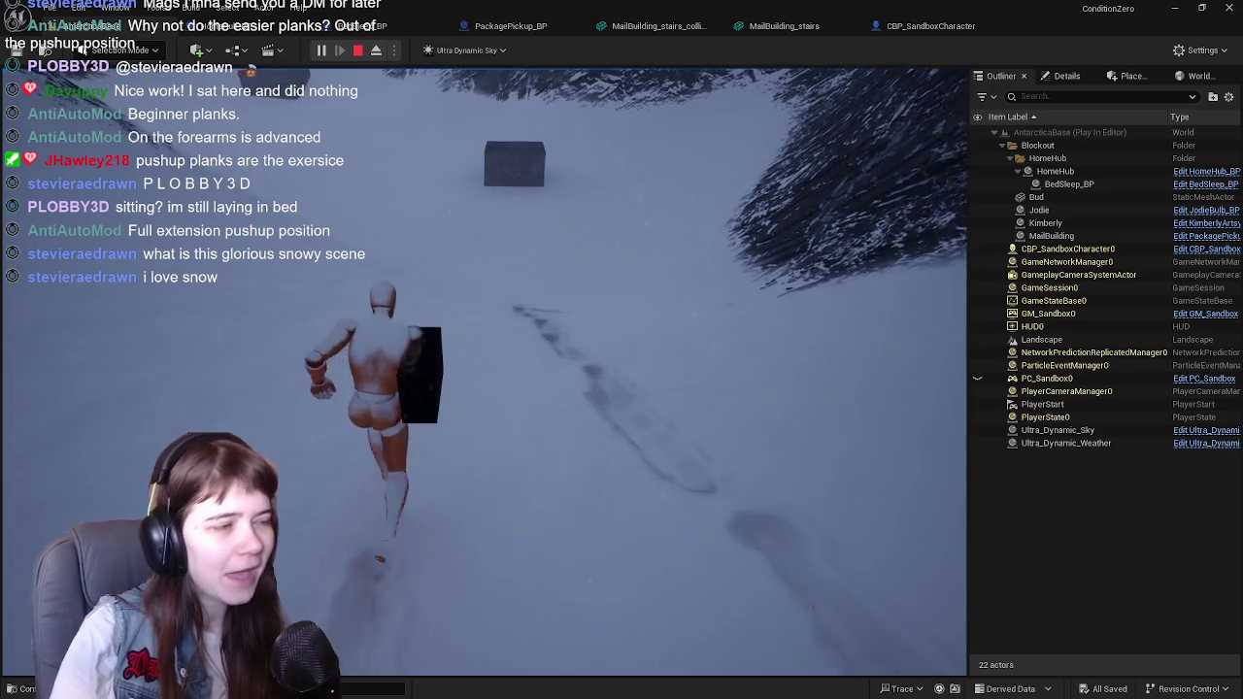
{"action": "key", "text": "w"}
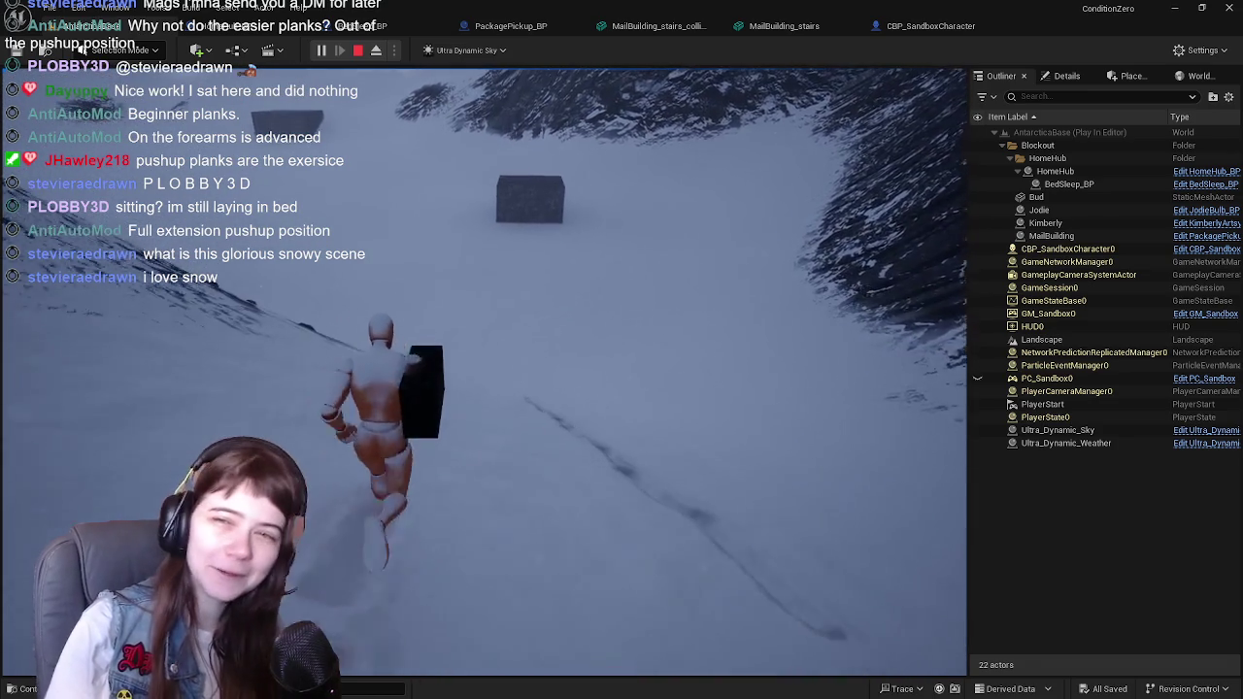
{"action": "key", "text": "w"}
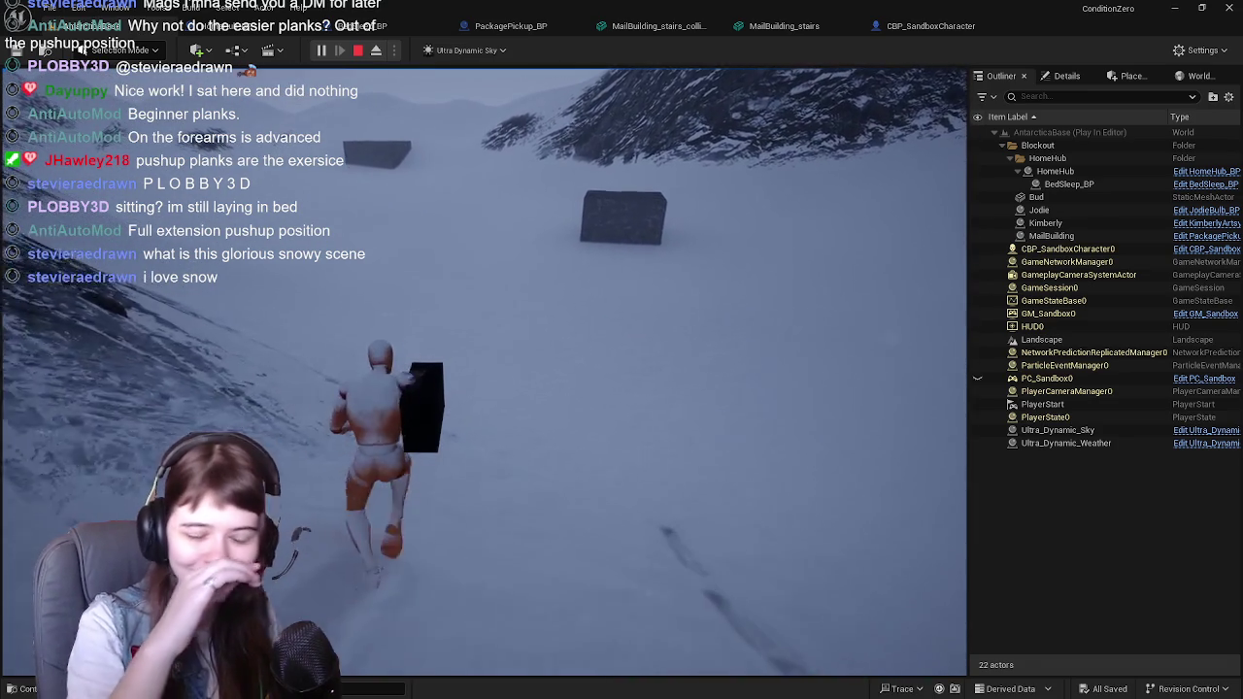
{"action": "key", "text": "w"}
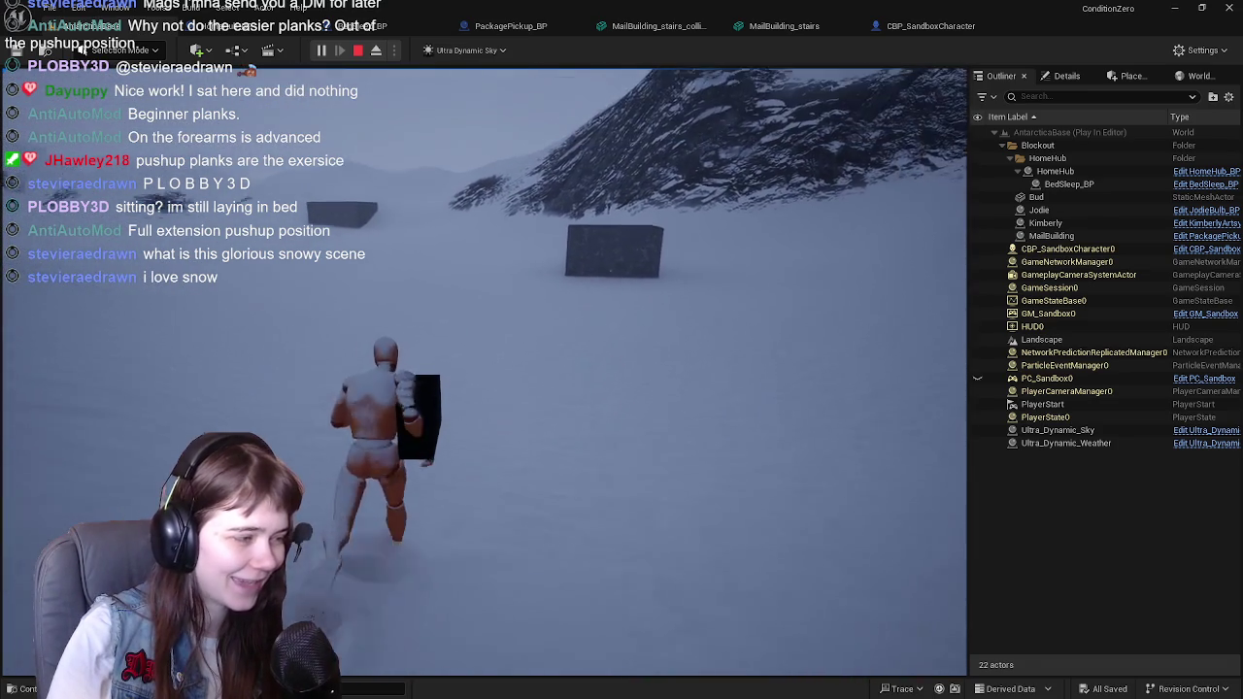
{"action": "key", "text": "w"}
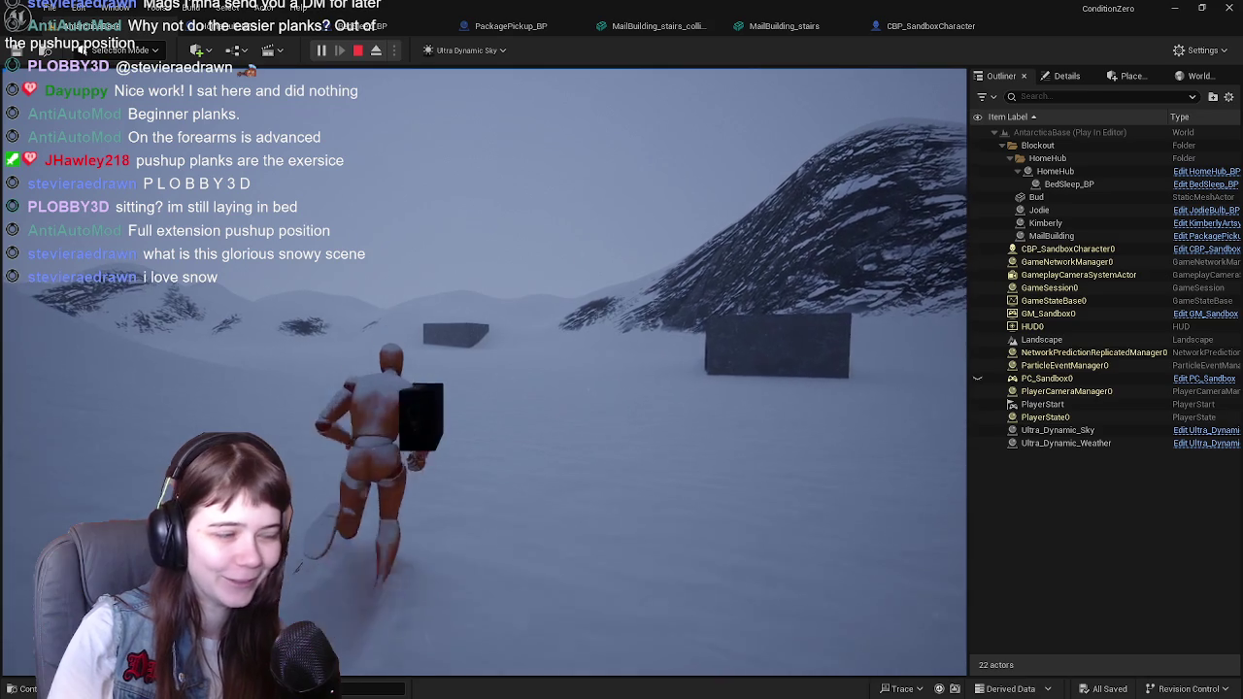
{"action": "key", "text": "w"}
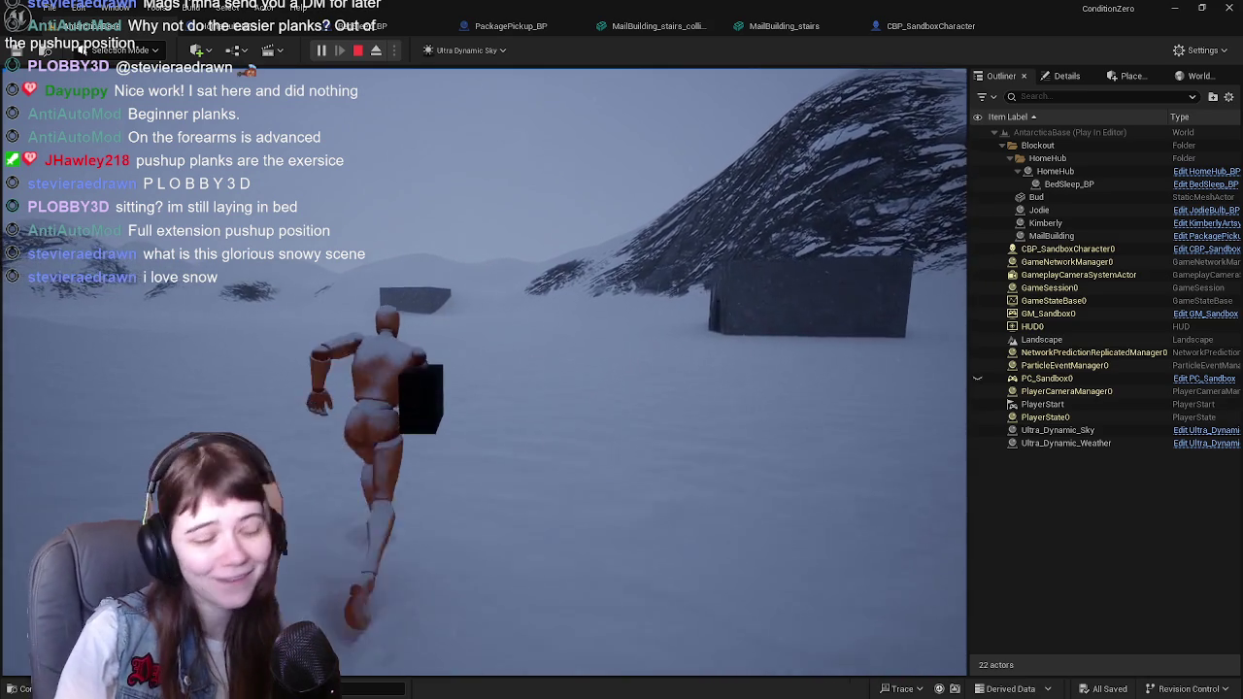
{"action": "key", "text": "w"}
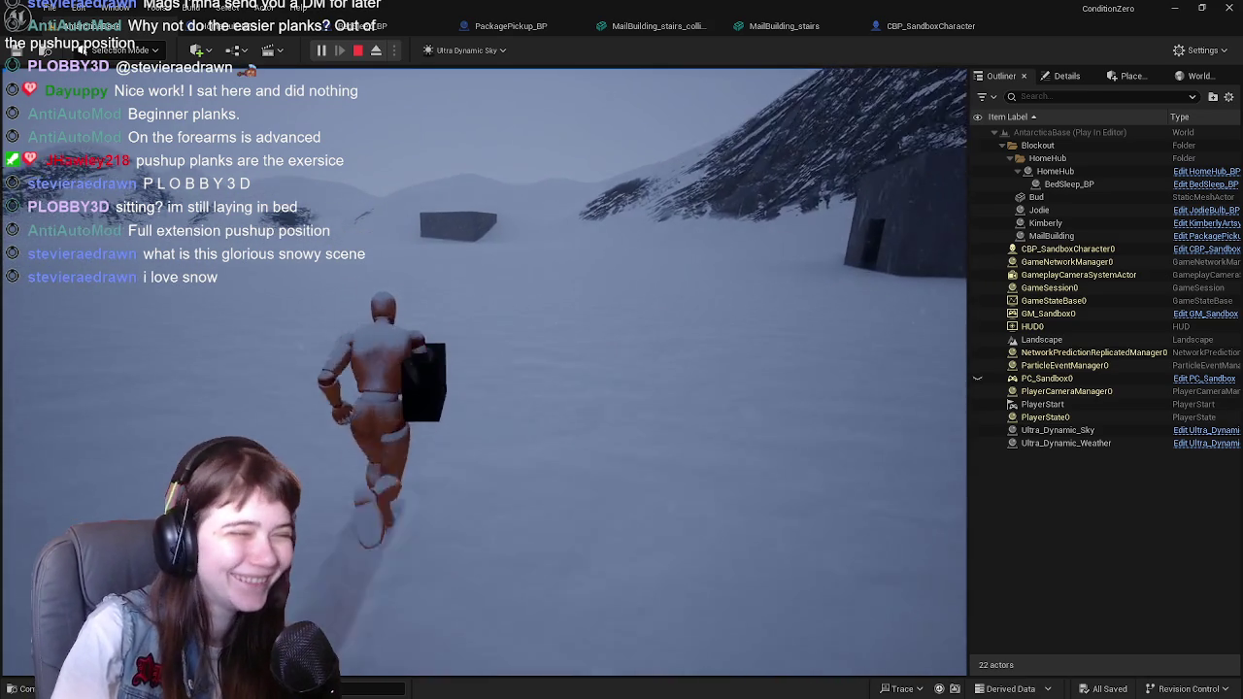
{"action": "key", "text": "w"}
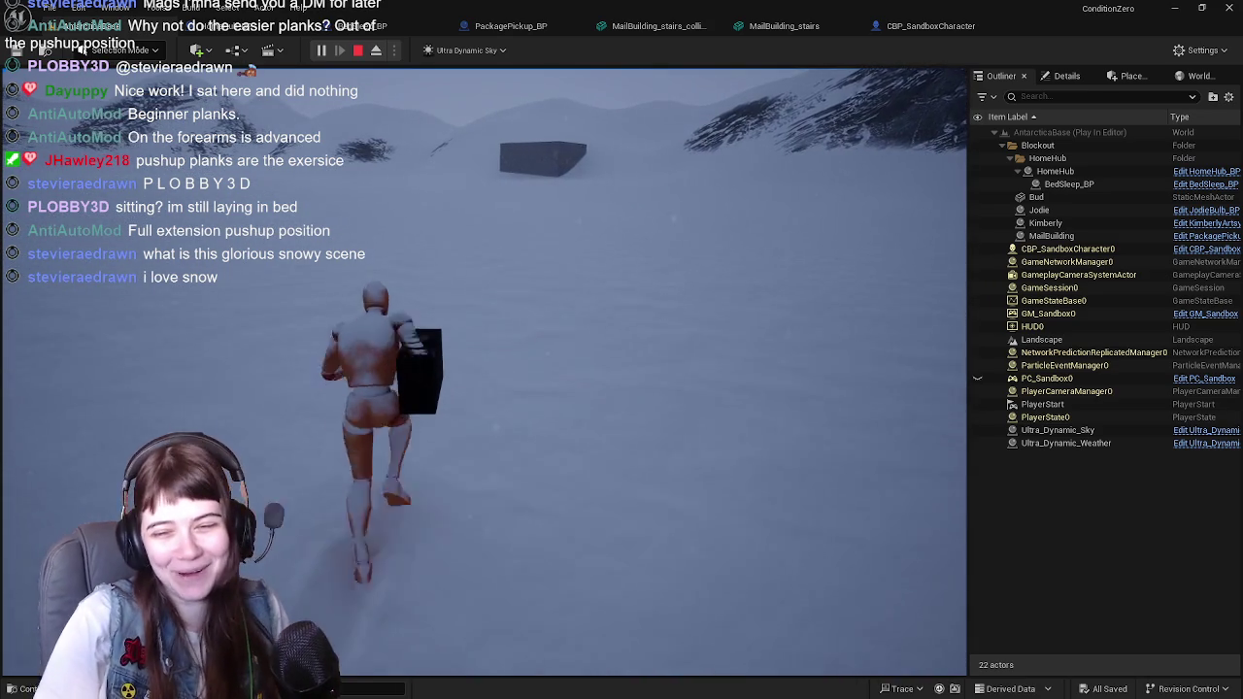
{"action": "key", "text": "w"}
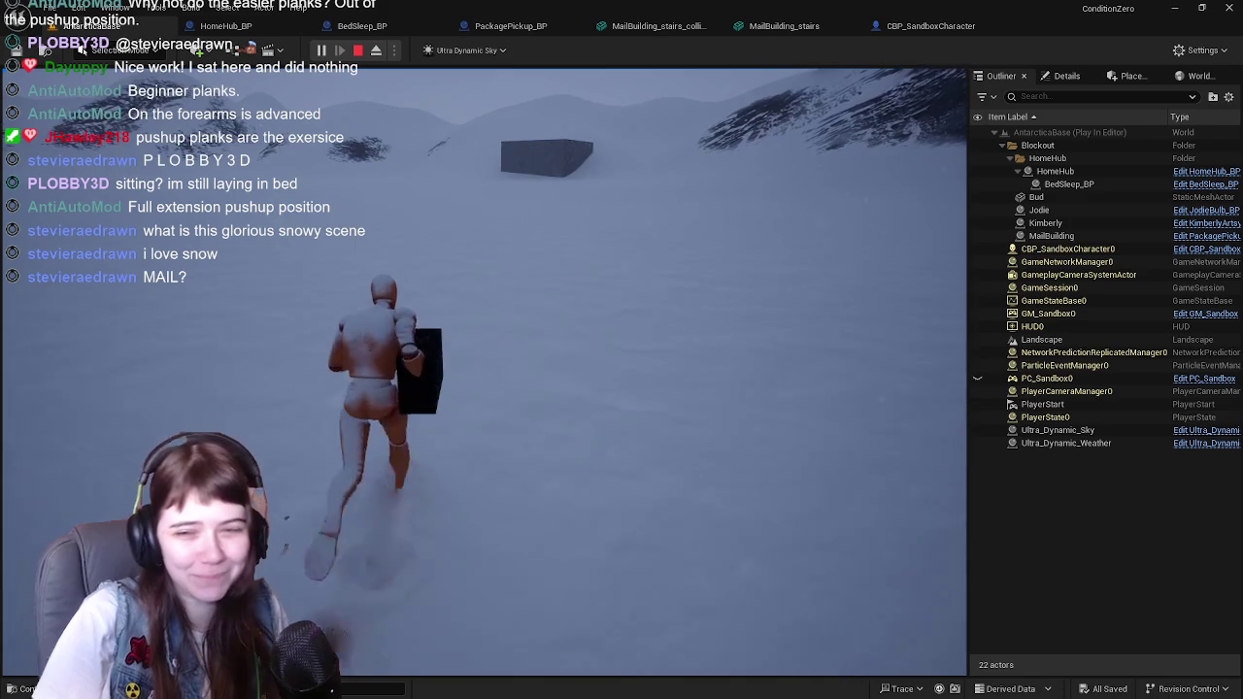
{"action": "key", "text": "w"}
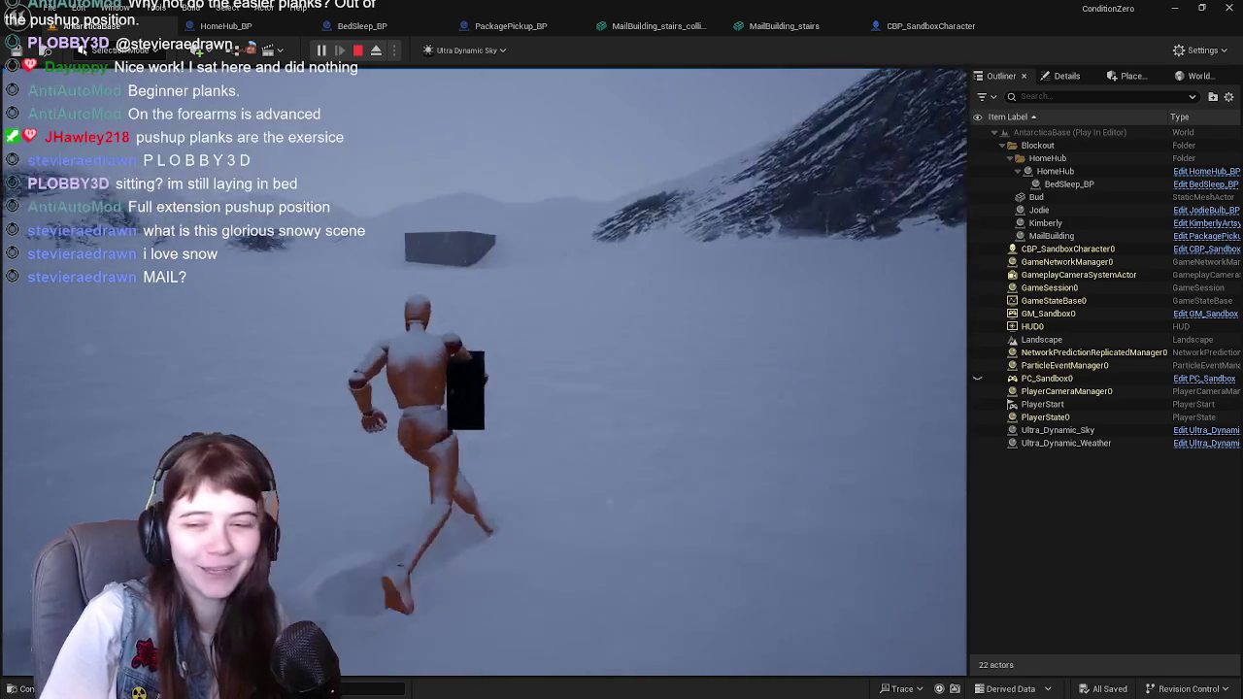
{"action": "key", "text": "w"}
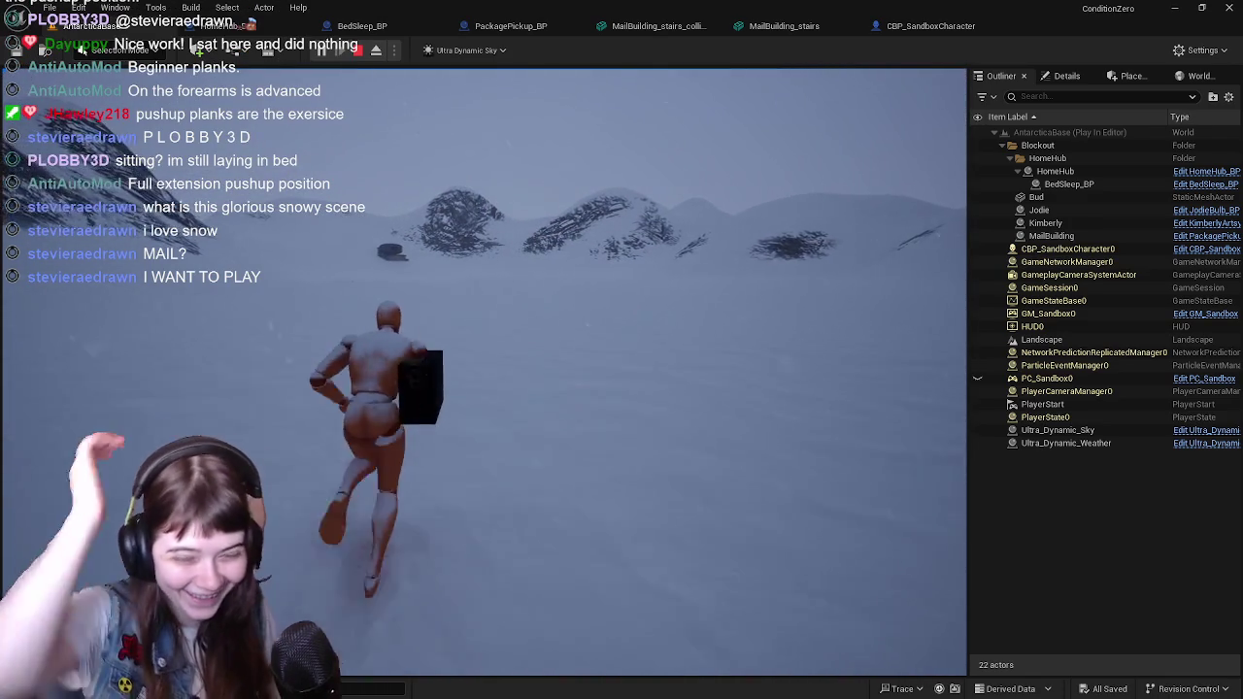
{"action": "key", "text": "w"}
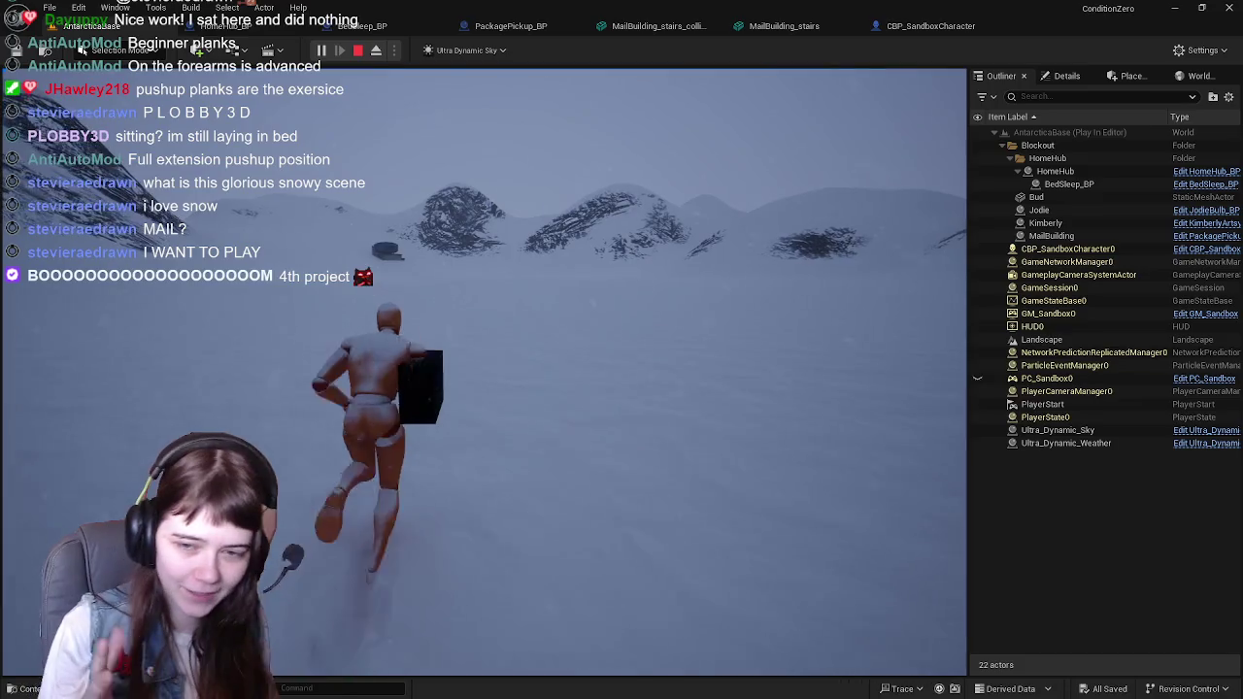
Step: Run across the open snowfield right up to the small dark mail building
{"action": "key", "text": "w"}
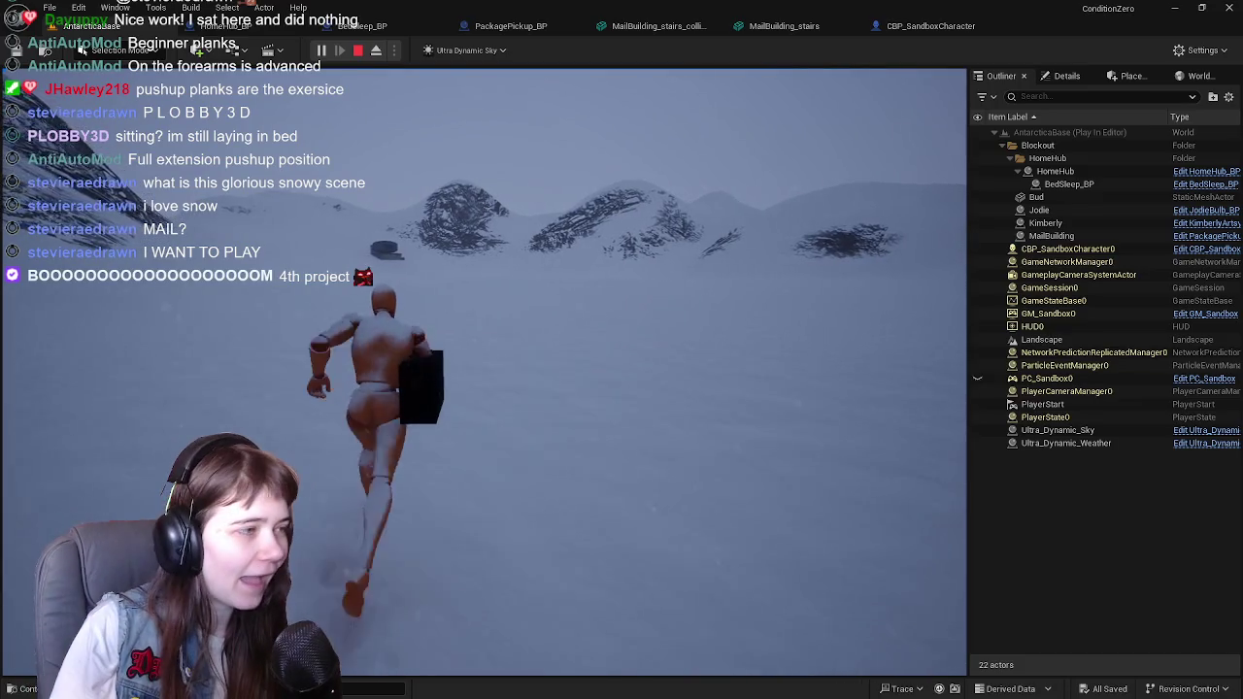
{"action": "key", "text": "w"}
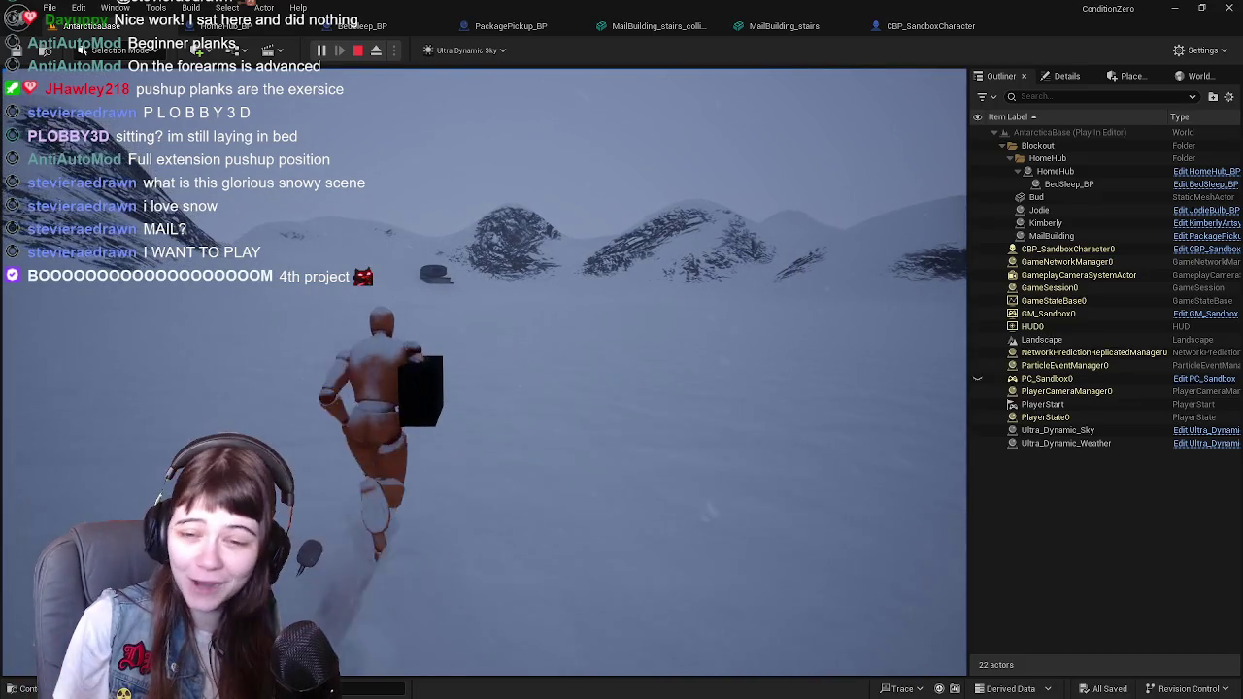
{"action": "key", "text": "w"}
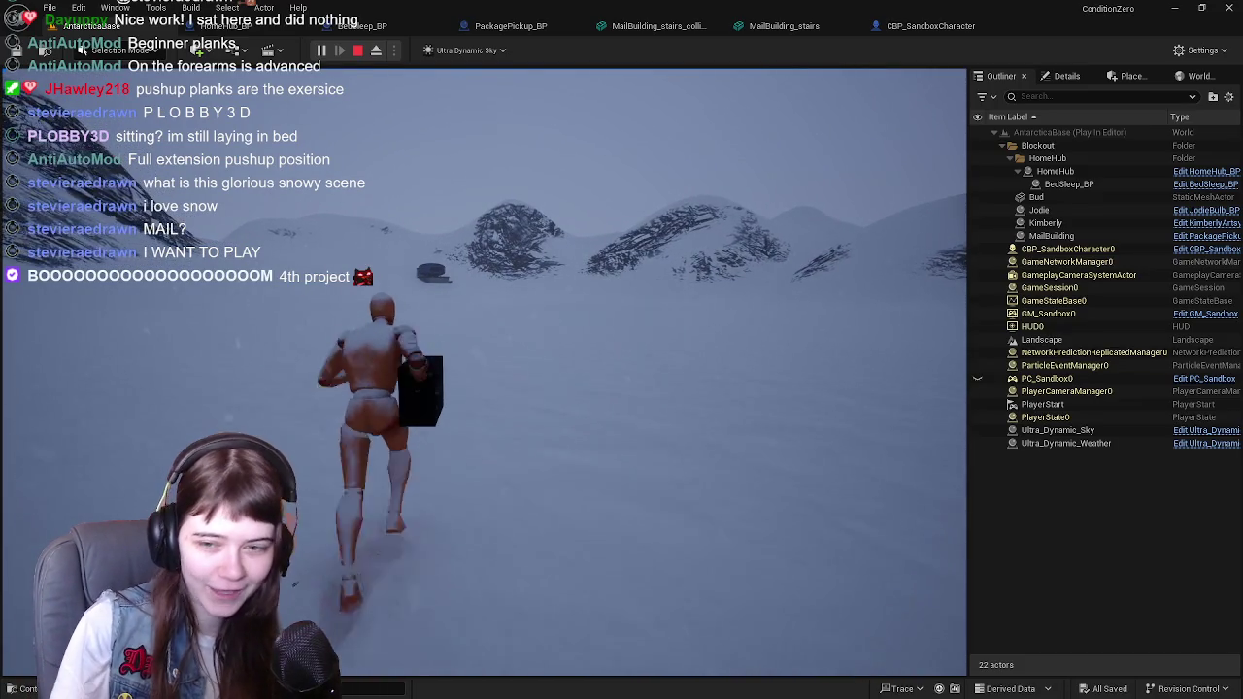
{"action": "key", "text": "w"}
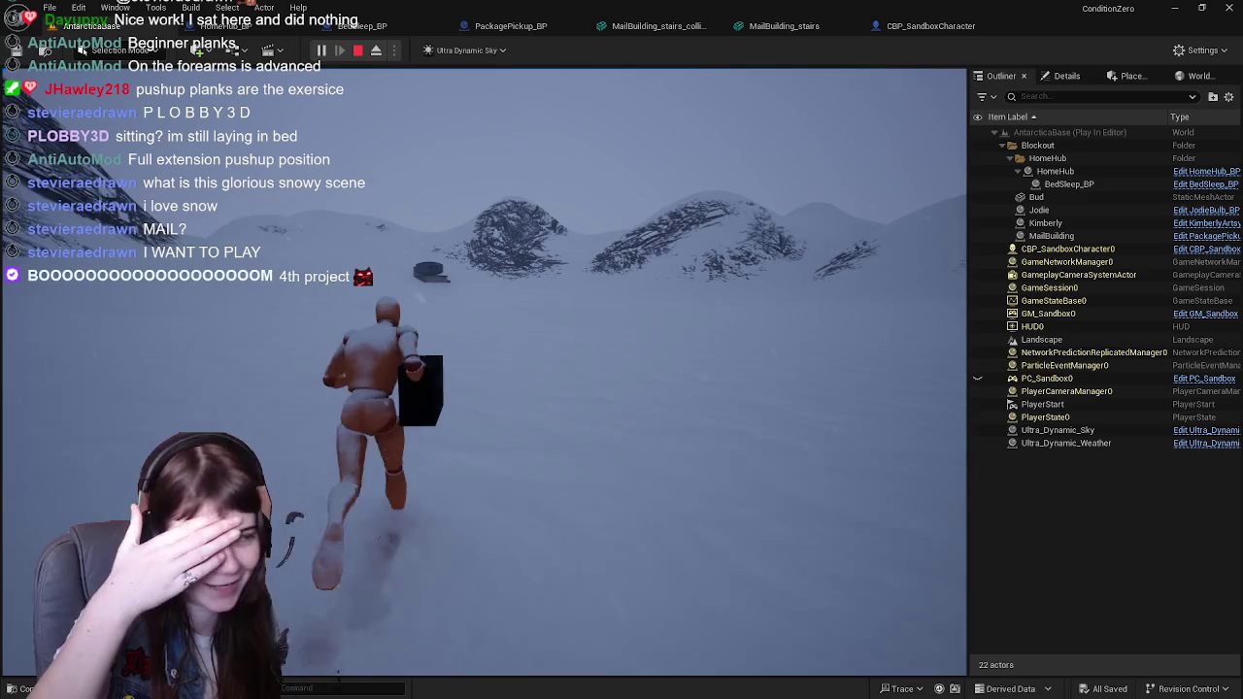
{"action": "key", "text": "w"}
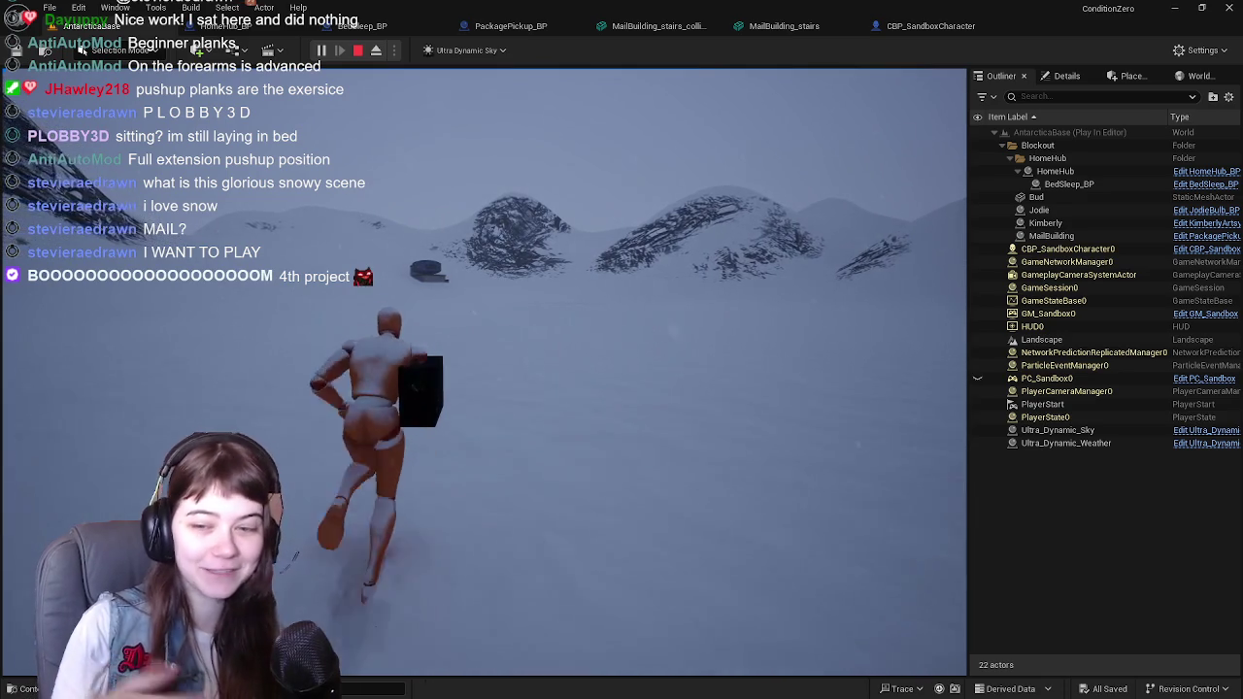
{"action": "key", "text": "w"}
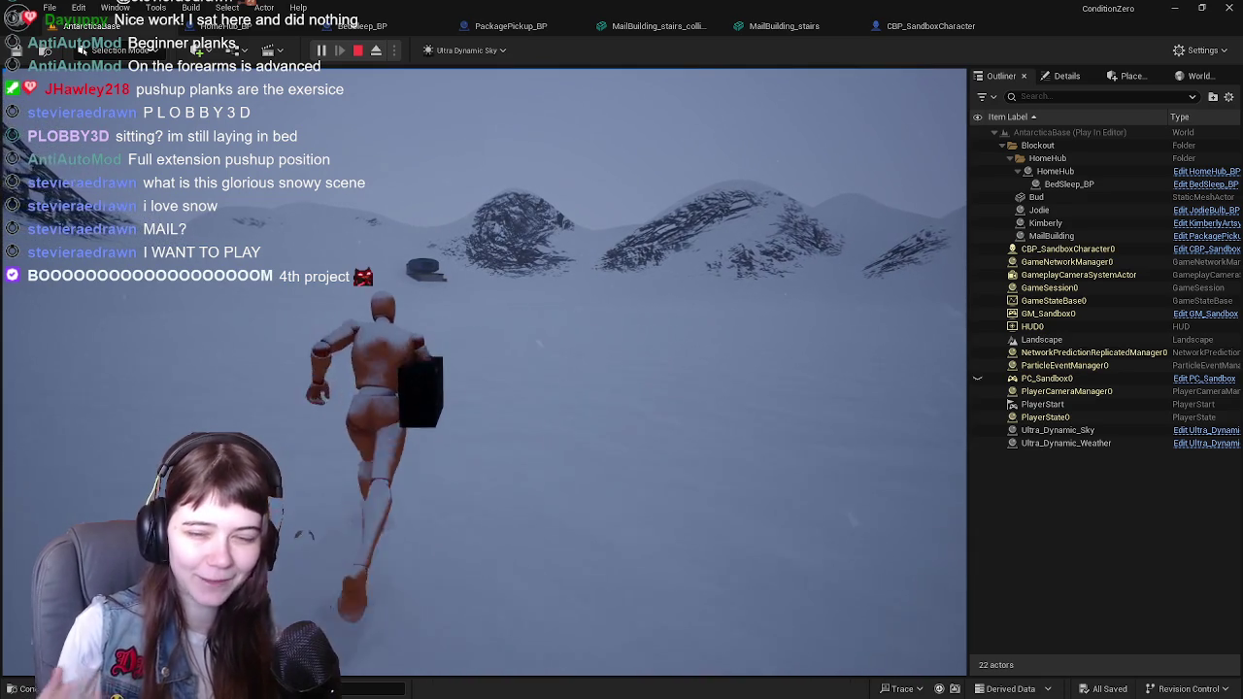
{"action": "key", "text": "w"}
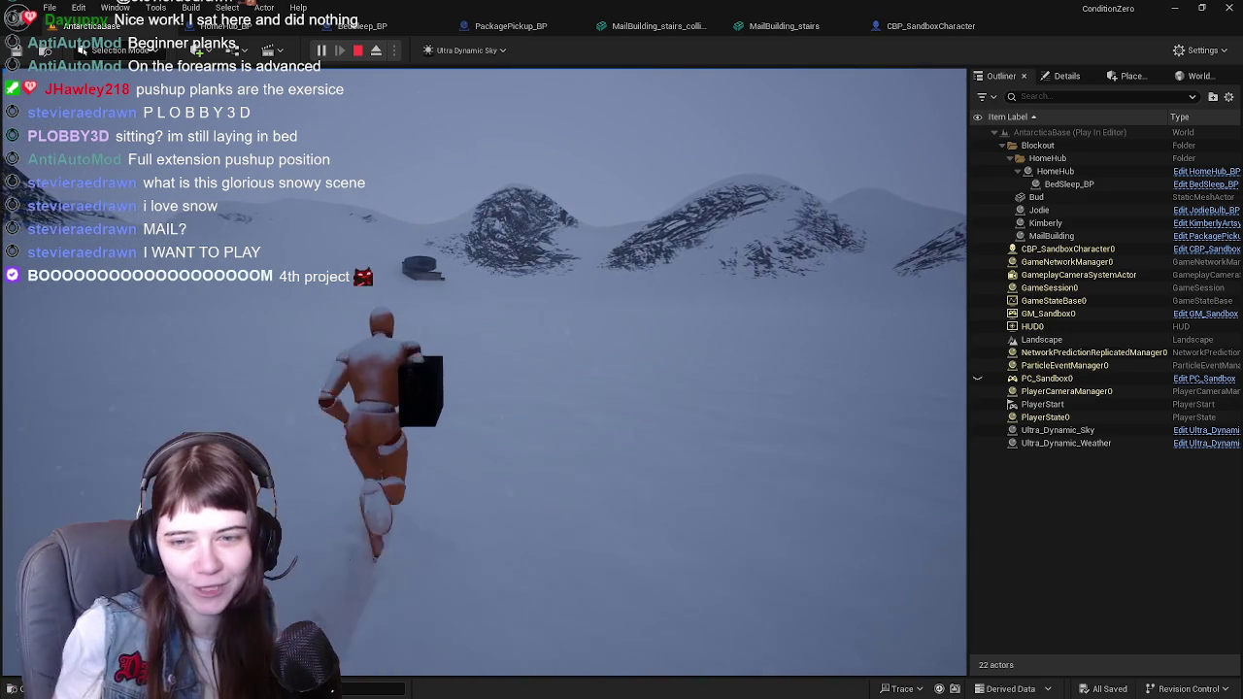
{"action": "key", "text": "w"}
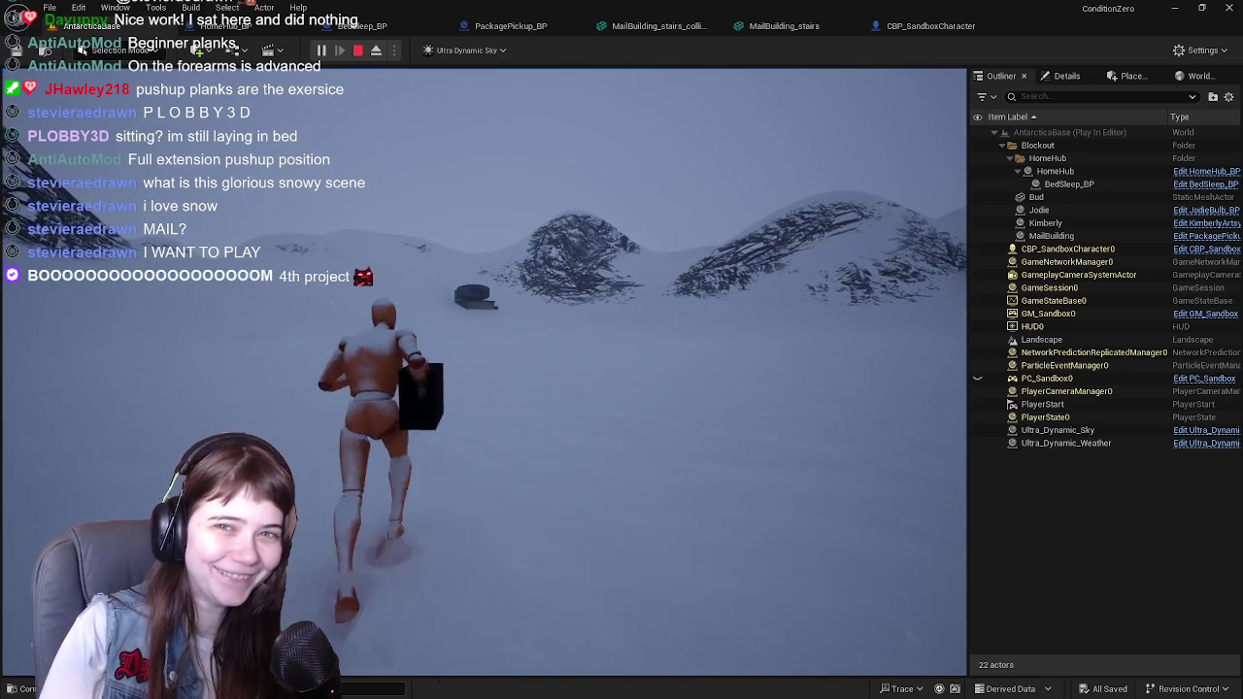
{"action": "key", "text": "w"}
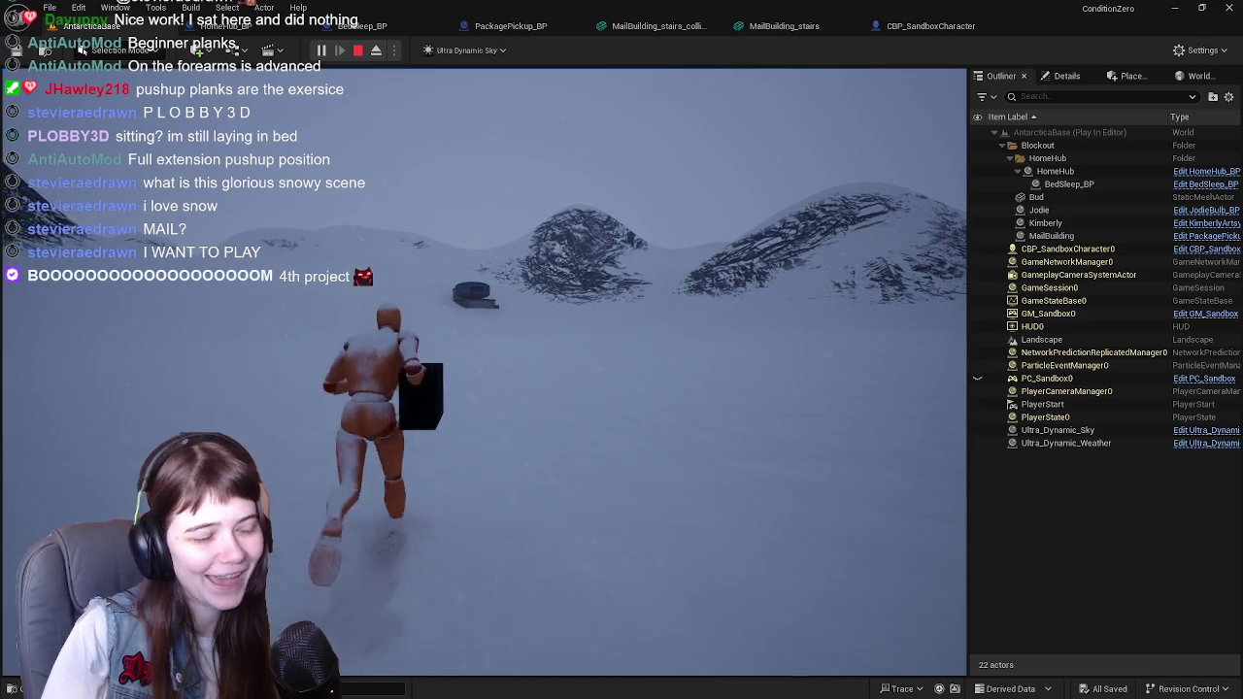
{"action": "key", "text": "w"}
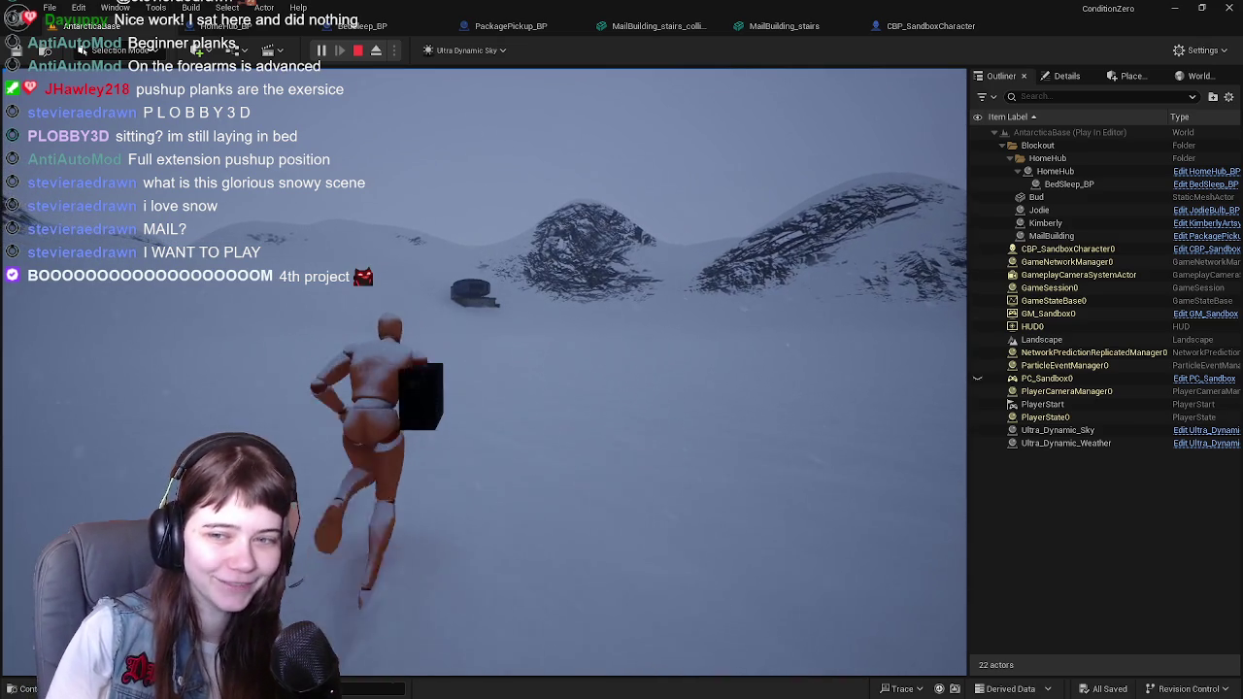
{"action": "key", "text": "w"}
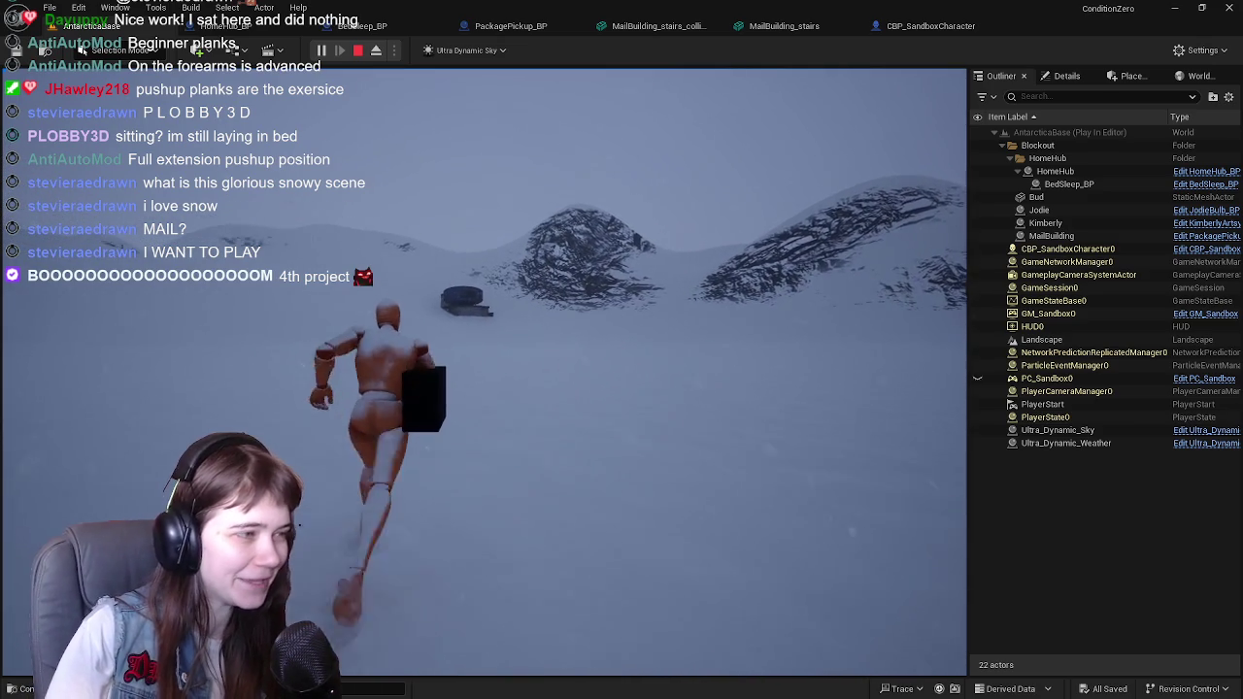
{"action": "key", "text": "w"}
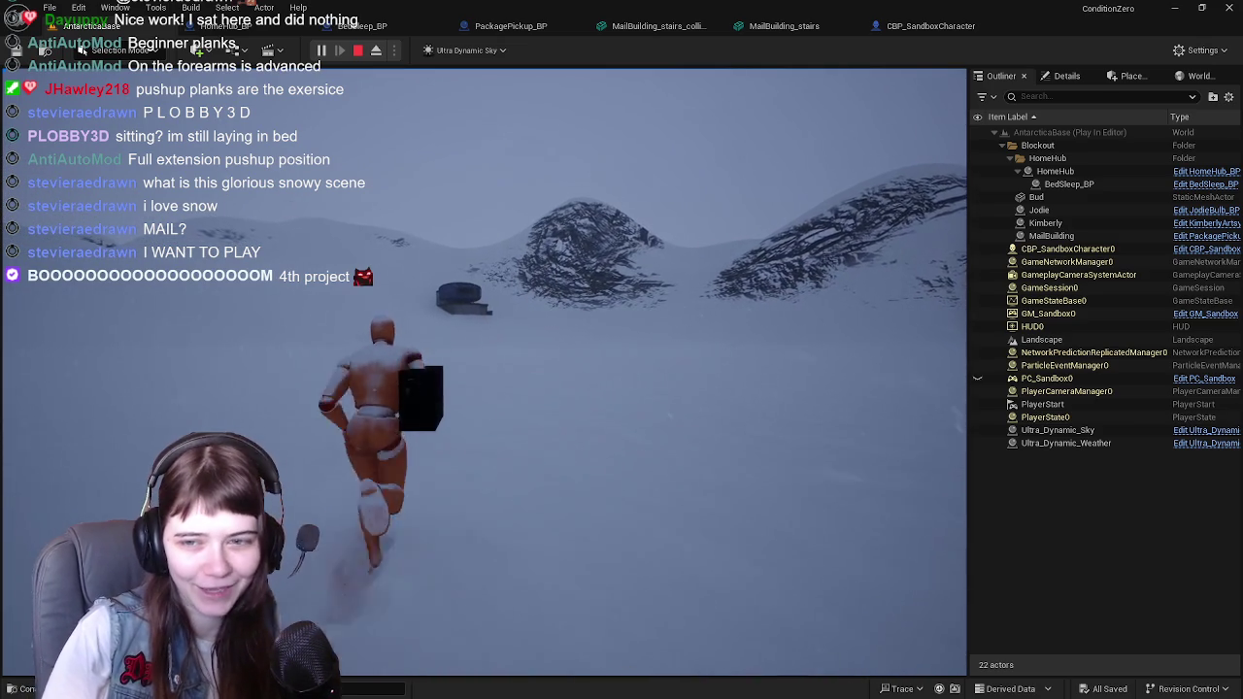
{"action": "key", "text": "w"}
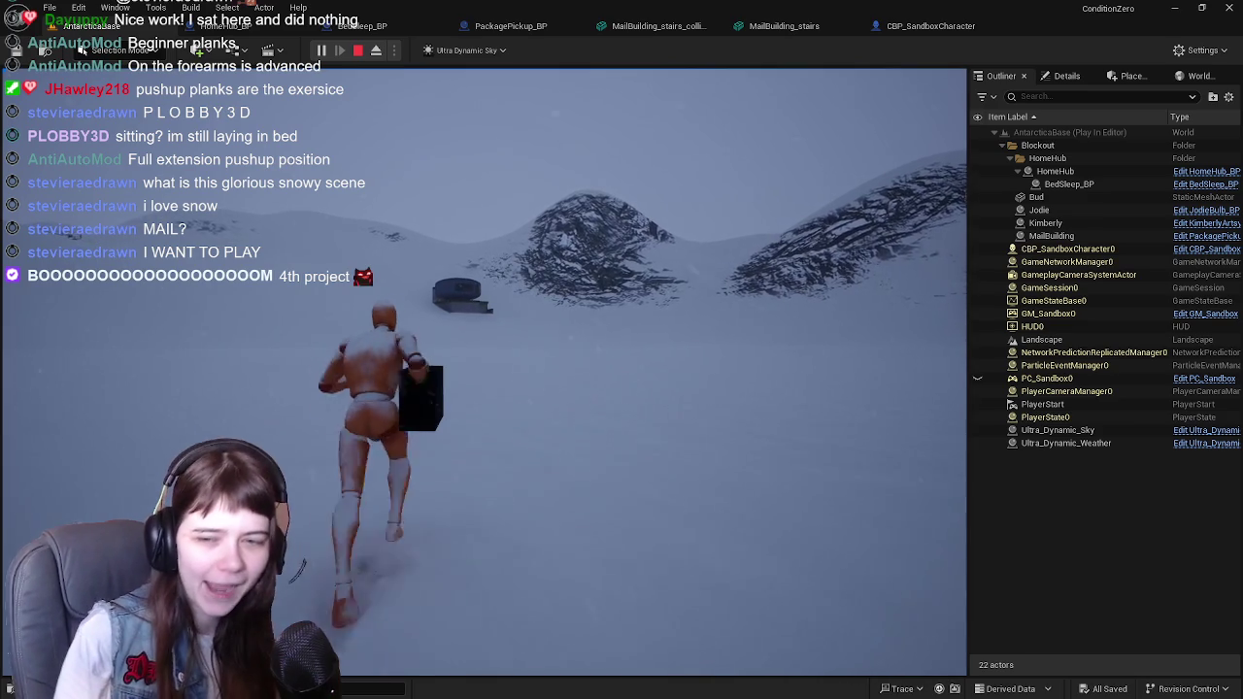
{"action": "key", "text": "w"}
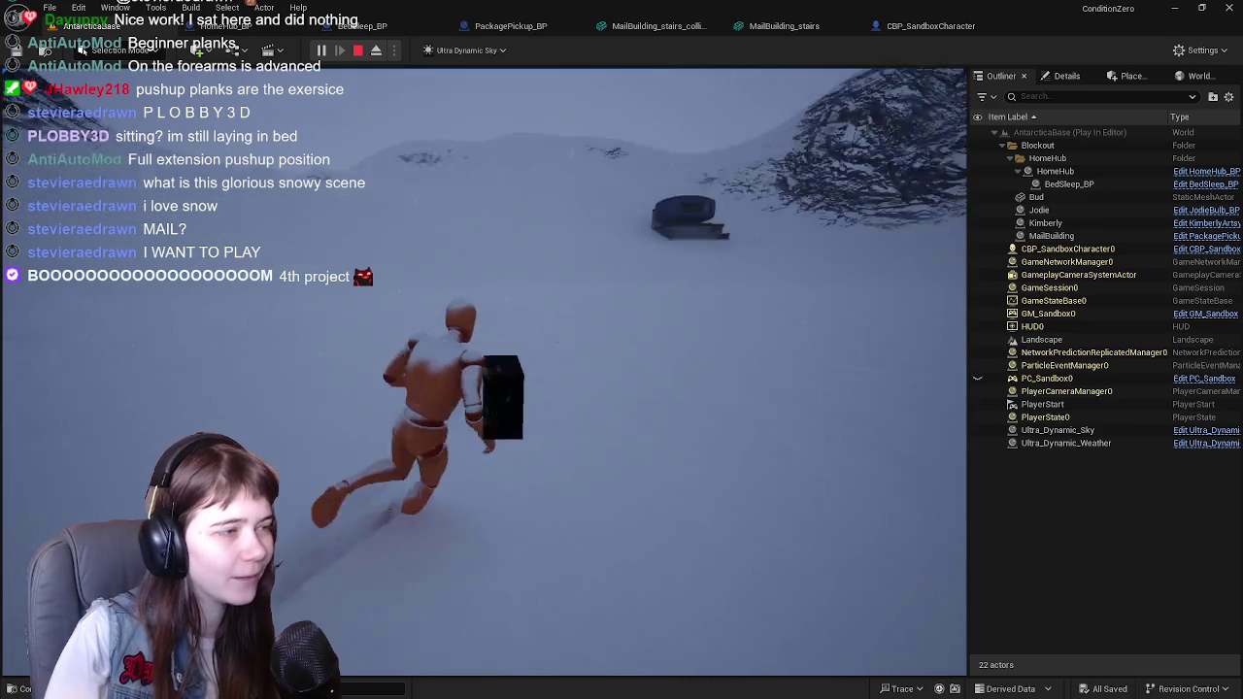
{"action": "key", "text": "w"}
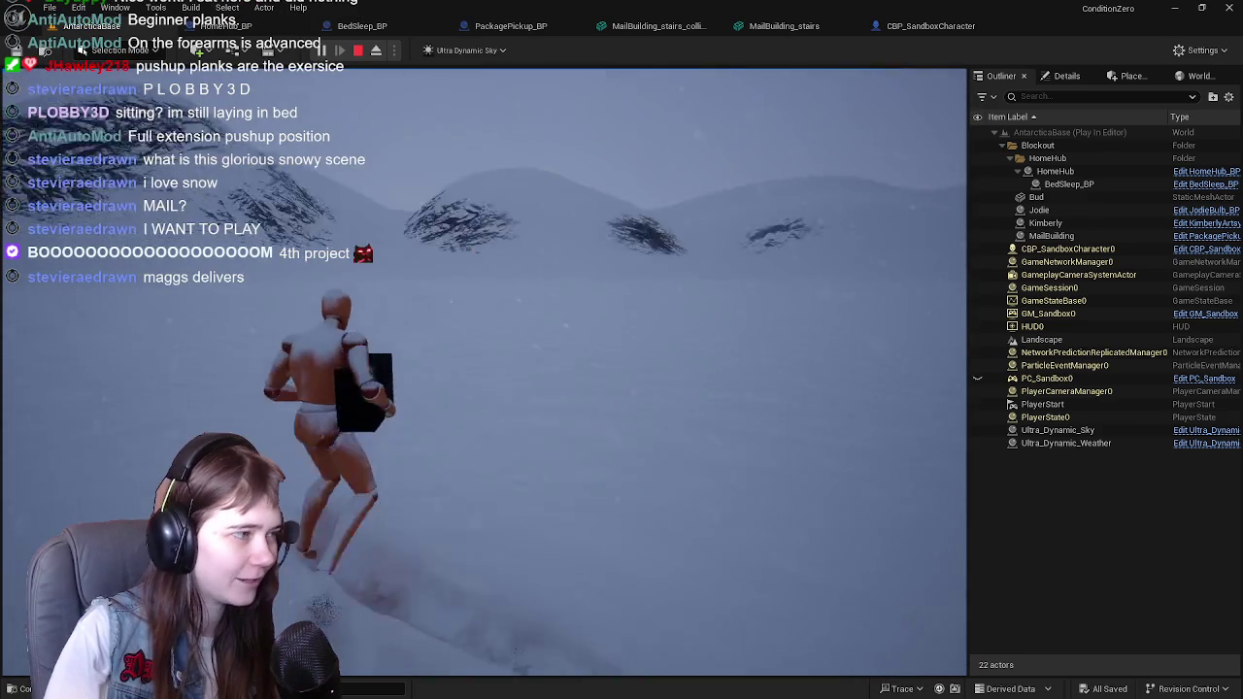
{"action": "key", "text": "w"}
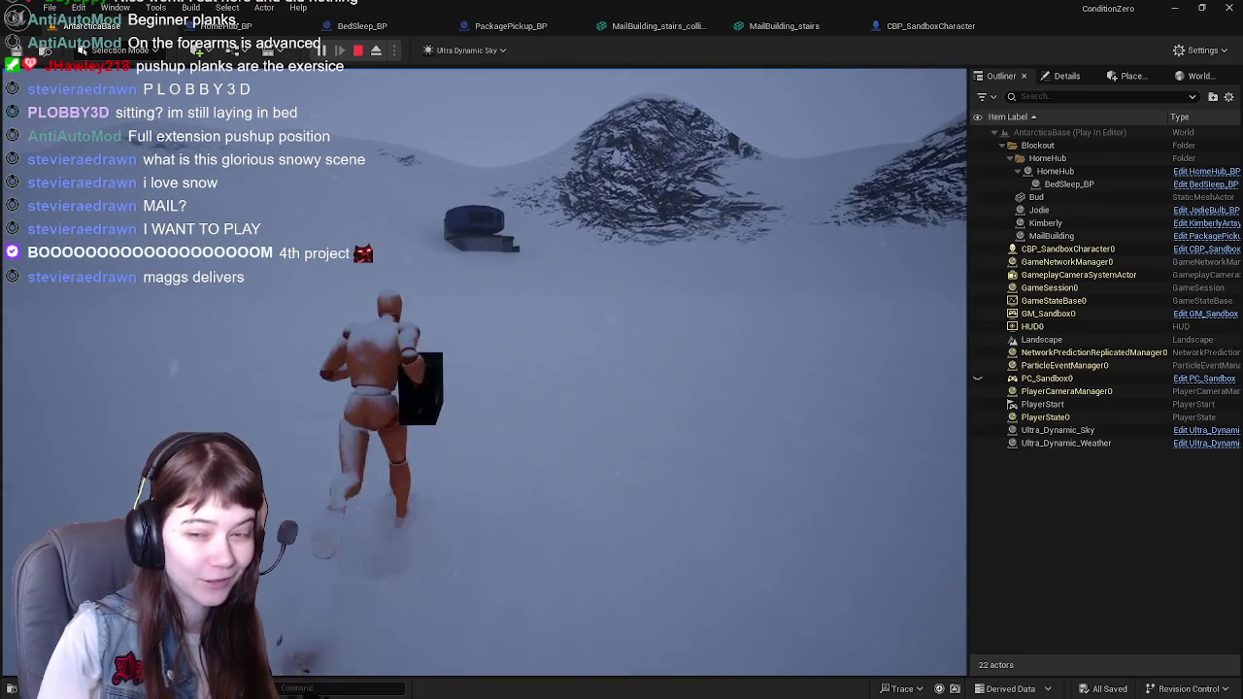
{"action": "key", "text": "w"}
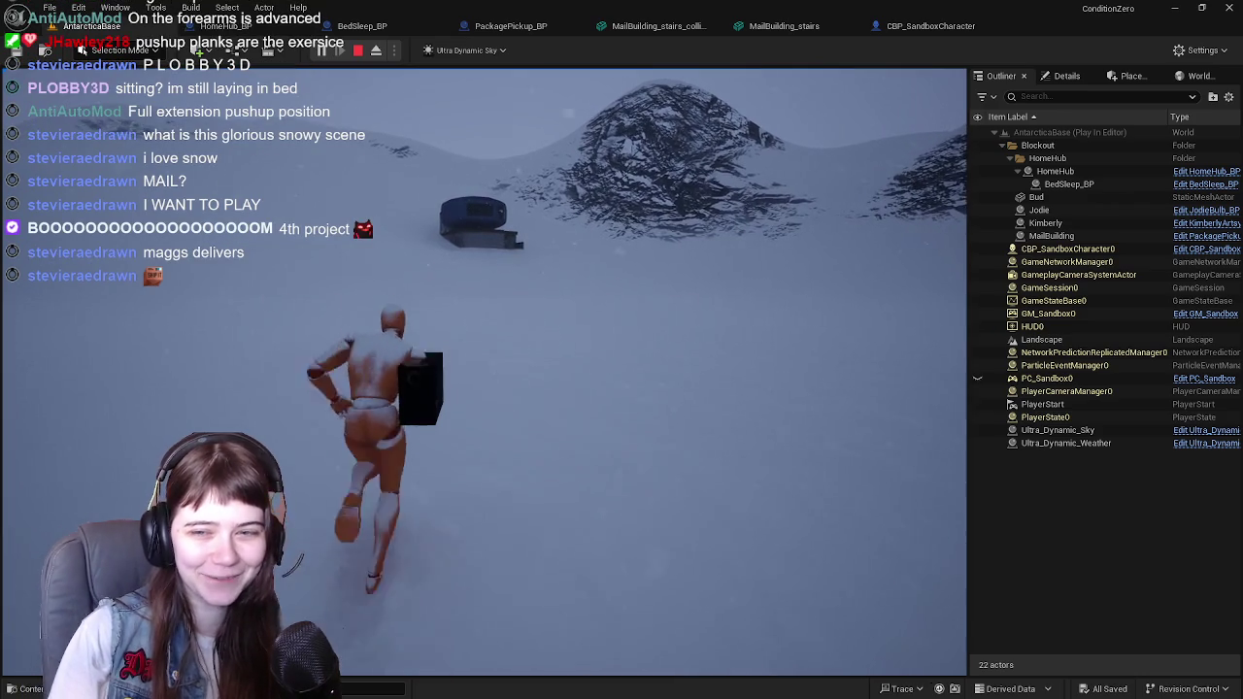
{"action": "key", "text": "w"}
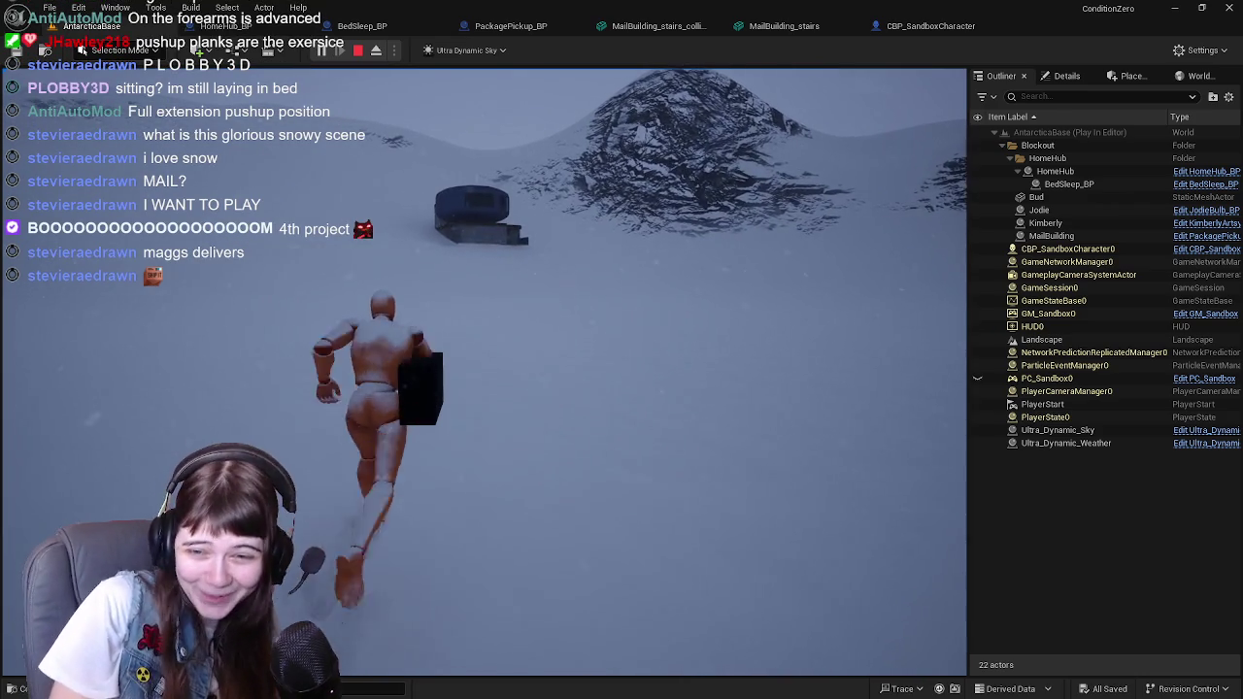
{"action": "key", "text": "w"}
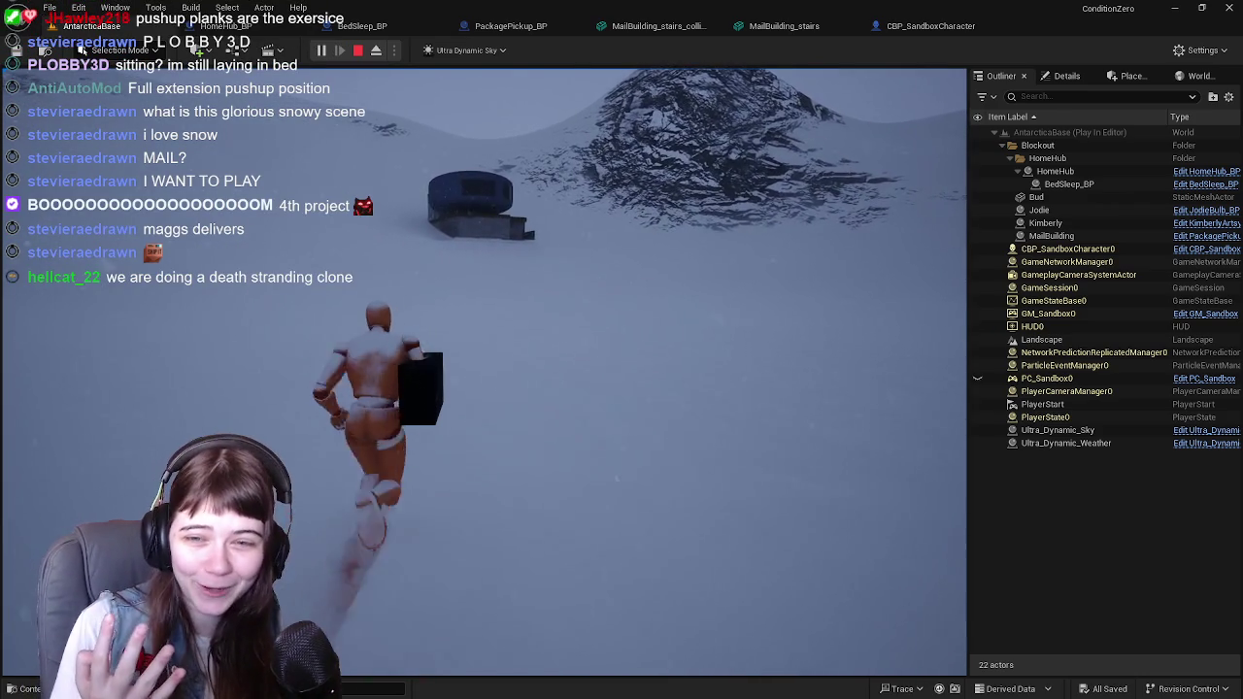
{"action": "key", "text": "w"}
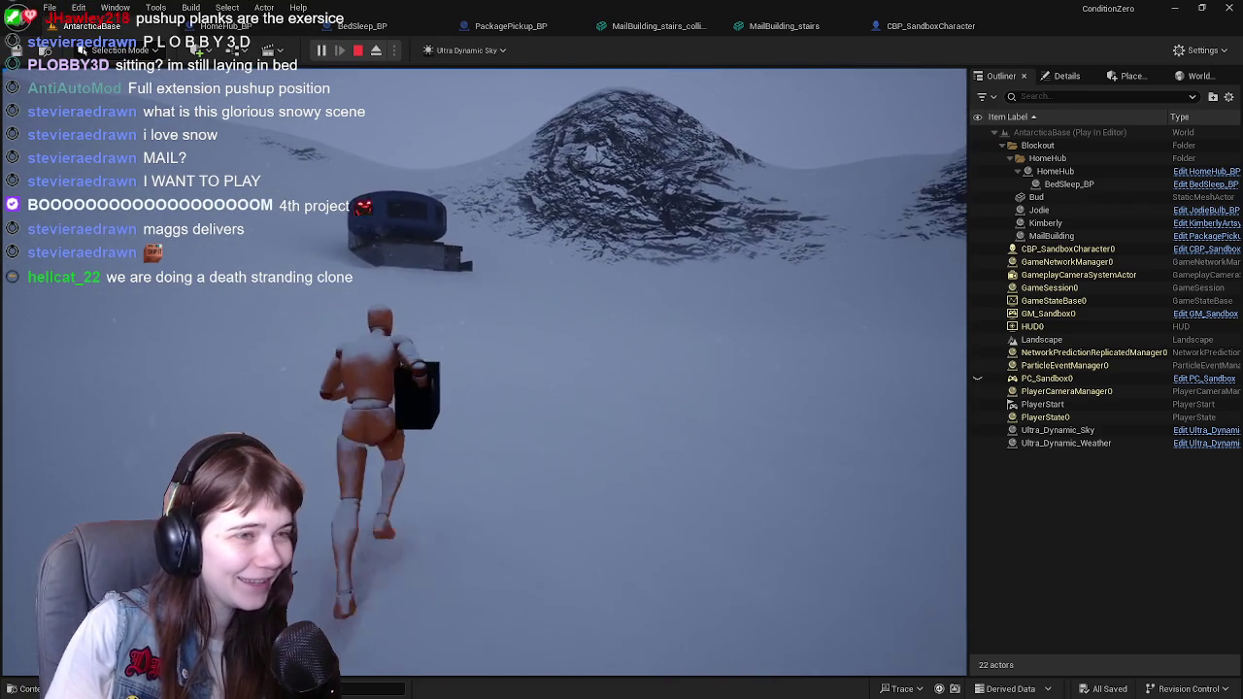
{"action": "key", "text": "w"}
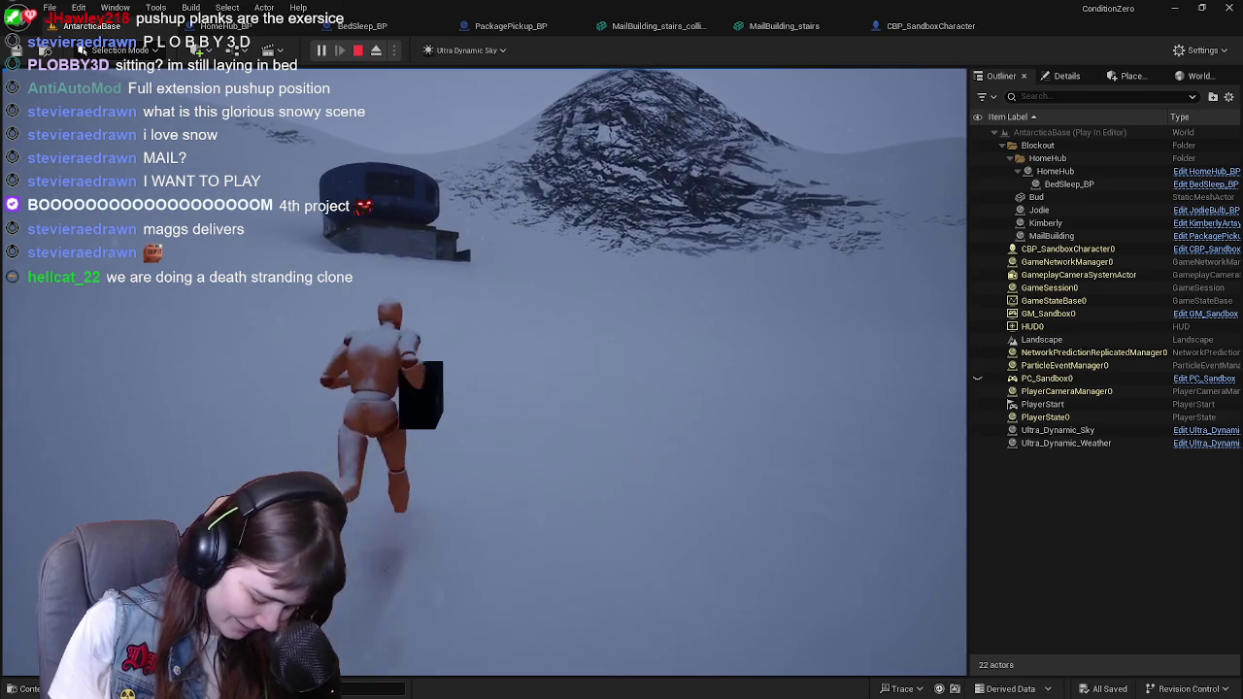
{"action": "key", "text": "w"}
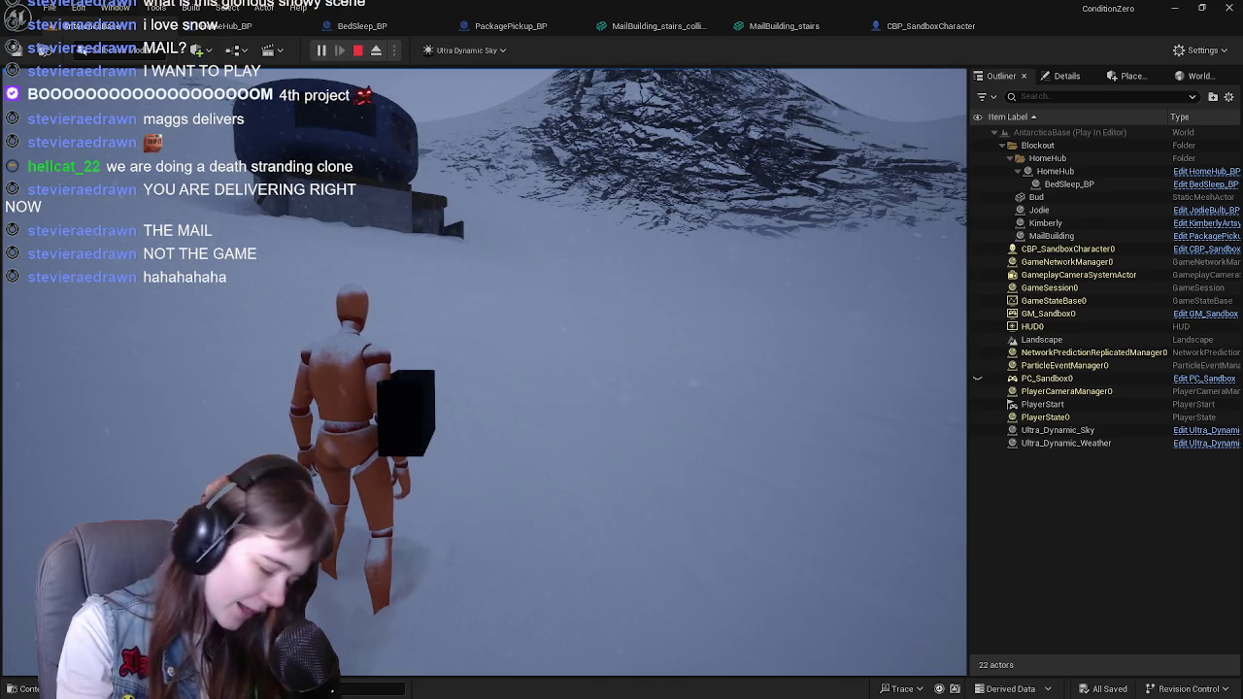
{"action": "key", "text": "w"}
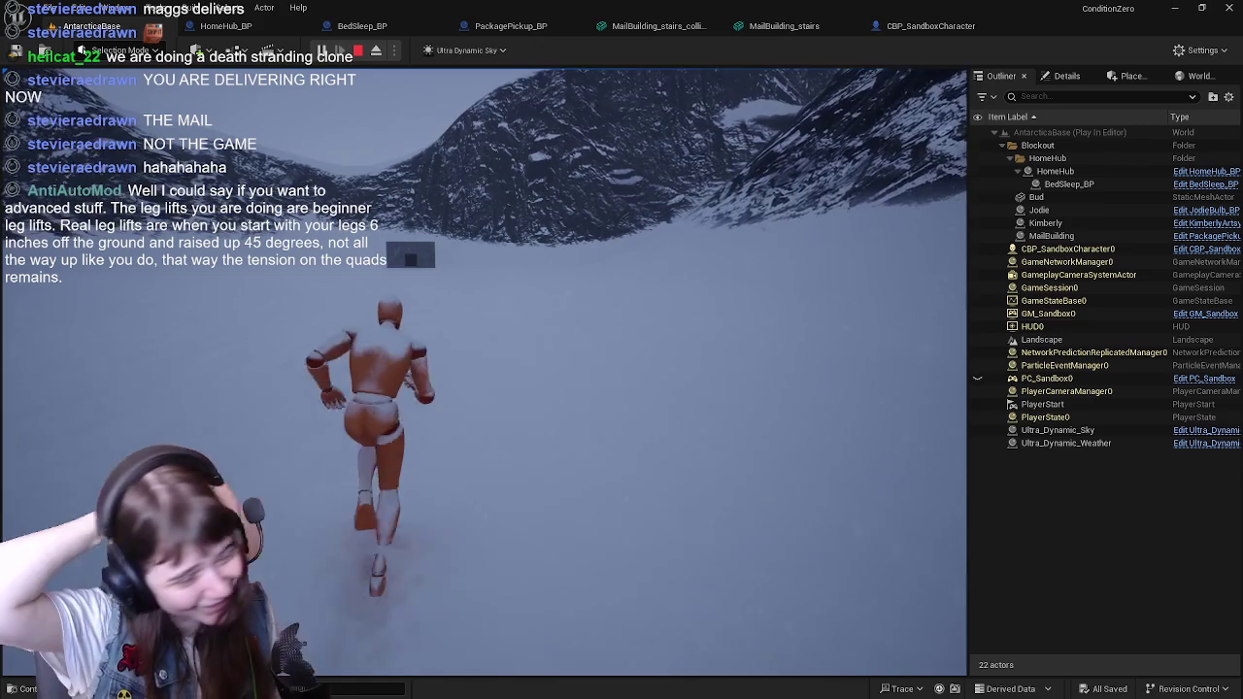
Step: Stop the Play-in-Editor session with Esc and return to editing AntarcticaBase
{"action": "key", "text": "Escape"}
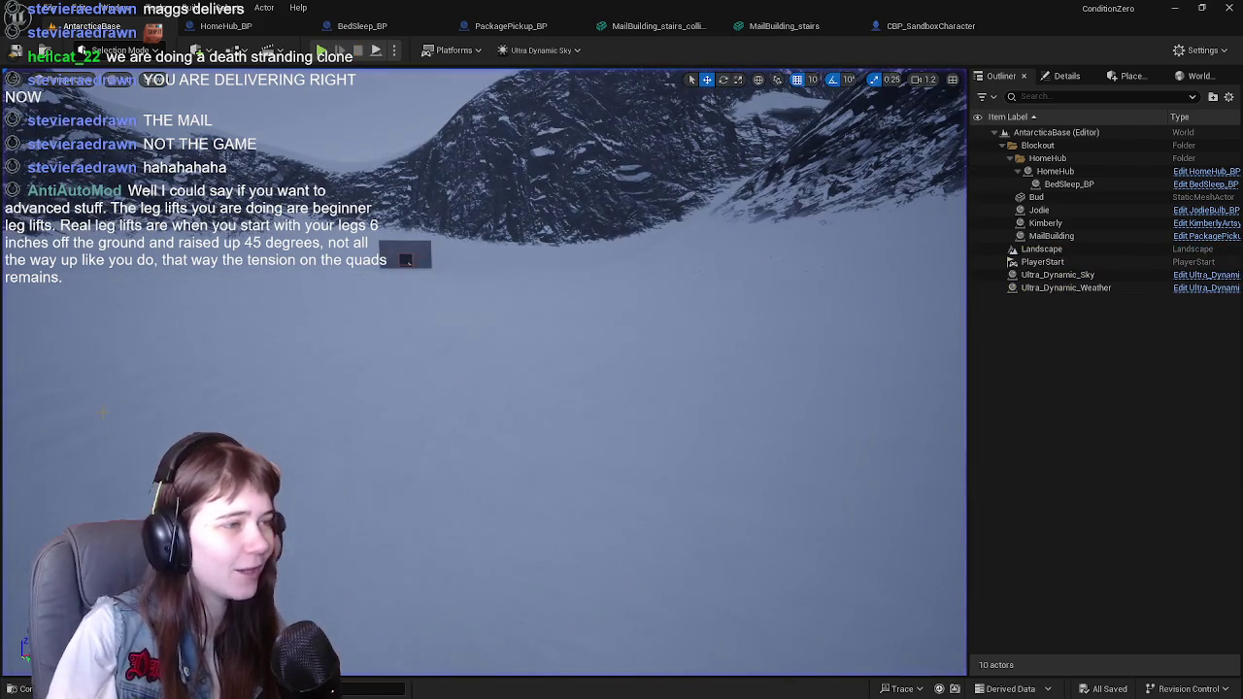
Step: Save the MailBuilding_stairs mesh and its collision mesh, and close both editors
{"action": "left_click", "coordinate": [740, 31]}
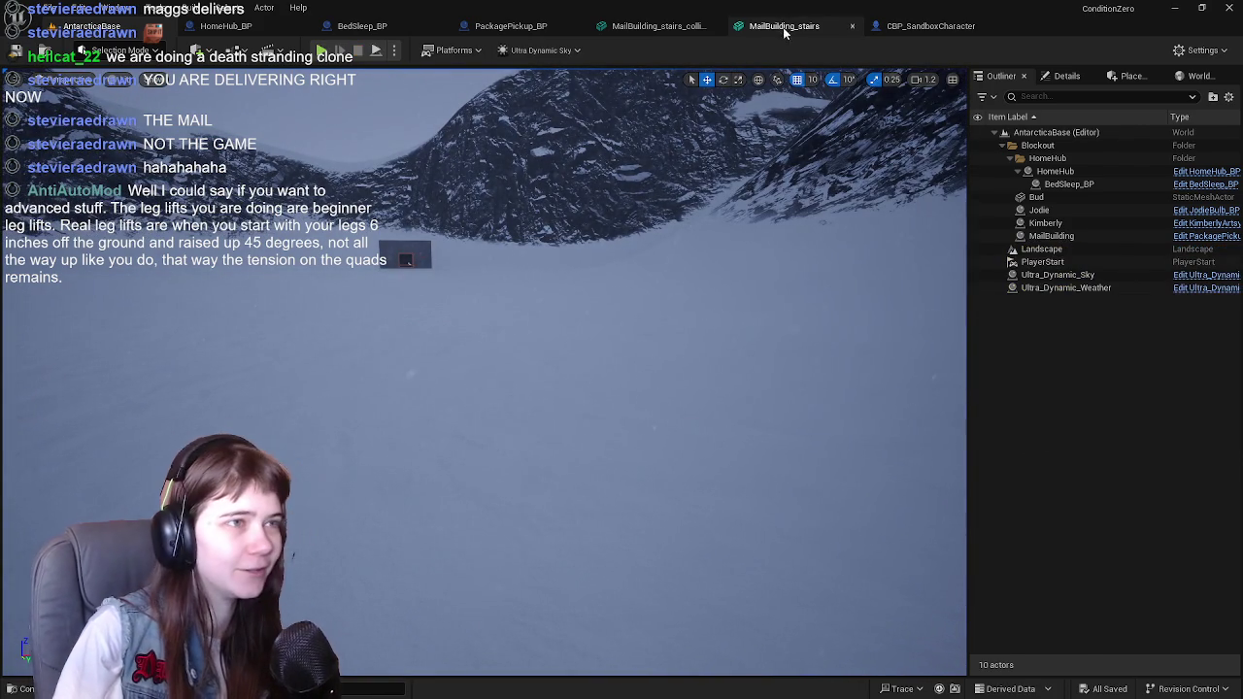
{"action": "left_click", "coordinate": [592, 27]}
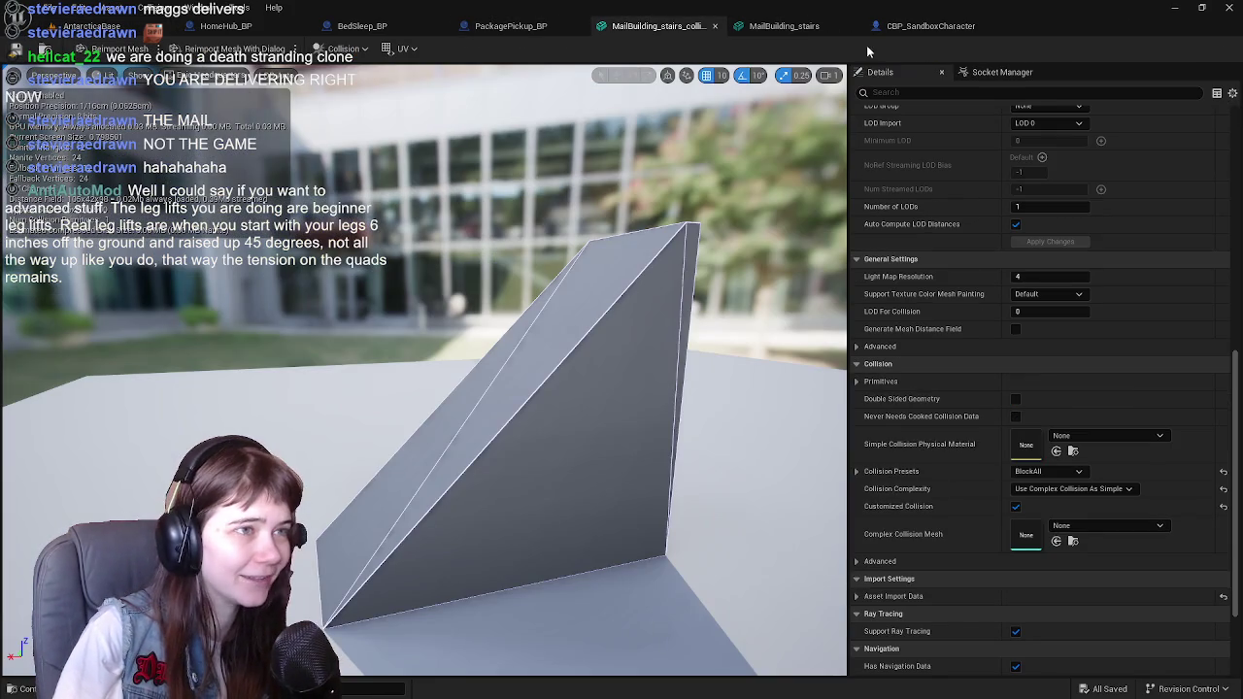
{"action": "left_click", "coordinate": [853, 26]}
{"action": "left_click", "coordinate": [14, 49]}
{"action": "left_click", "coordinate": [716, 26]}
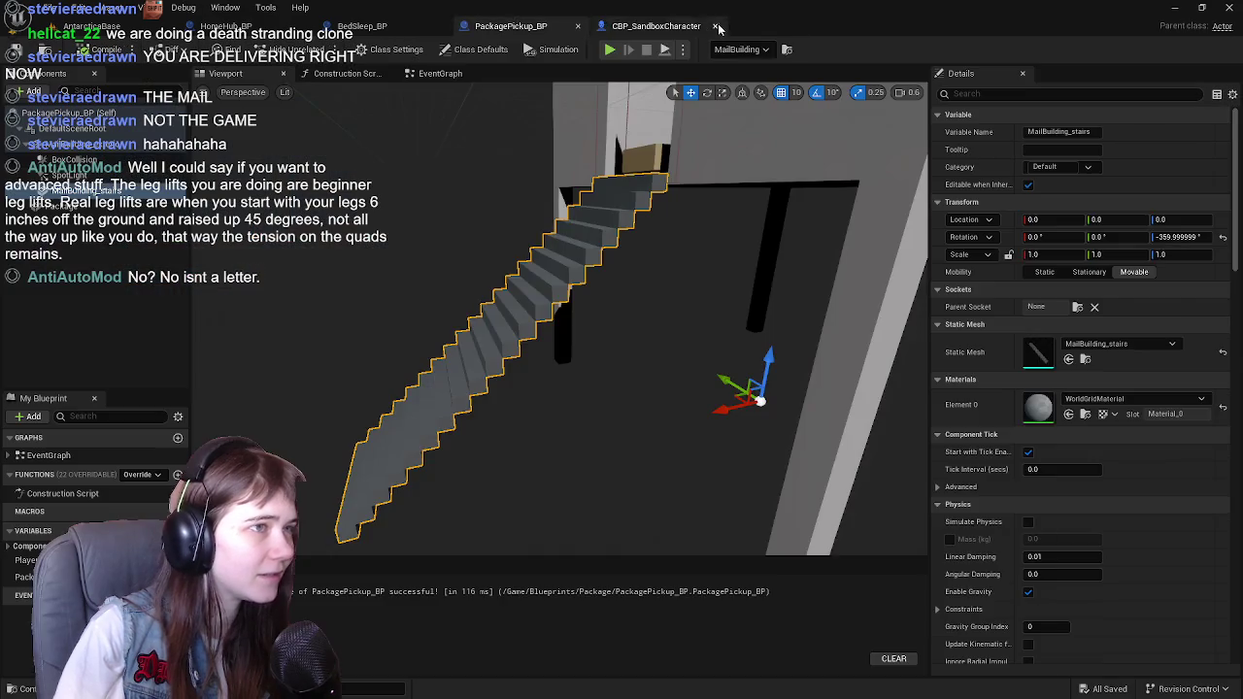
Step: Compile, save and close CBP_SandboxCharacter, then return to the AntarcticaBase level
{"action": "left_click", "coordinate": [716, 27]}
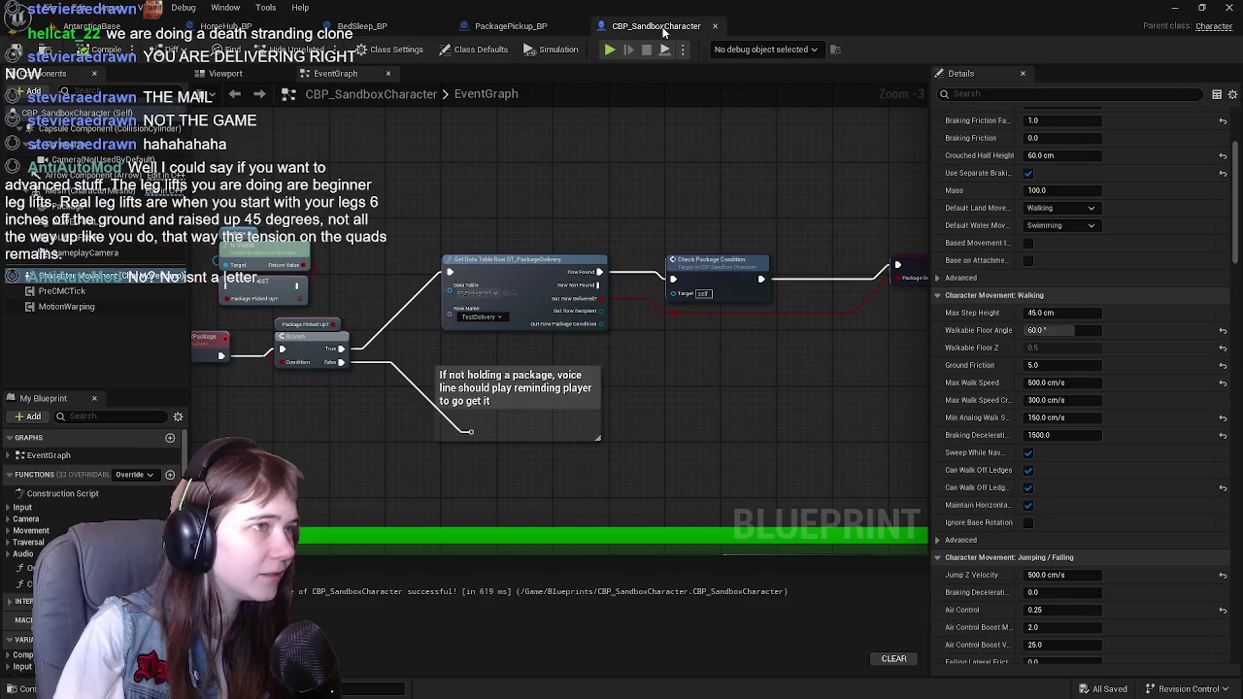
{"action": "key", "text": "ctrl+s"}
{"action": "left_click", "coordinate": [716, 27]}
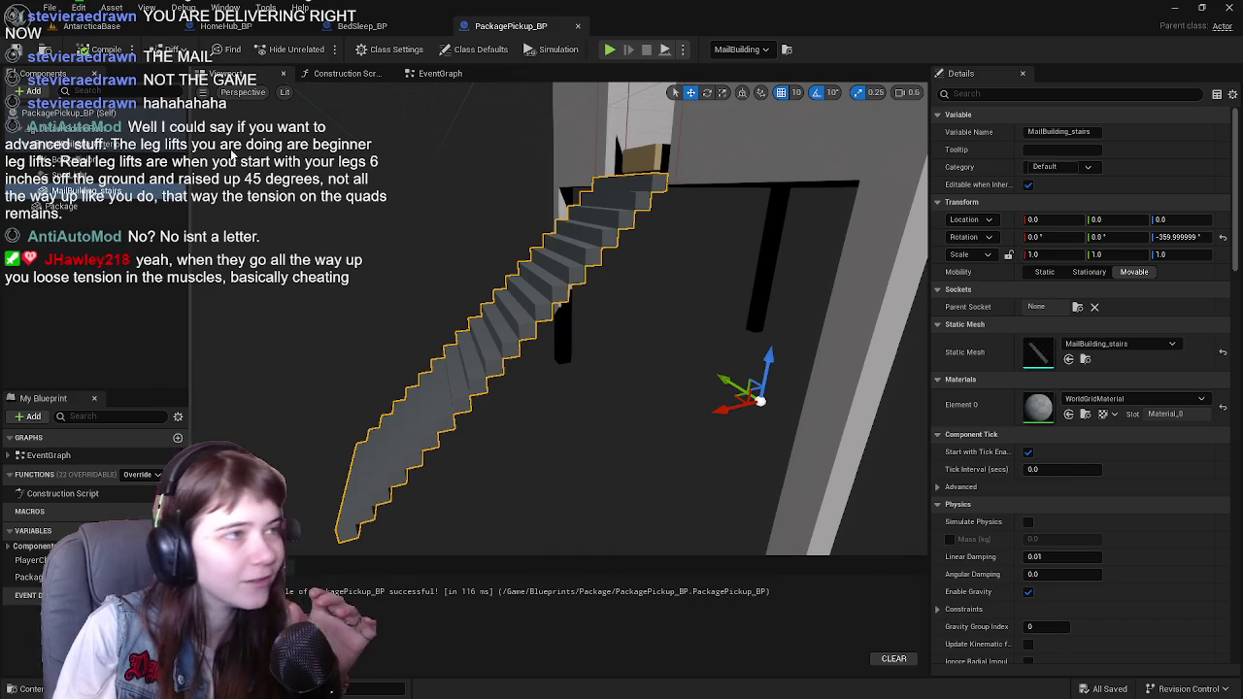
{"action": "left_click", "coordinate": [223, 26]}
{"action": "left_click", "coordinate": [121, 31]}
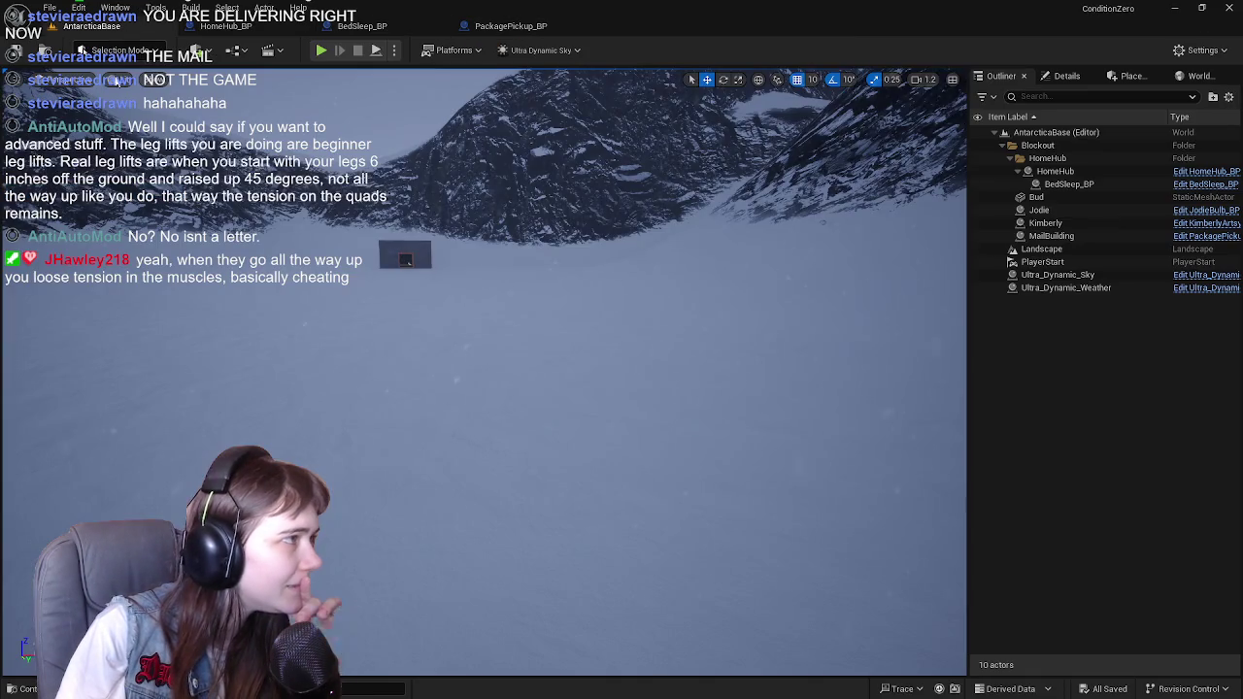
{"action": "key", "text": "ctrl+space"}
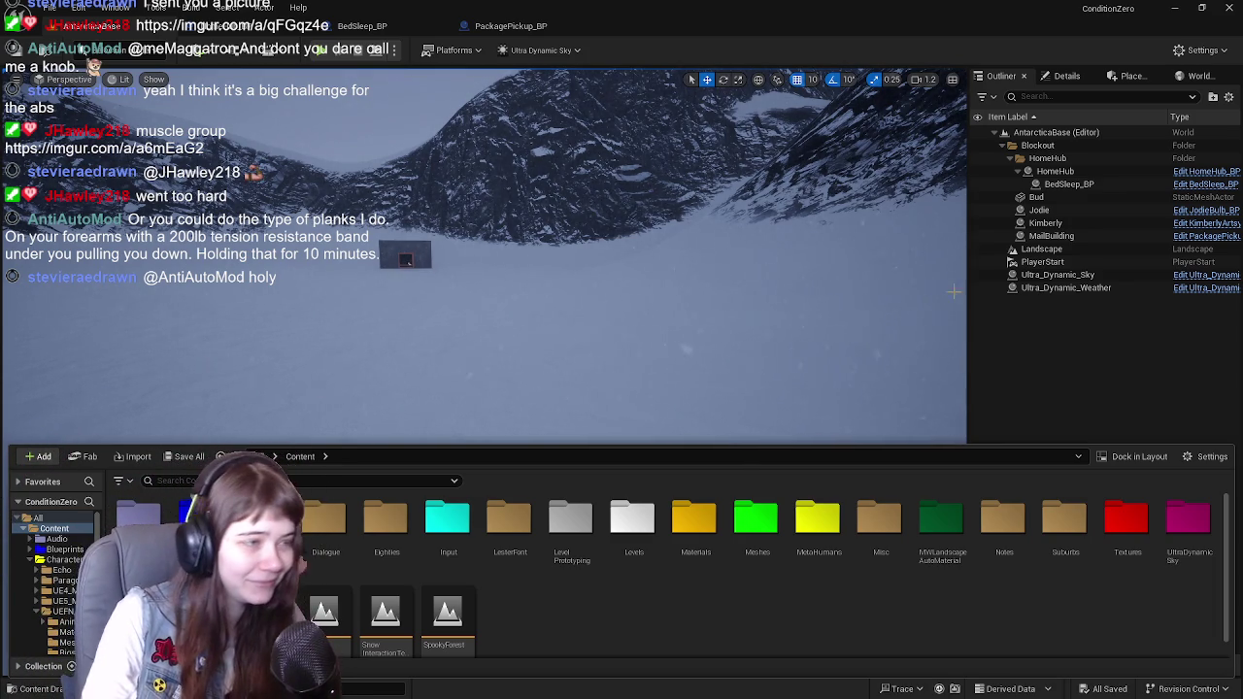
Step: Save HomeHub_BP after viewing its components, and glance at BedSleep_BP and PackagePickup_BP
{"action": "mouse_move", "coordinate": [623, 349]}
{"action": "left_mouse_down"}
{"action": "mouse_move", "coordinate": [583, 330]}
{"action": "mouse_move", "coordinate": [623, 350]}
{"action": "left_mouse_up"}
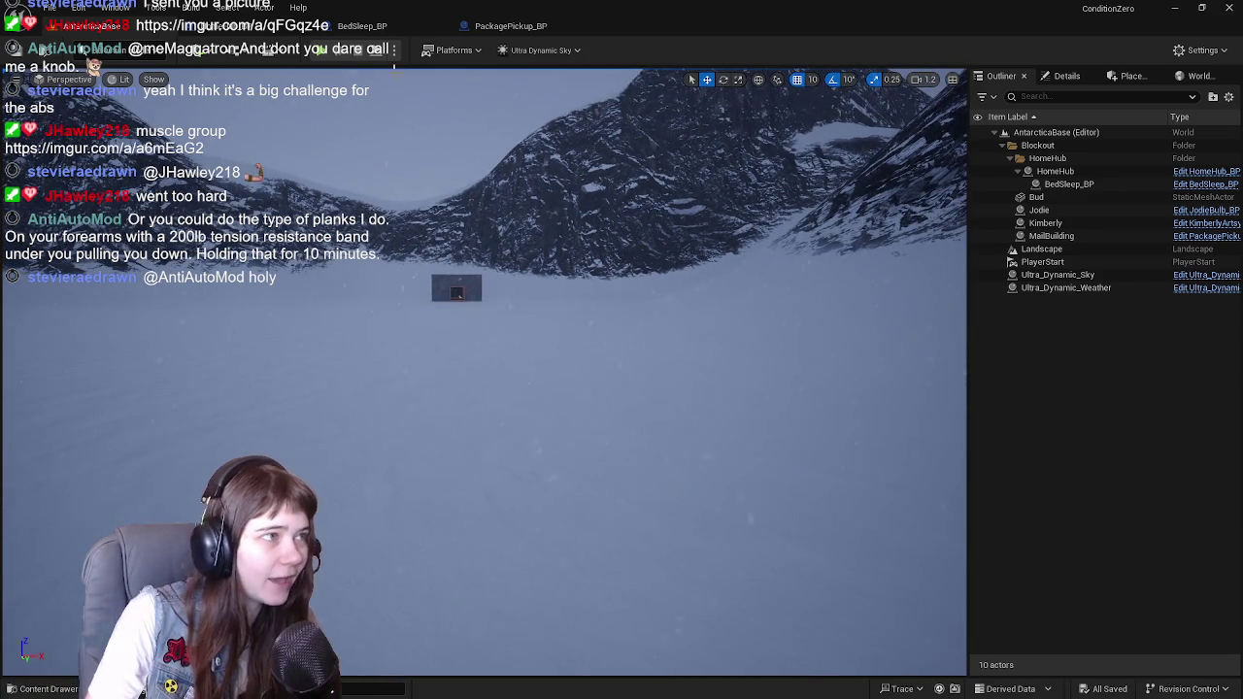
{"action": "key", "text": "ctrl+Tab"}
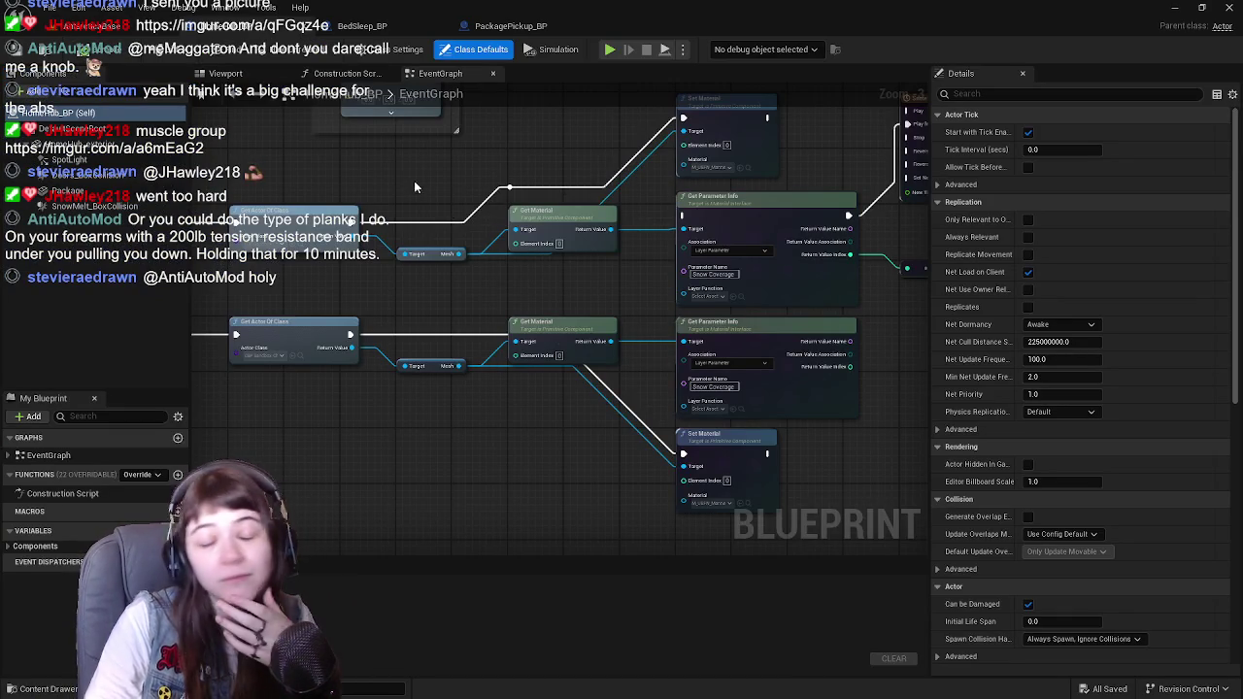
{"action": "left_click", "coordinate": [225, 72]}
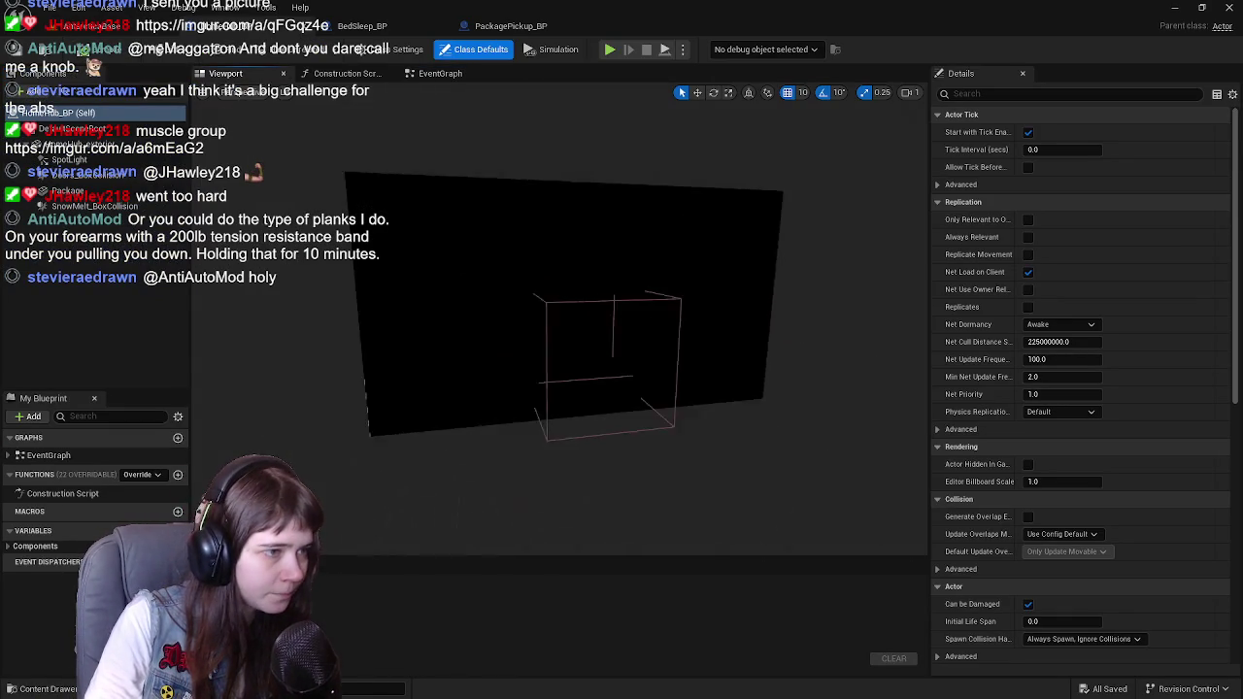
{"action": "key", "text": "ctrl+s"}
{"action": "left_click", "coordinate": [439, 73]}
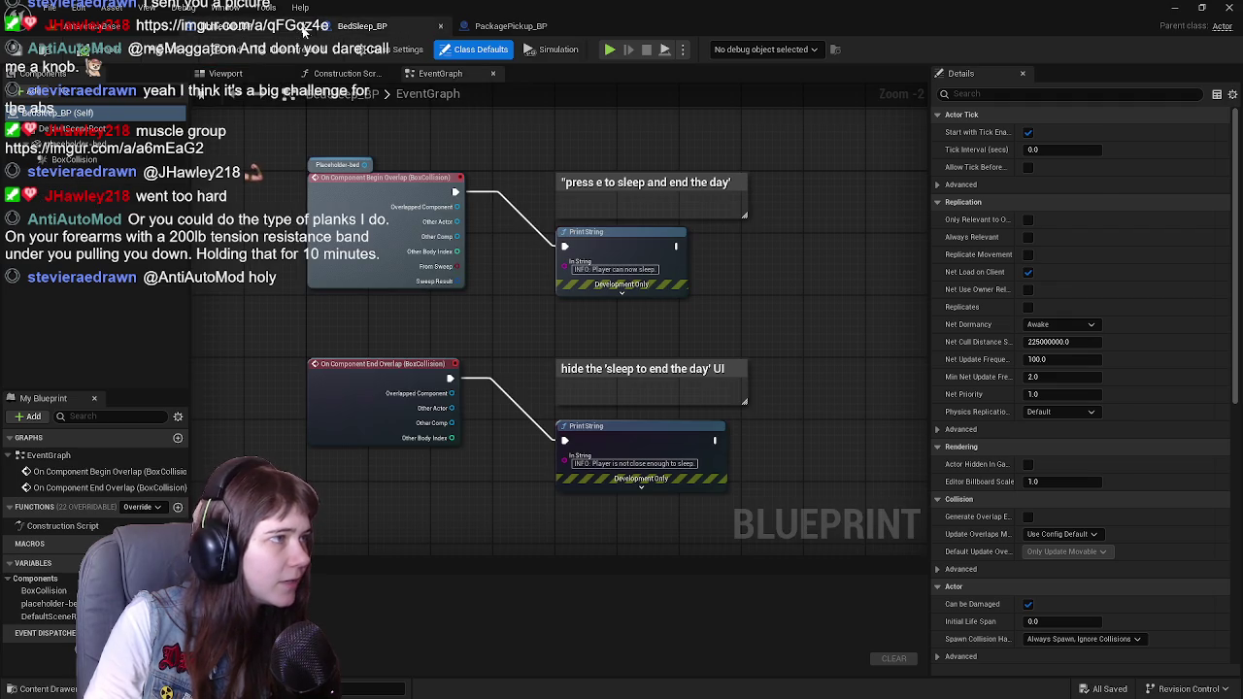
{"action": "left_click", "coordinate": [510, 25]}
{"action": "left_click", "coordinate": [362, 25]}
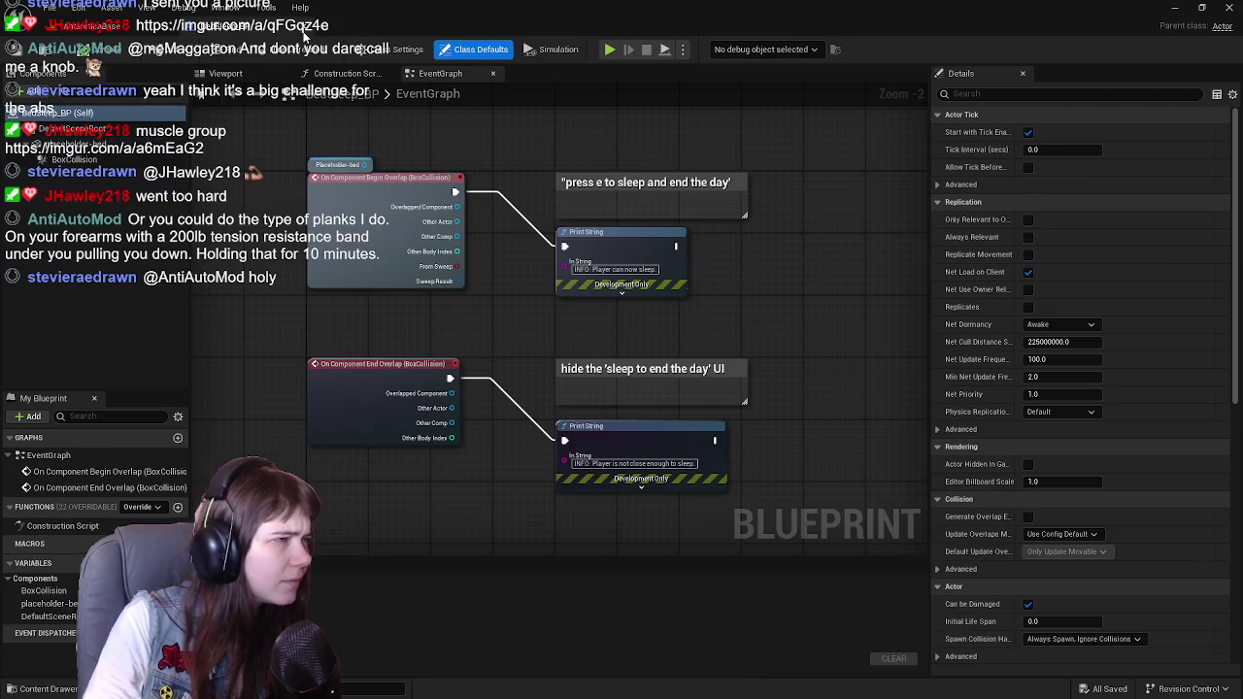
{"action": "left_click", "coordinate": [88, 25]}
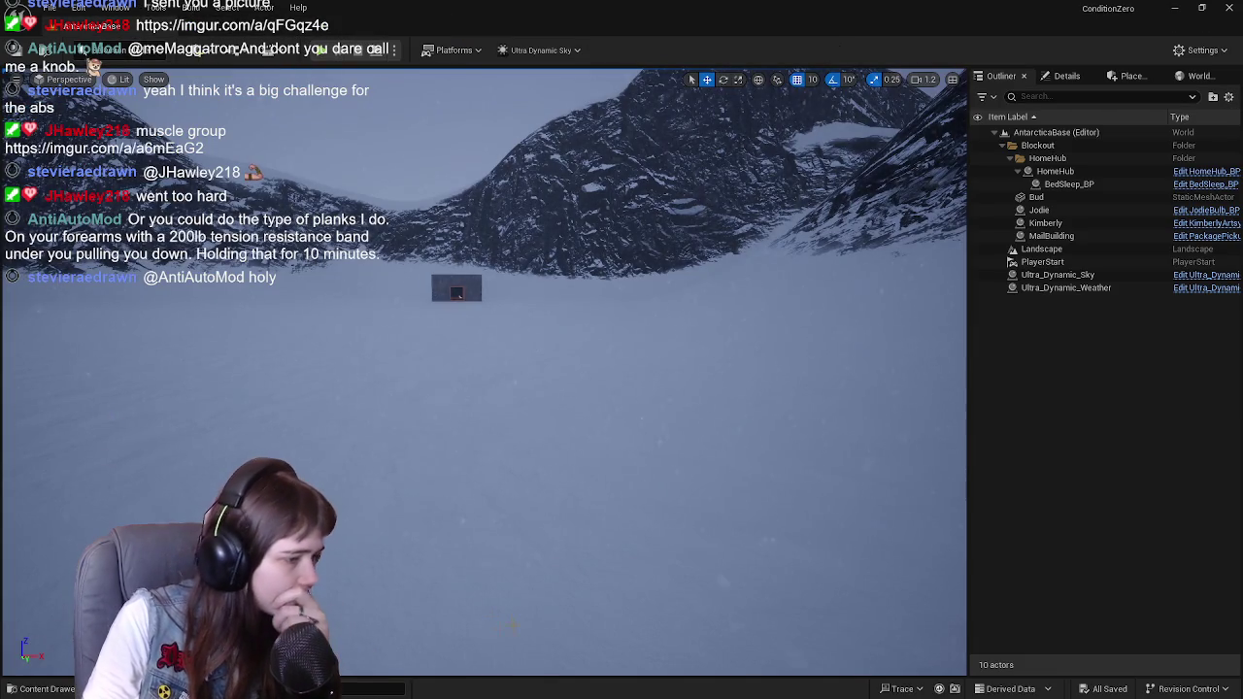
Step: Browse the content to Meshes > Buildings and inspect the MailBuilding actor's components
{"action": "key", "text": "ctrl+space"}
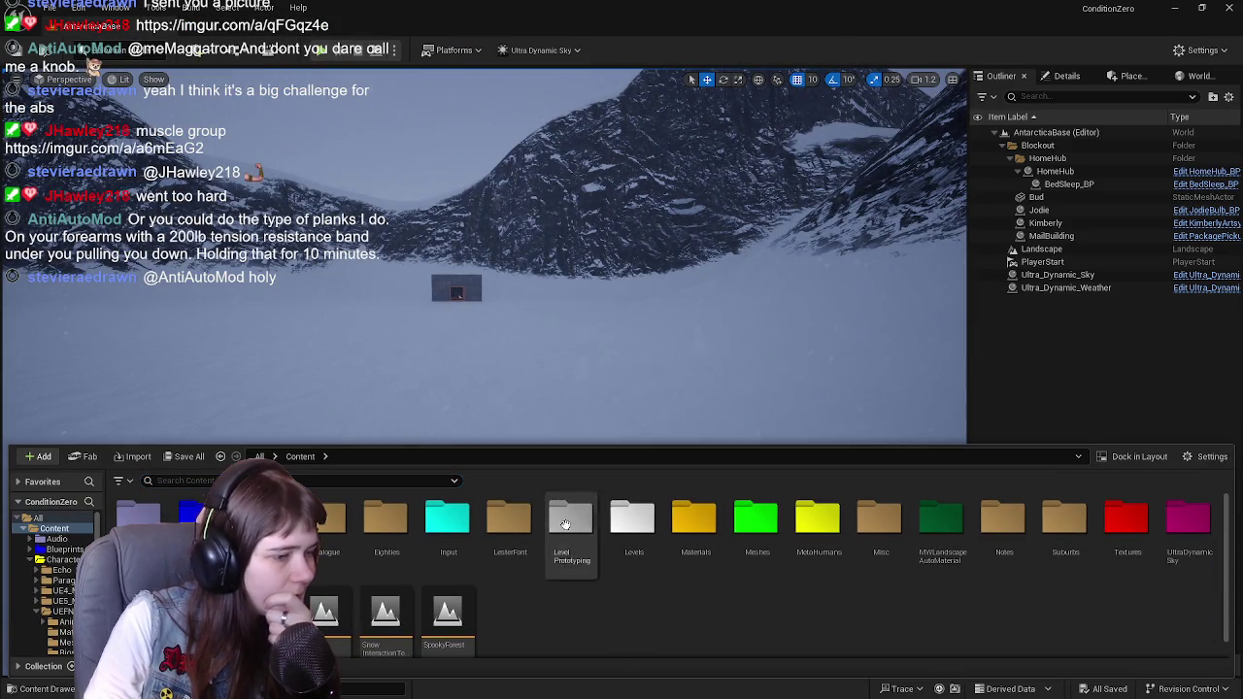
{"action": "double_click", "coordinate": [199, 519]}
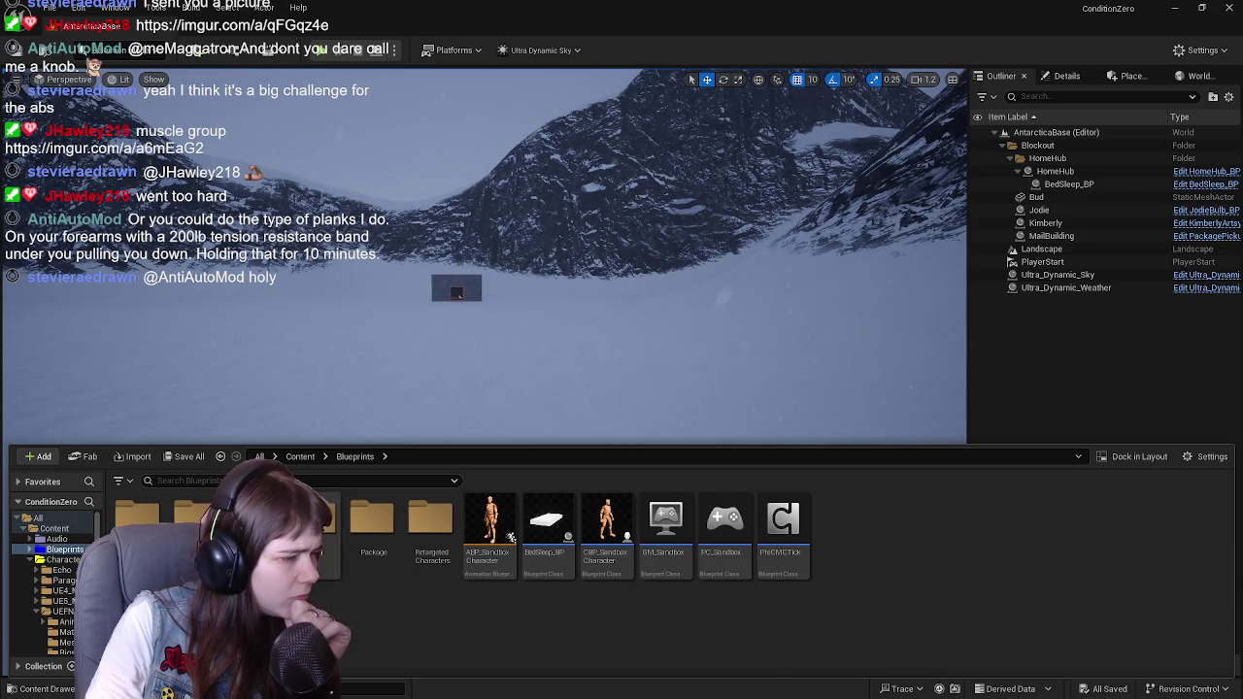
{"action": "key", "text": "alt+Left"}
{"action": "double_click", "coordinate": [761, 547]}
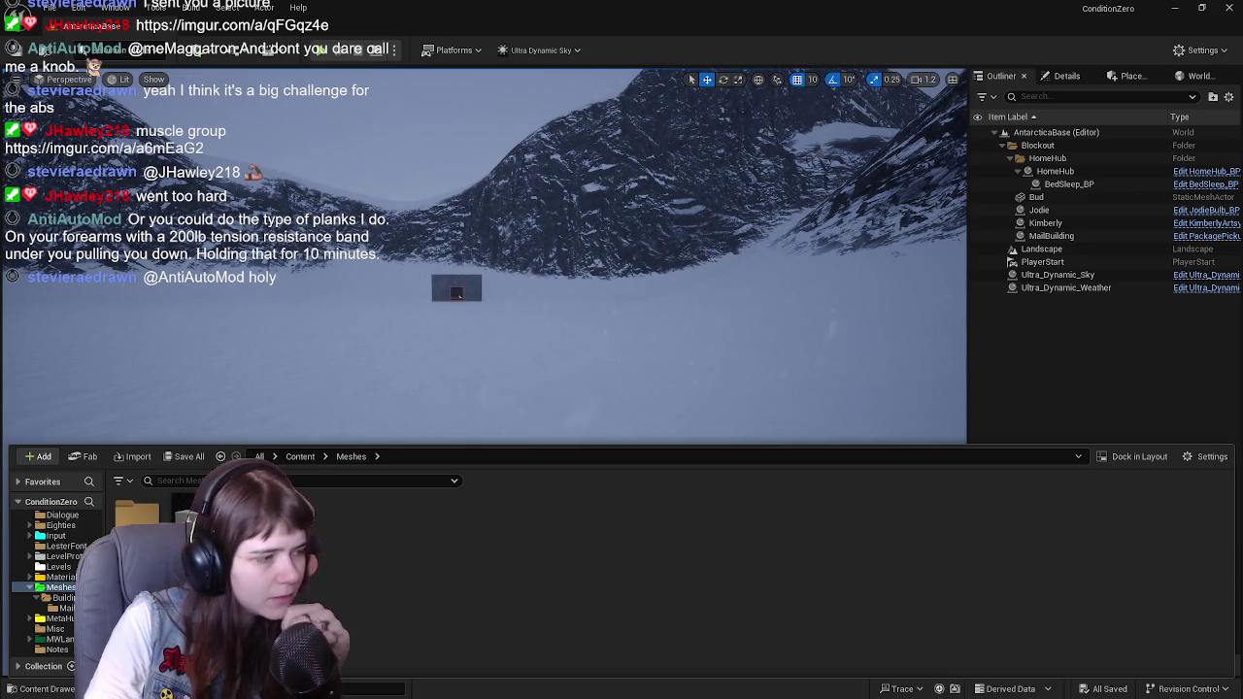
{"action": "double_click", "coordinate": [178, 520]}
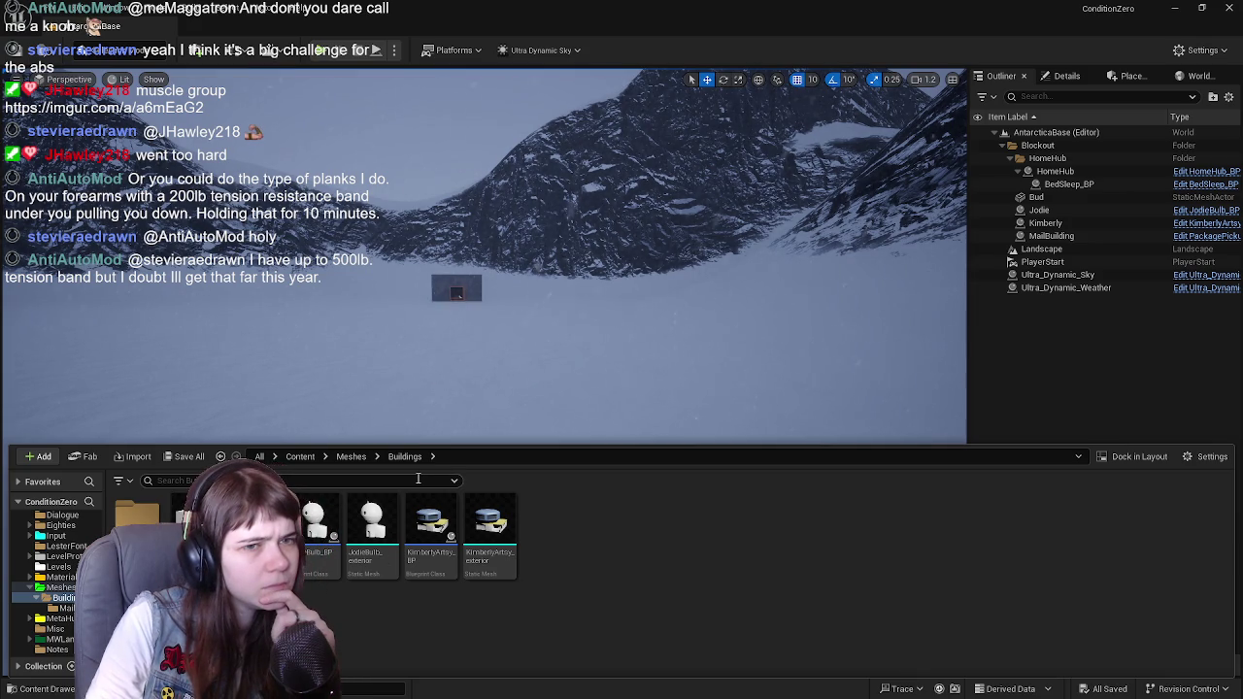
{"action": "left_click", "coordinate": [1074, 236]}
{"action": "left_click", "coordinate": [1067, 76]}
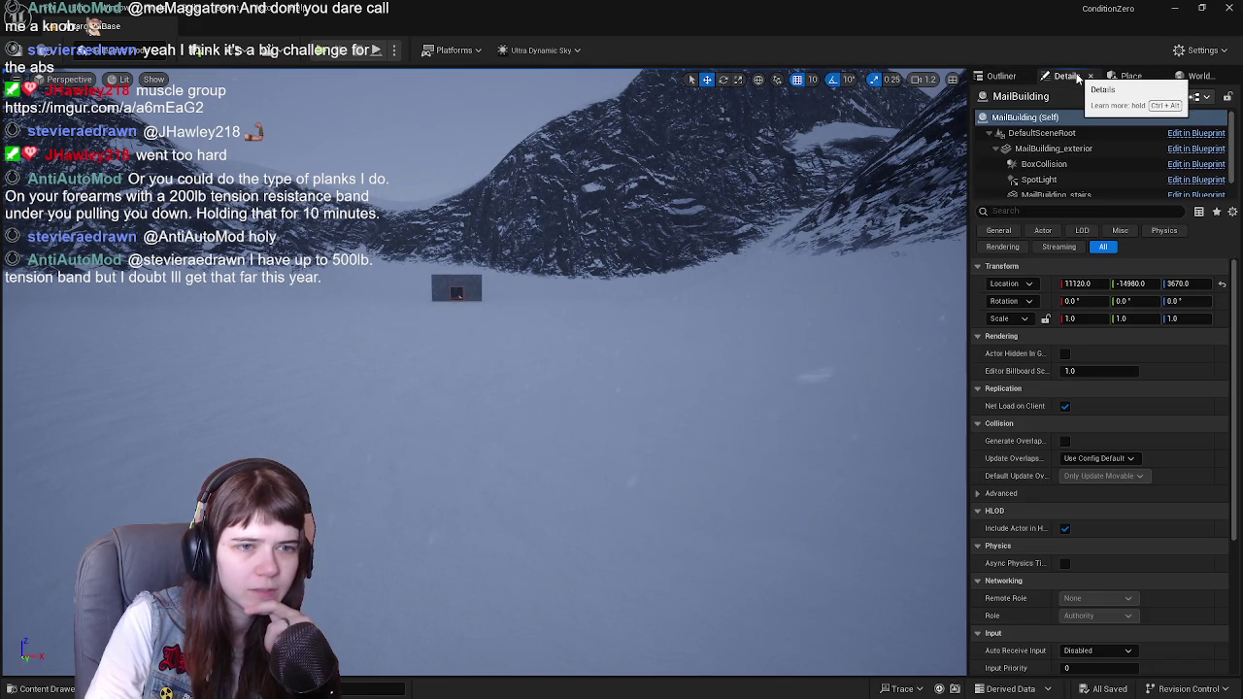
{"action": "left_click", "coordinate": [994, 77]}
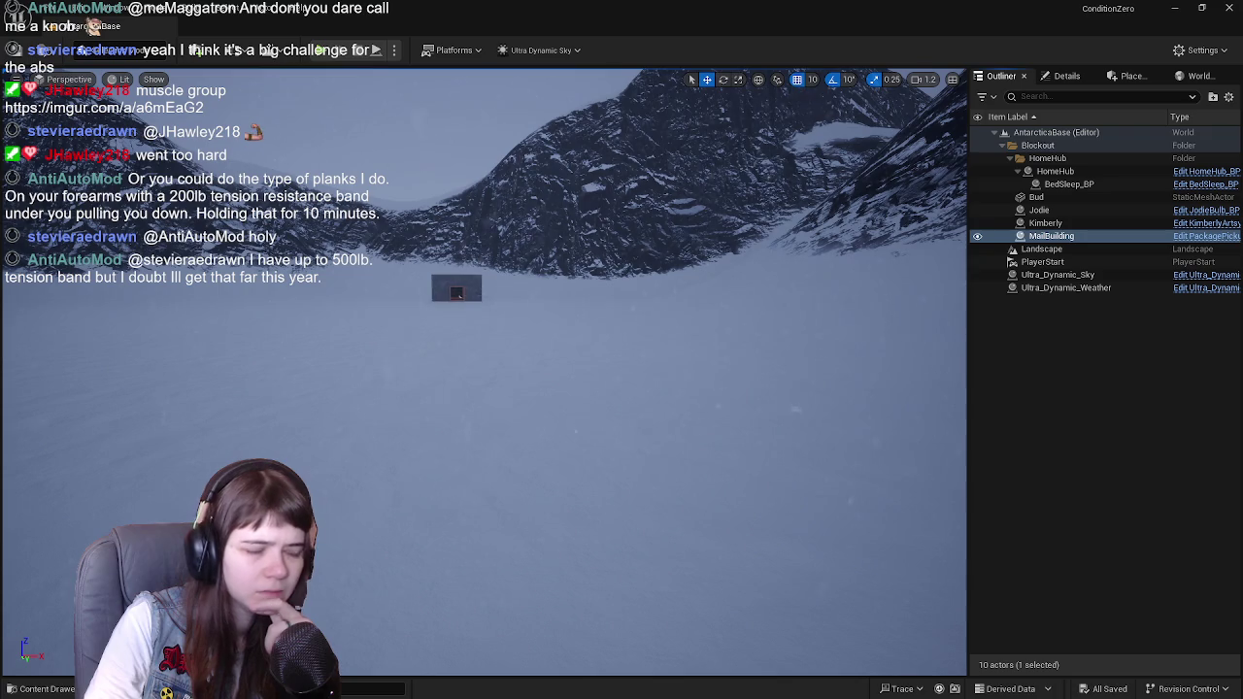
Step: In the Content Drawer, go up to the top-level Content folder and focus the search box
{"action": "left_click", "coordinate": [66, 689]}
{"action": "left_click", "coordinate": [351, 457]}
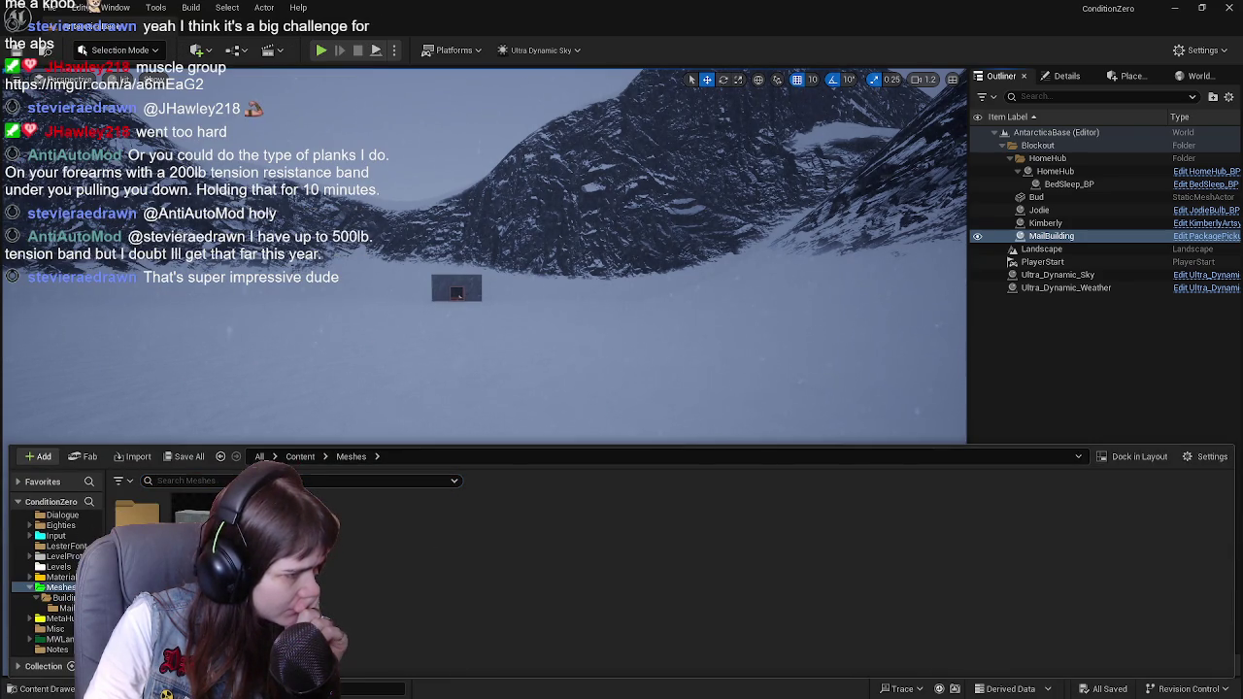
{"action": "left_click", "coordinate": [301, 458]}
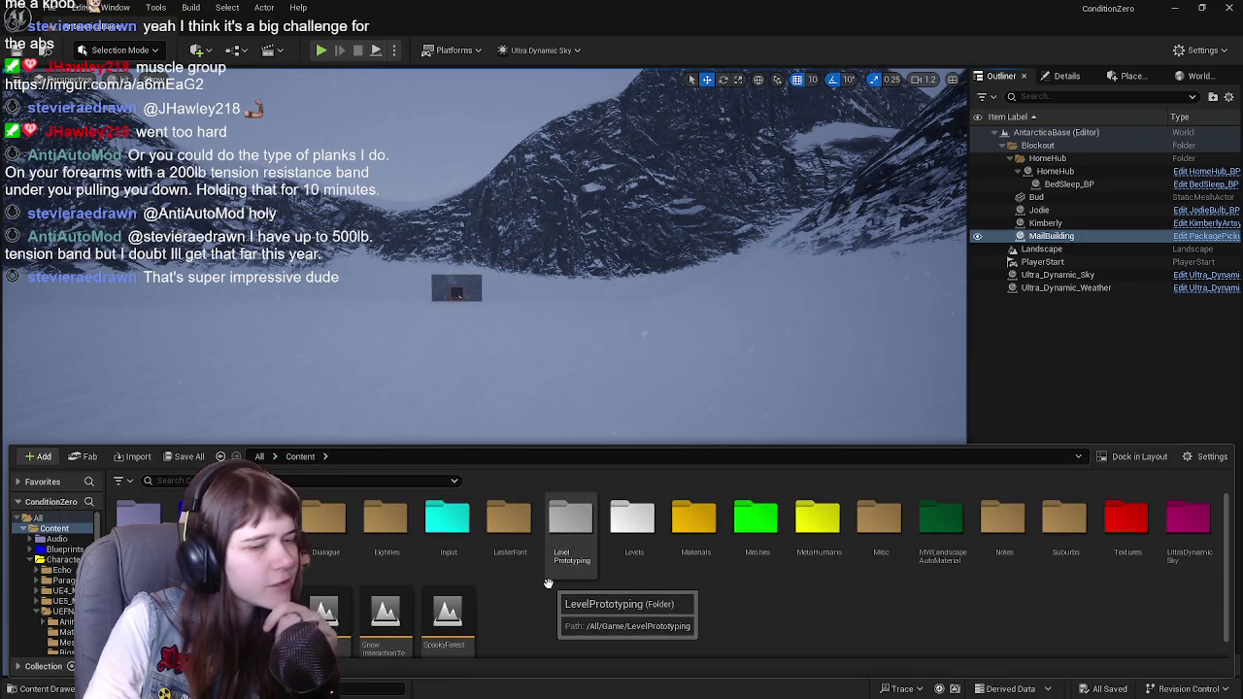
{"action": "left_click", "coordinate": [243, 480]}
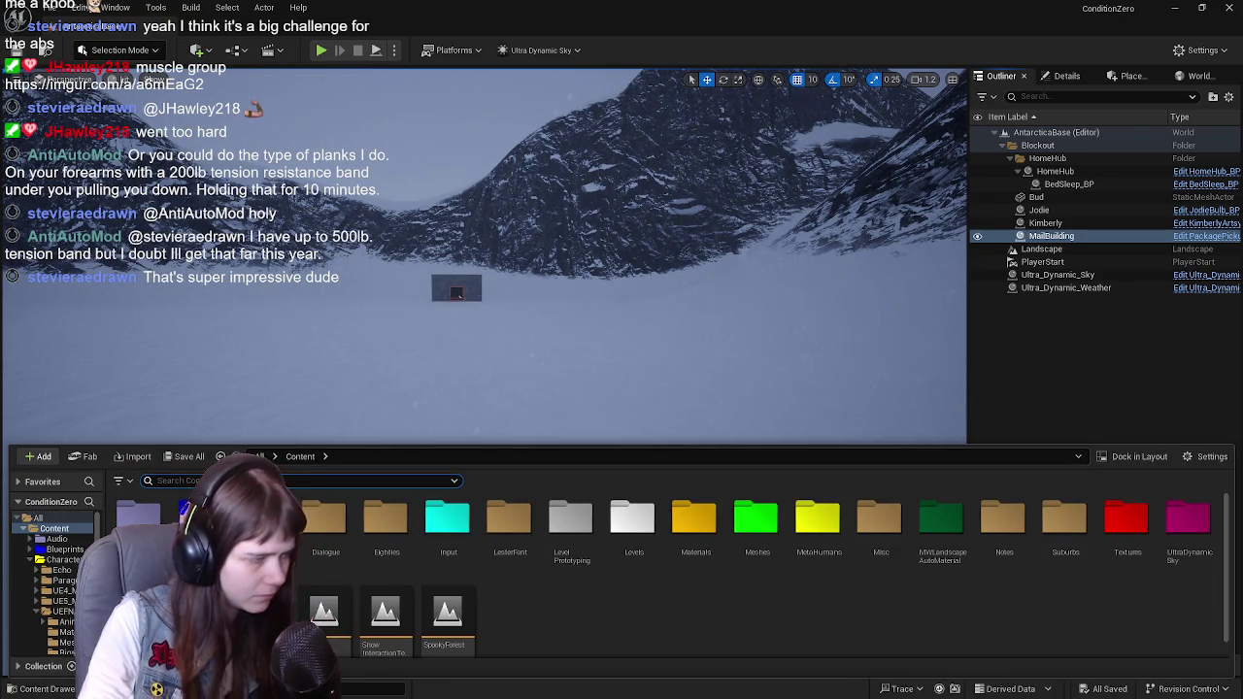
Step: Search the content for 'package' and show PackagePickup_BP in the folder view
{"action": "type", "text": "package"}
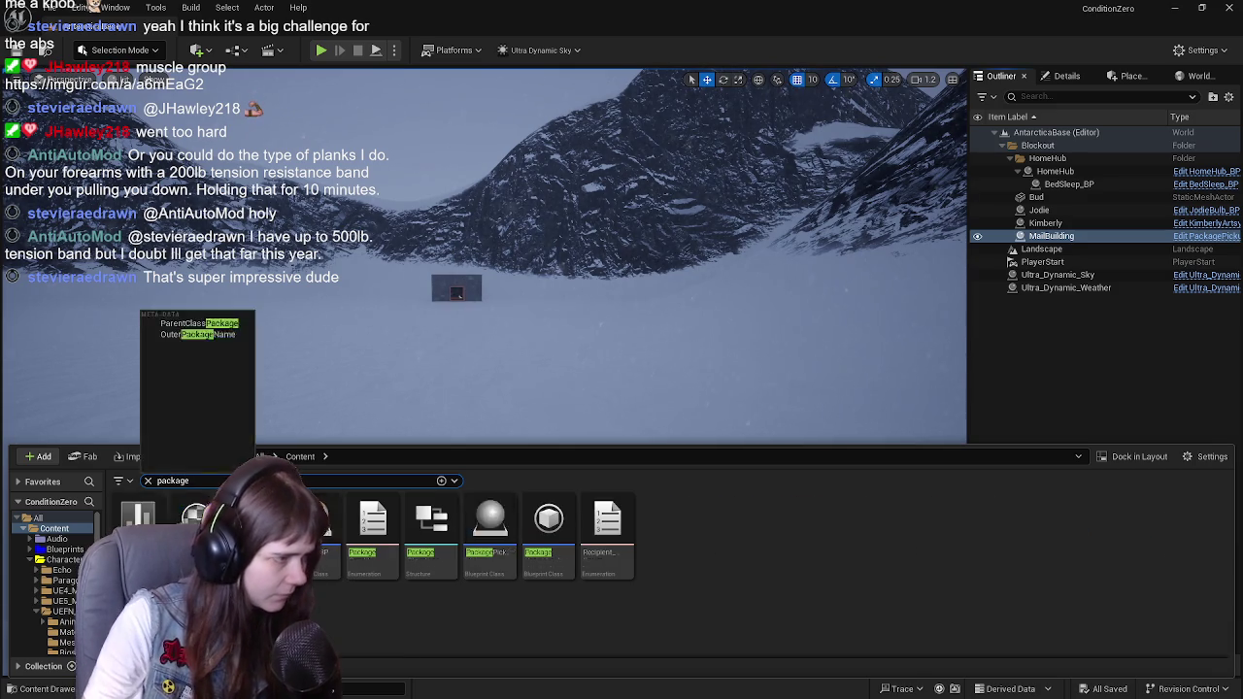
{"action": "left_click", "coordinate": [394, 618]}
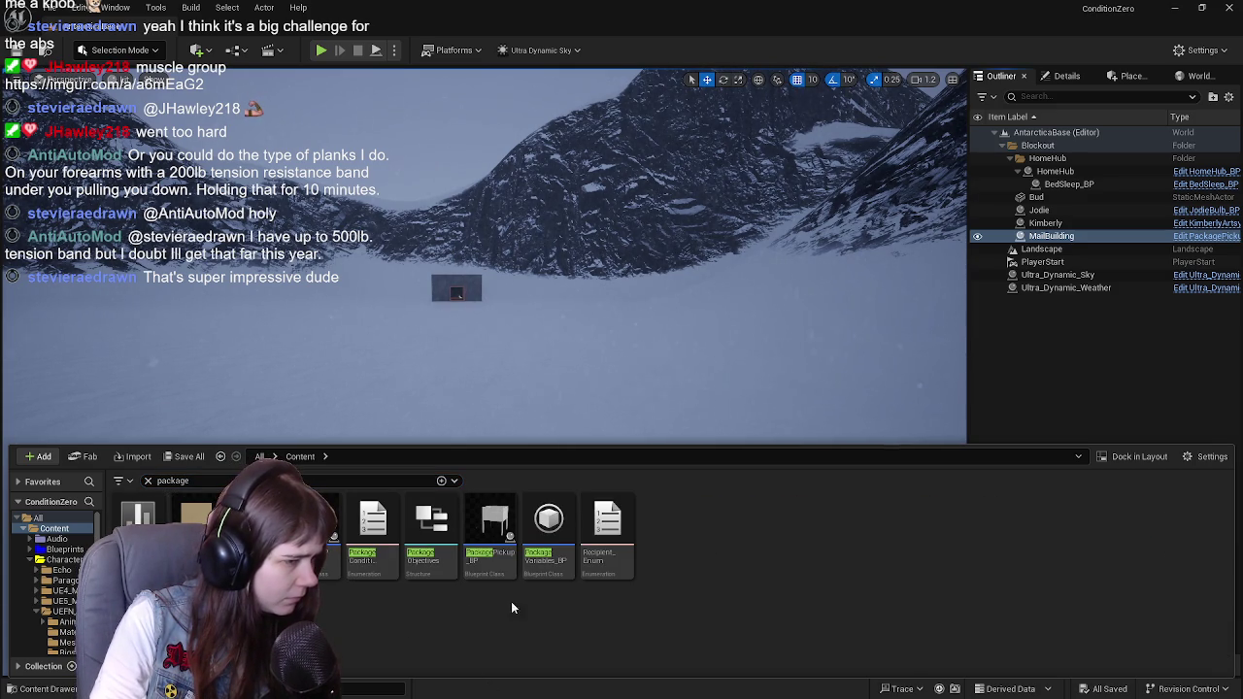
{"action": "right_click", "coordinate": [495, 543]}
{"action": "mouse_move", "coordinate": [586, 329]}
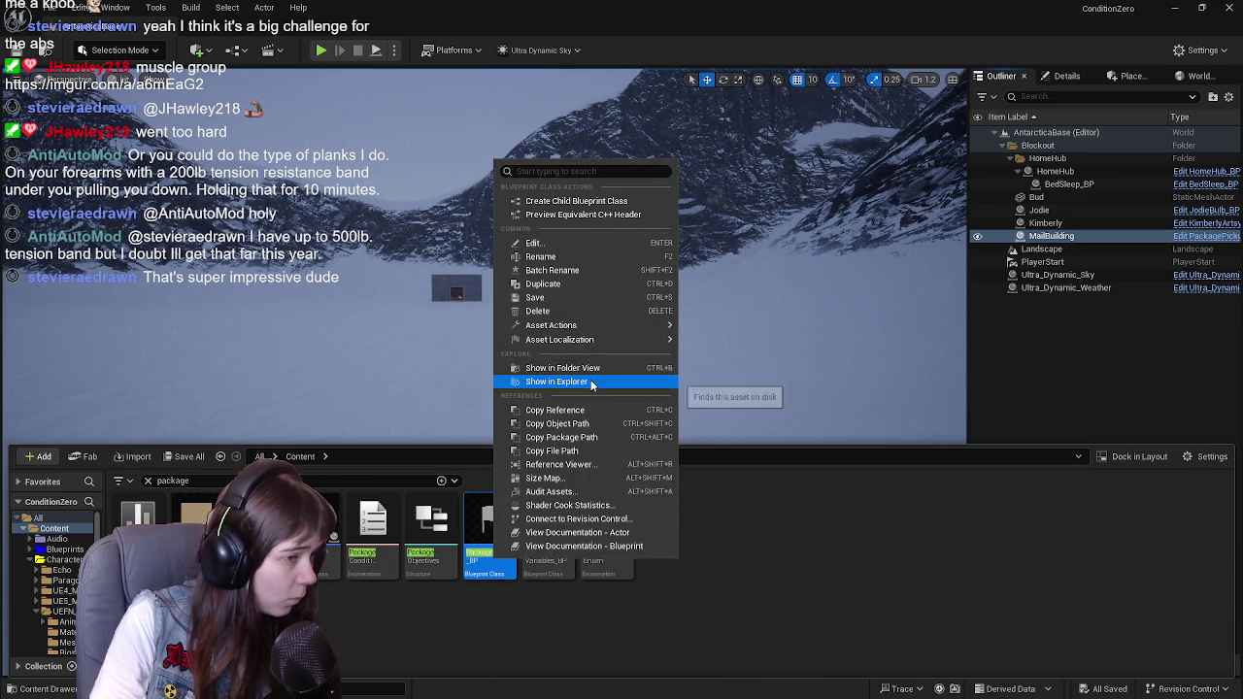
{"action": "left_click", "coordinate": [582, 368]}
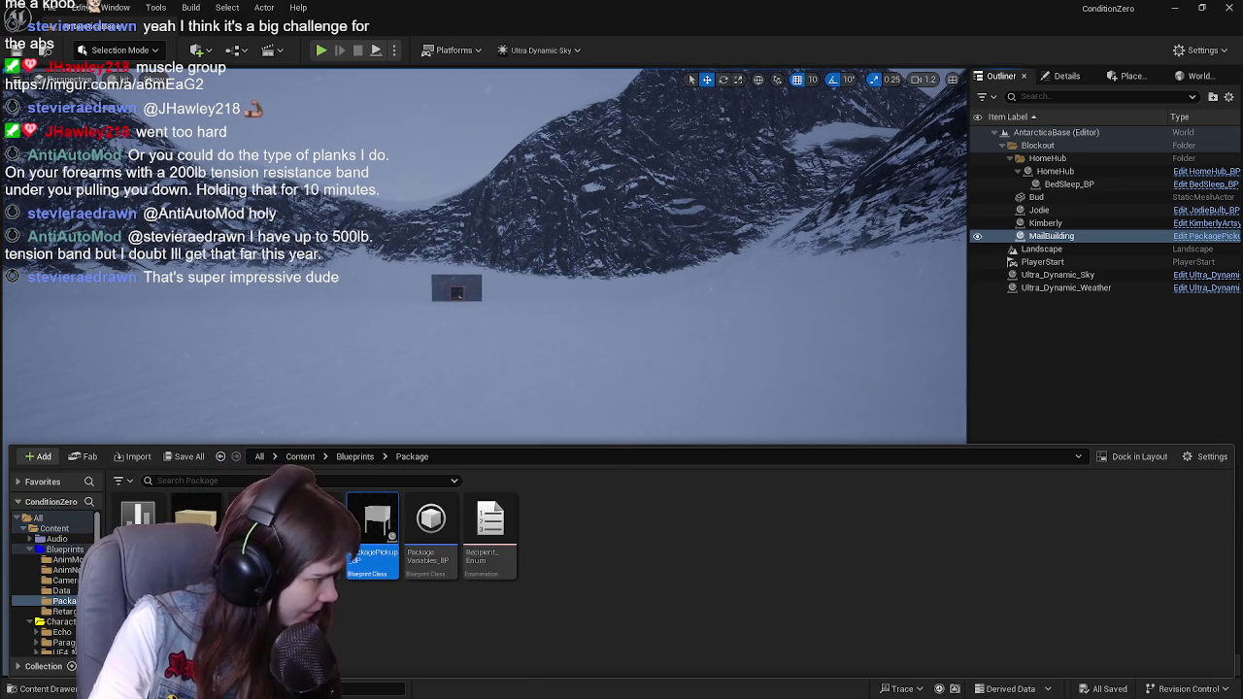
Step: Drag PackagePickup_BP onto the Meshes > Buildings folder in the folder tree
{"action": "scroll", "coordinate": [27, 581], "scroll_direction": "down", "scroll_amount": 2}
{"action": "left_click", "coordinate": [28, 581]}
{"action": "scroll", "coordinate": [58, 597], "scroll_direction": "down", "scroll_amount": 2}
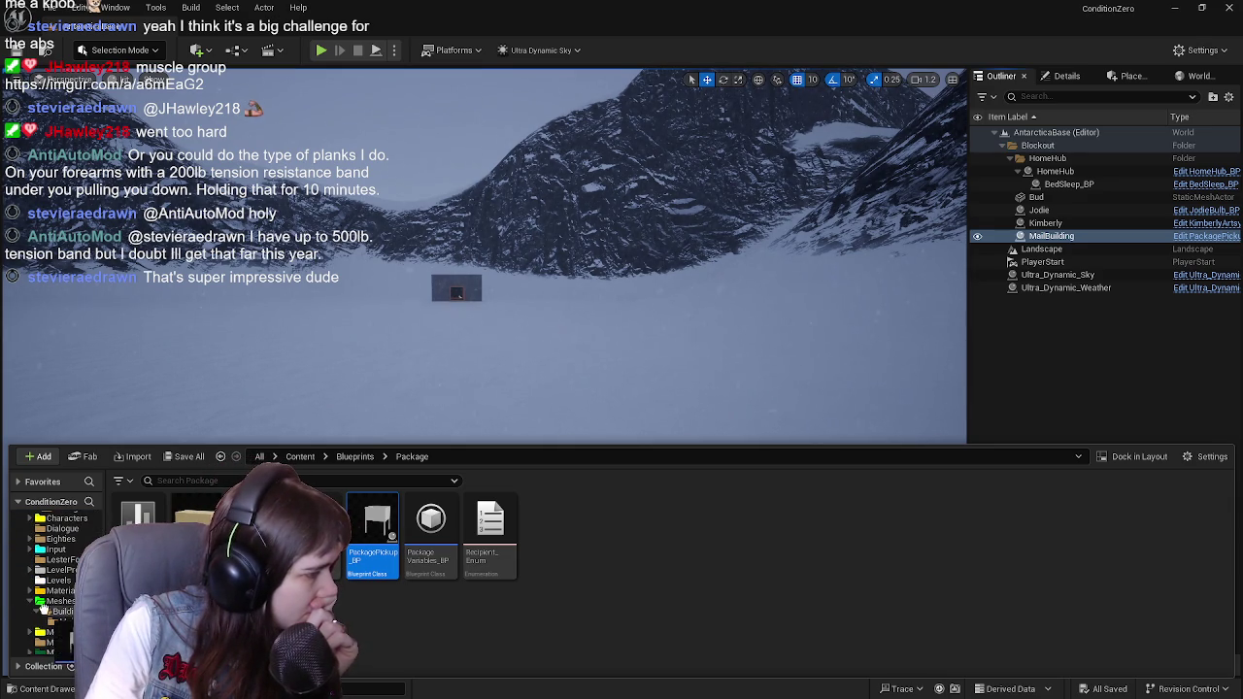
{"action": "mouse_move", "coordinate": [372, 529]}
{"action": "left_mouse_down"}
{"action": "mouse_move", "coordinate": [383, 660]}
{"action": "mouse_move", "coordinate": [362, 459]}
{"action": "left_mouse_up"}
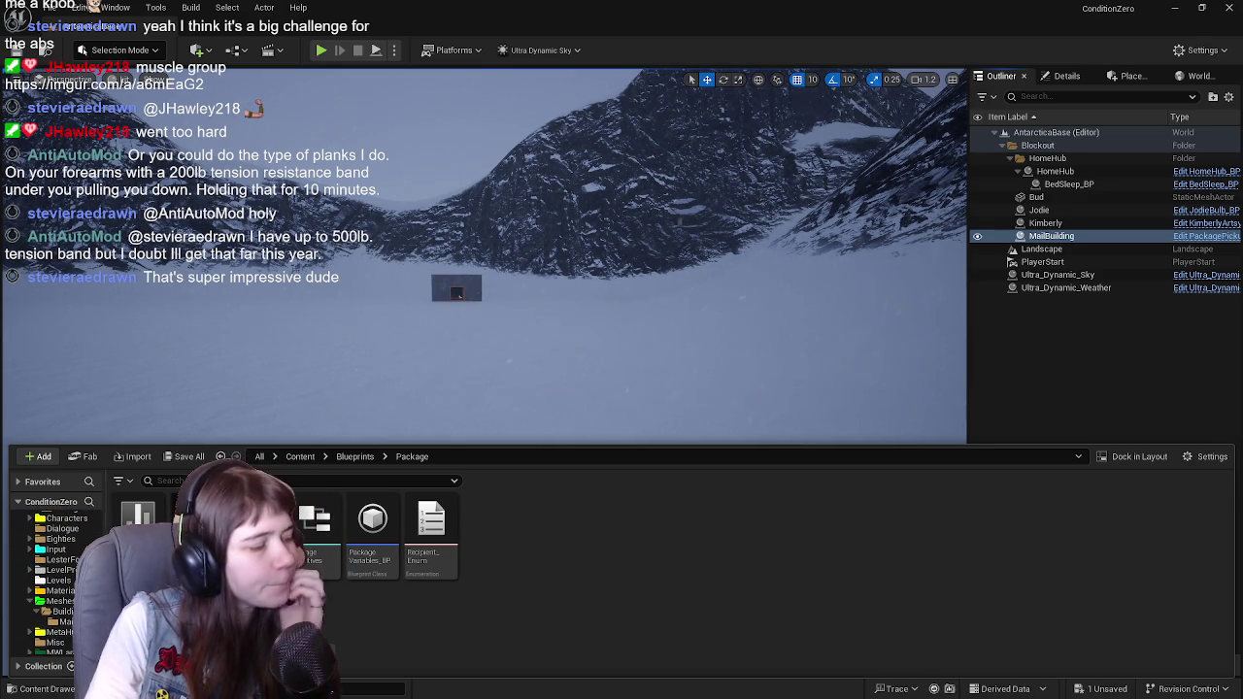
{"action": "left_click", "coordinate": [355, 456]}
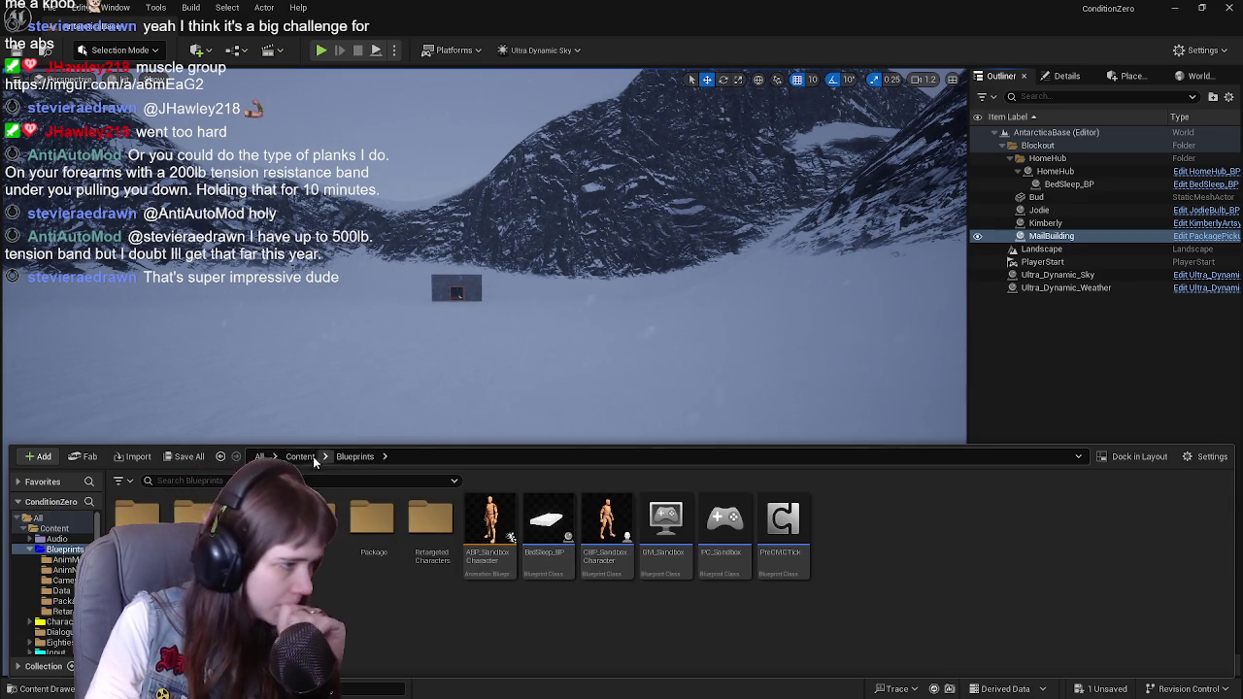
Step: Move PackagePickup_BP into Meshes/Buildings/MailBuilding, then Save All unsaved content
{"action": "left_click", "coordinate": [301, 456]}
{"action": "double_click", "coordinate": [756, 524]}
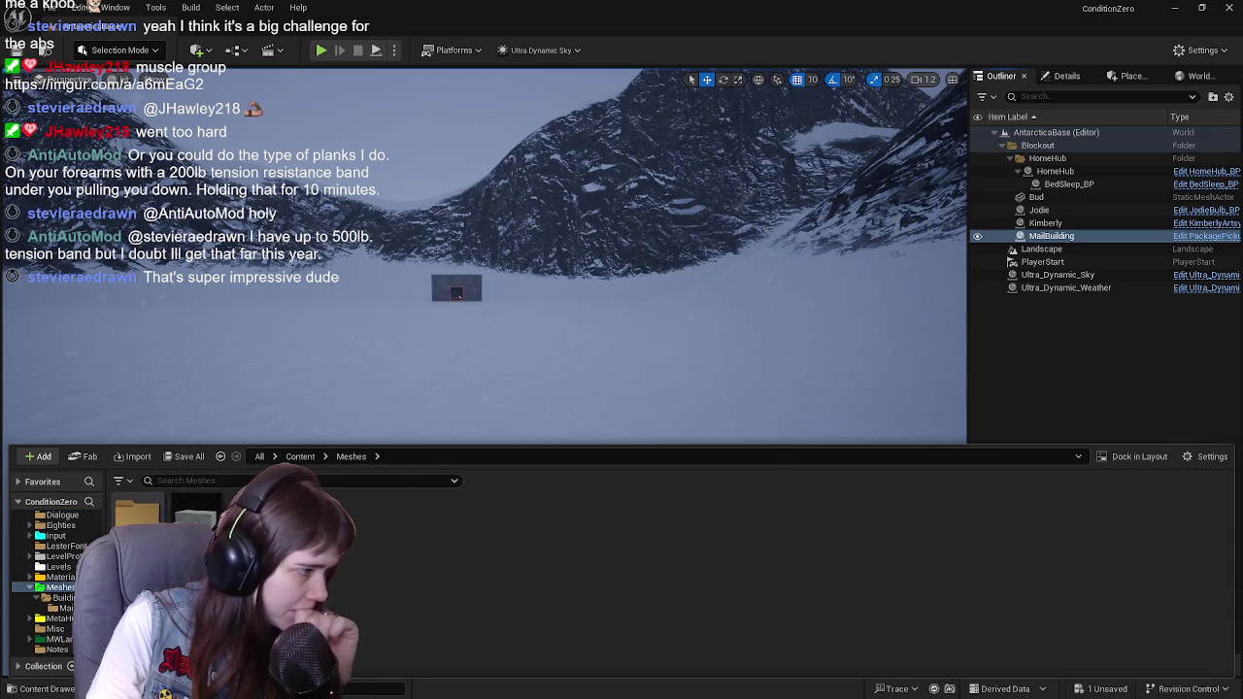
{"action": "double_click", "coordinate": [383, 529]}
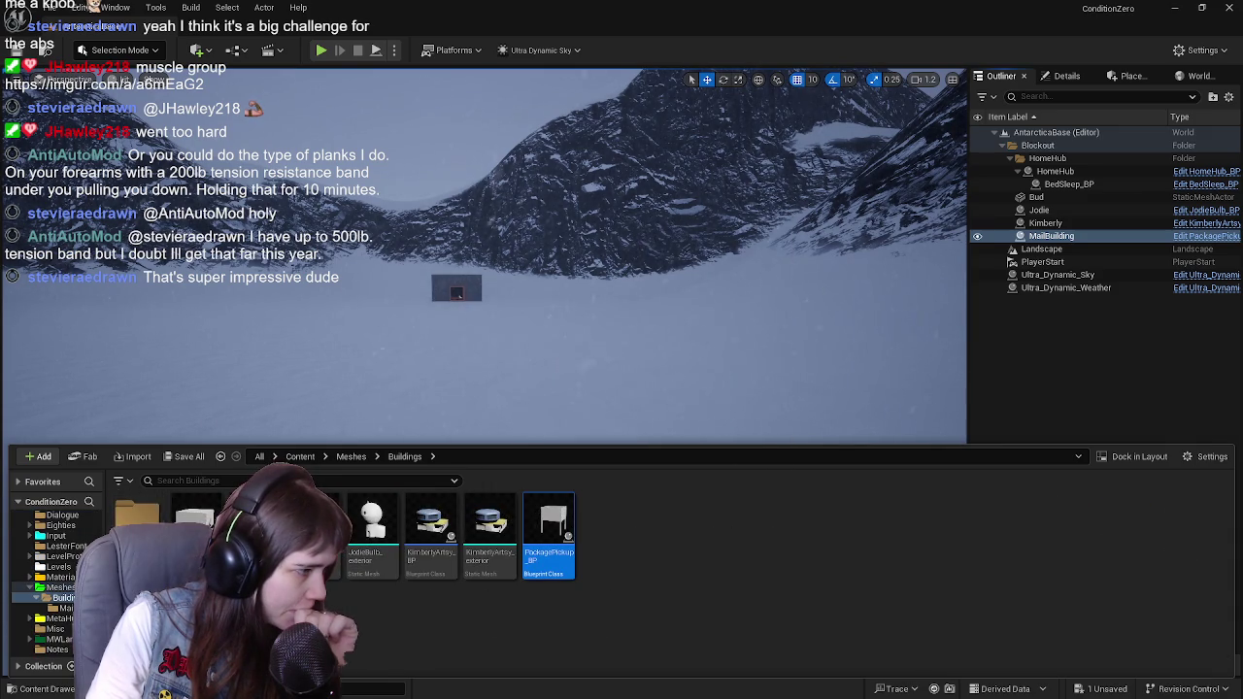
{"action": "left_click_drag", "start_coordinate": [549, 529], "coordinate": [137, 515]}
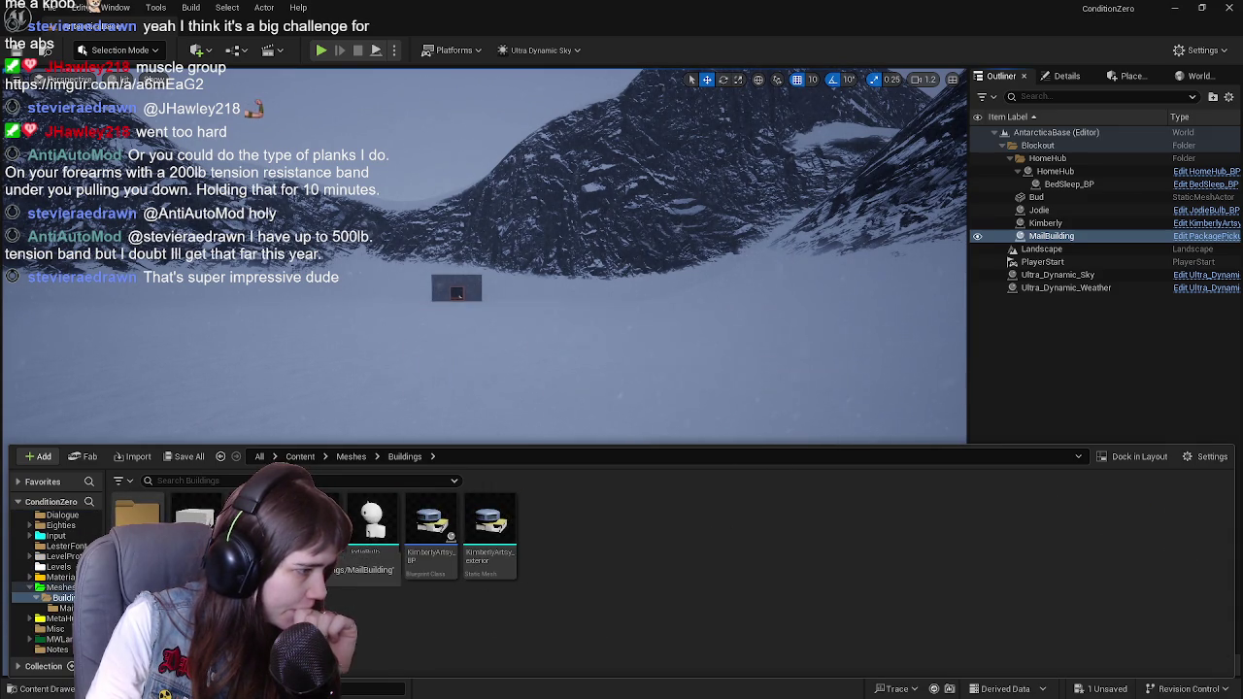
{"action": "double_click", "coordinate": [137, 515]}
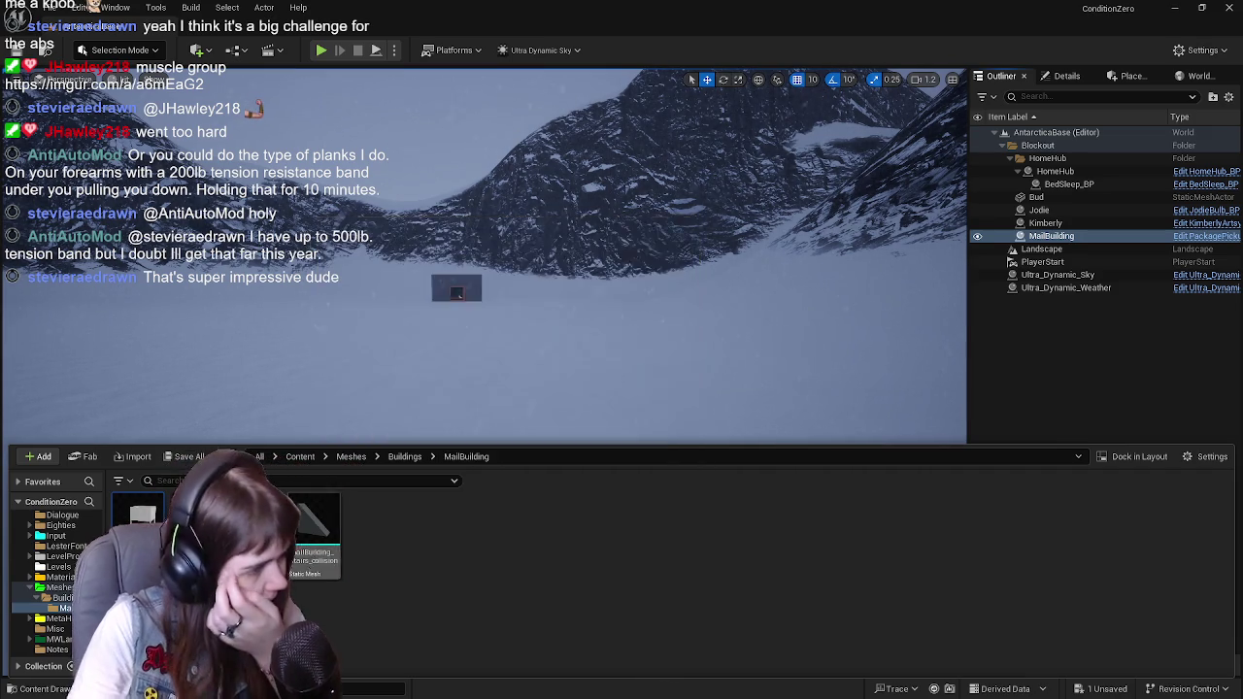
{"action": "left_click", "coordinate": [186, 457]}
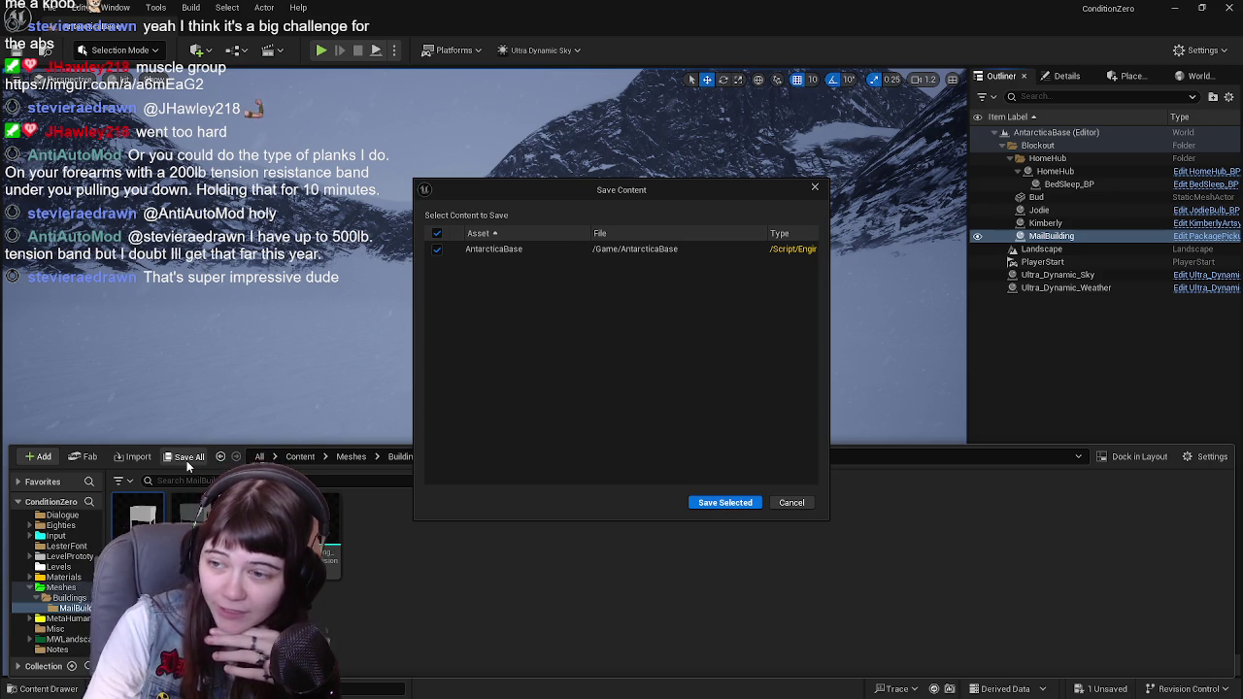
Step: Save the AntarcticaBase level, then go back up through Buildings to the Content folder
{"action": "left_click", "coordinate": [743, 503]}
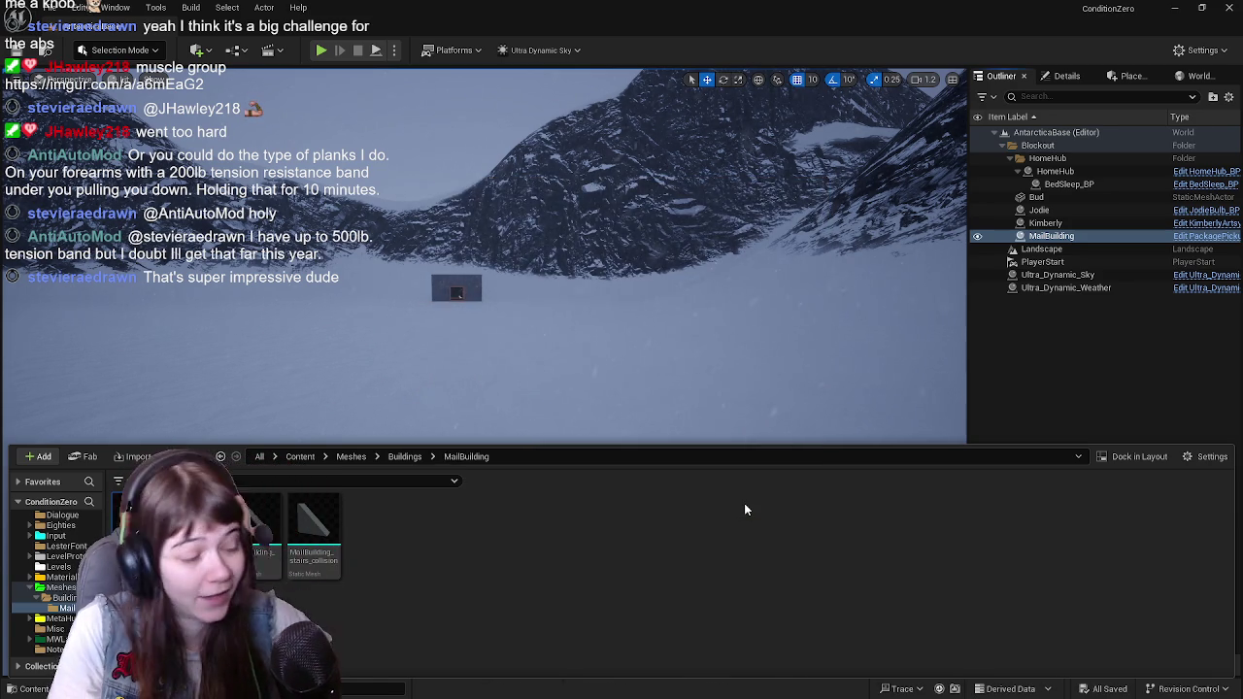
{"action": "left_click", "coordinate": [398, 456]}
{"action": "left_click", "coordinate": [300, 456]}
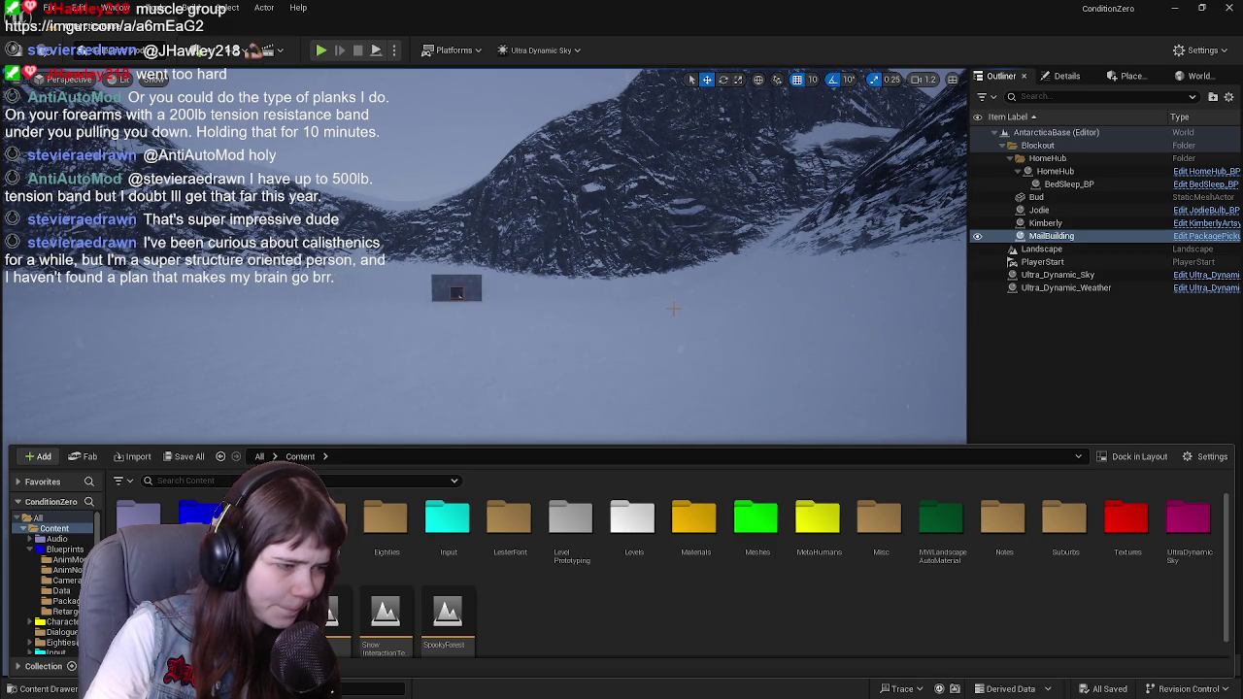
{"action": "mouse_move", "coordinate": [675, 308]}
{"action": "left_mouse_down"}
{"action": "mouse_move", "coordinate": [260, 436]}
{"action": "mouse_move", "coordinate": [437, 408]}
{"action": "left_mouse_up"}
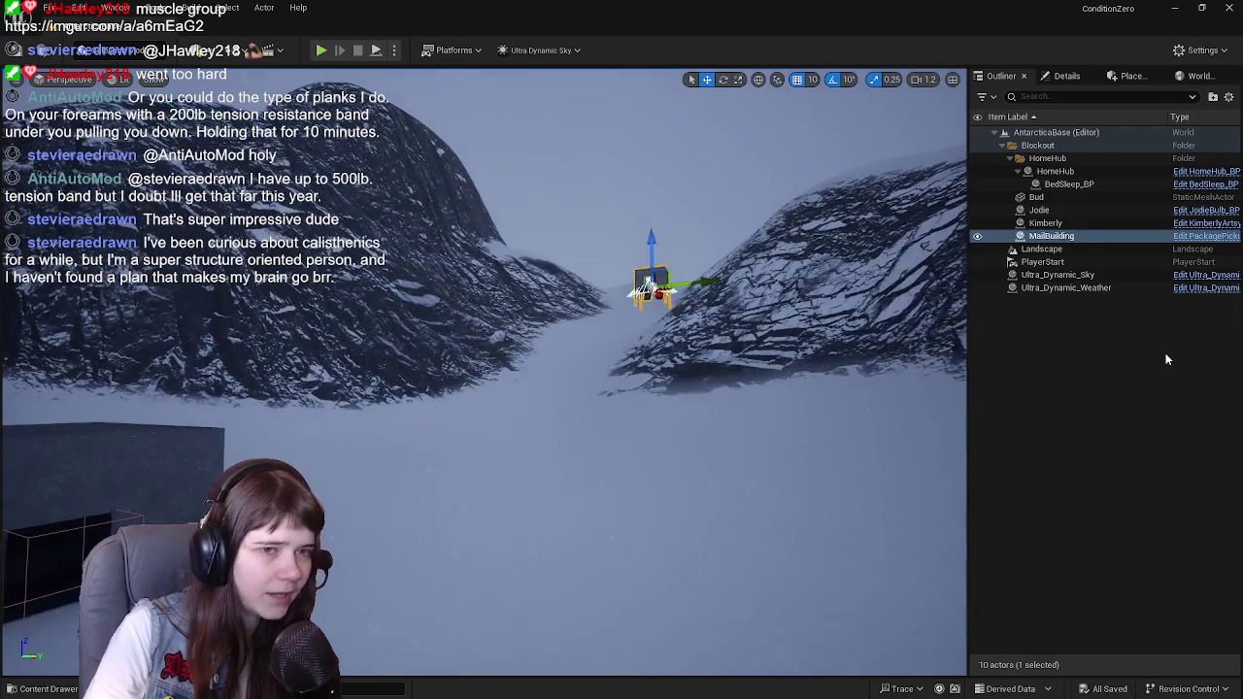
Step: Select the HomeHub building in the level and open HomeHub_BP from the Outliner
{"action": "left_click", "coordinate": [1157, 351]}
{"action": "key", "text": "ctrl+space"}
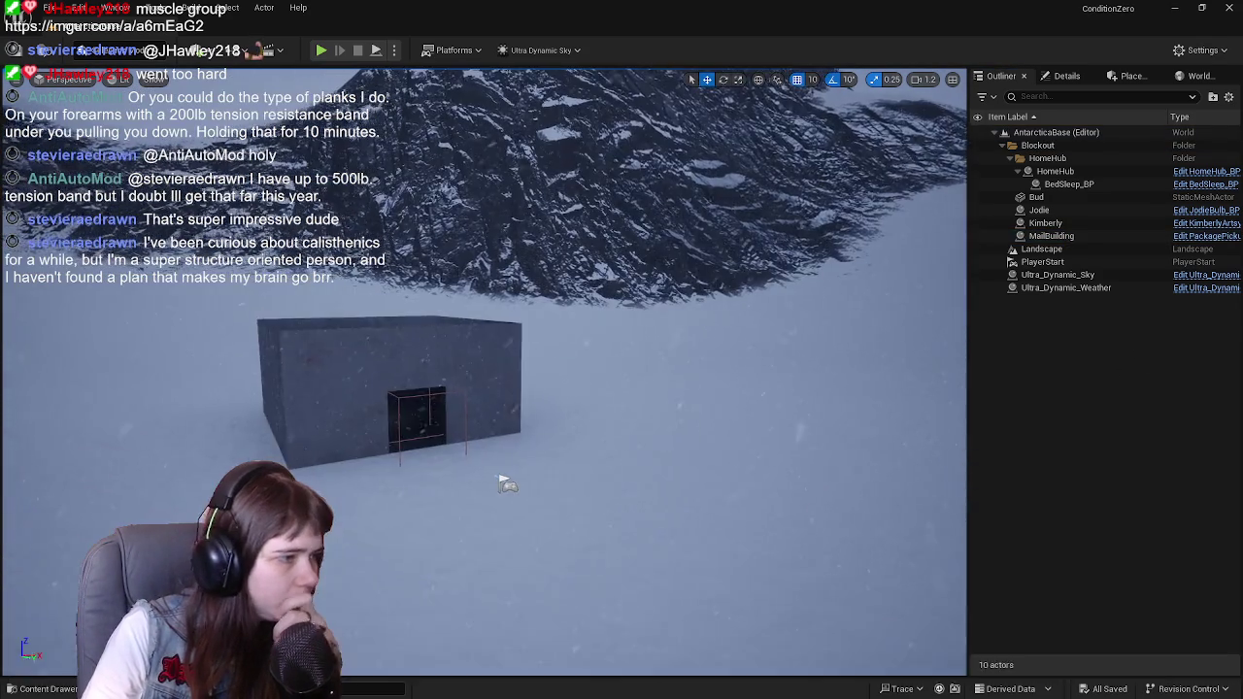
{"action": "left_click", "coordinate": [441, 368]}
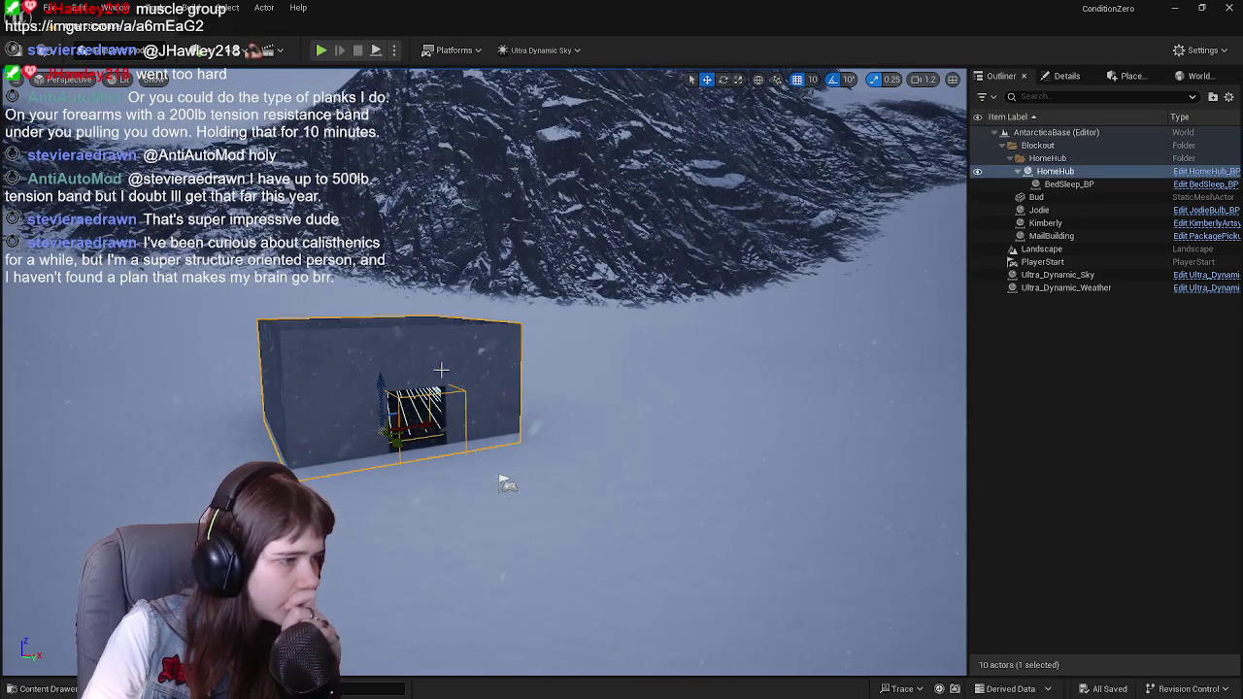
{"action": "left_click", "coordinate": [1194, 172]}
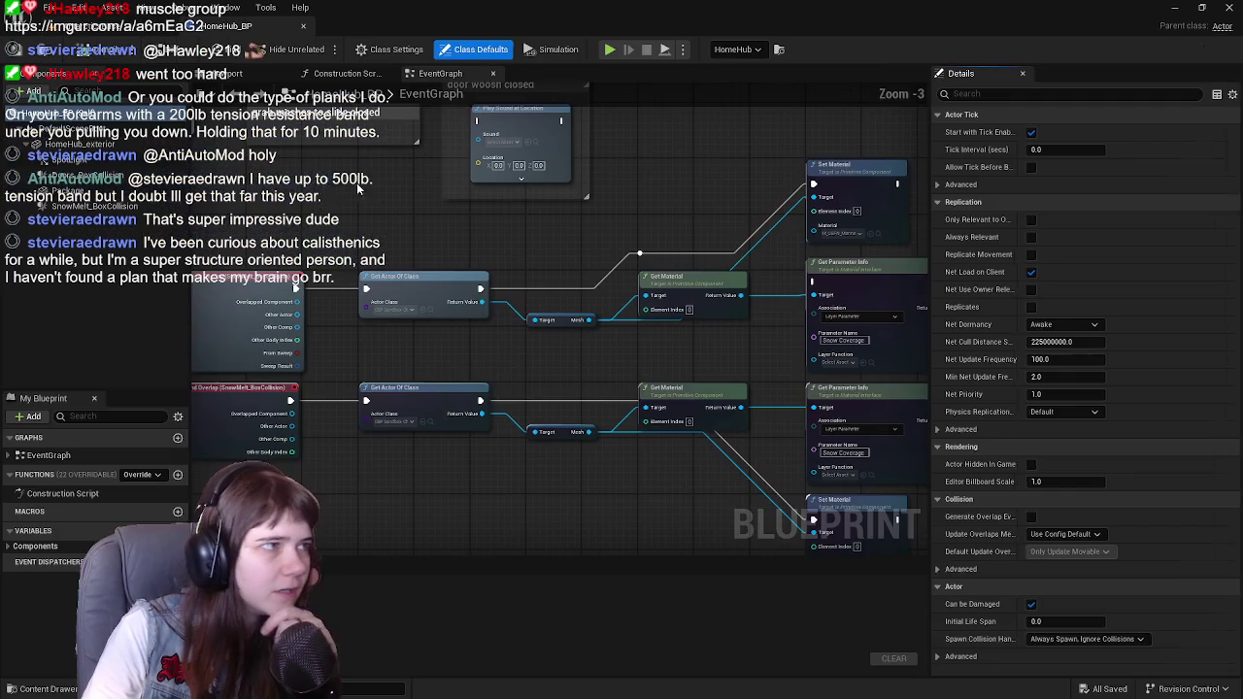
Step: Frame the Get Actor Of Class, Deliver Package and Set Visibility nodes, then open the Content Drawer
{"action": "scroll", "coordinate": [354, 210], "scroll_direction": "down", "scroll_amount": 2}
{"action": "scroll", "coordinate": [557, 233], "scroll_direction": "up", "scroll_amount": 3}
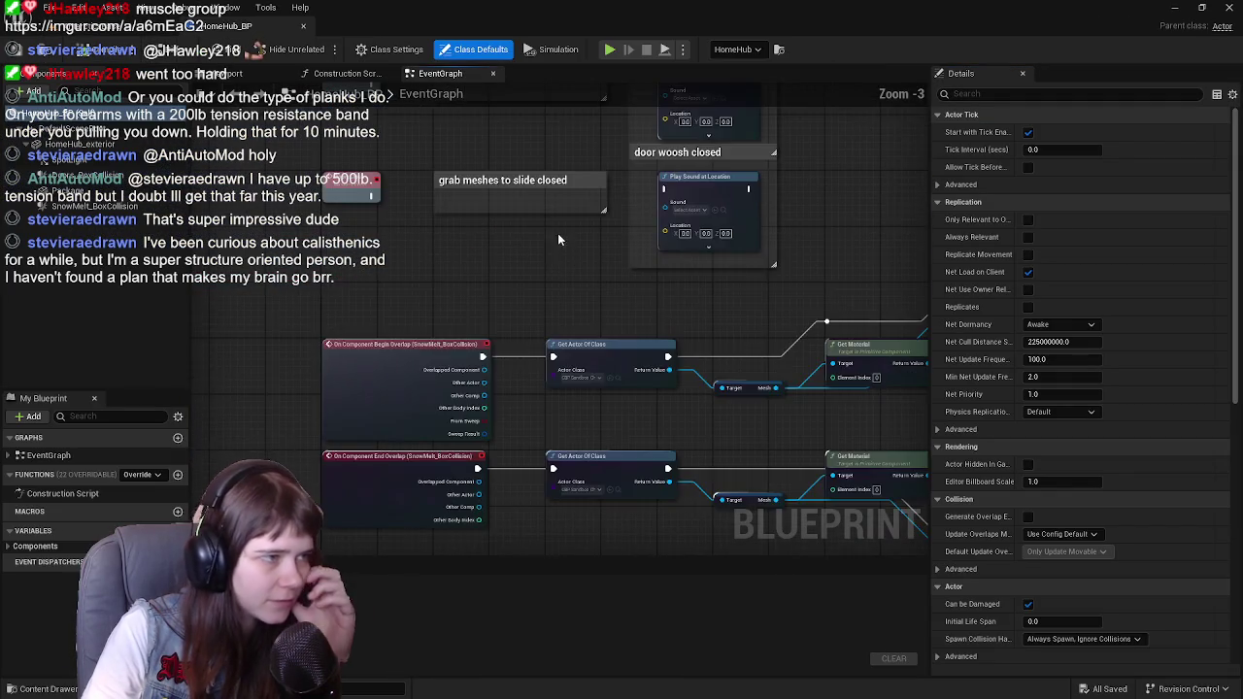
{"action": "scroll", "coordinate": [503, 291], "scroll_direction": "up", "scroll_amount": 5}
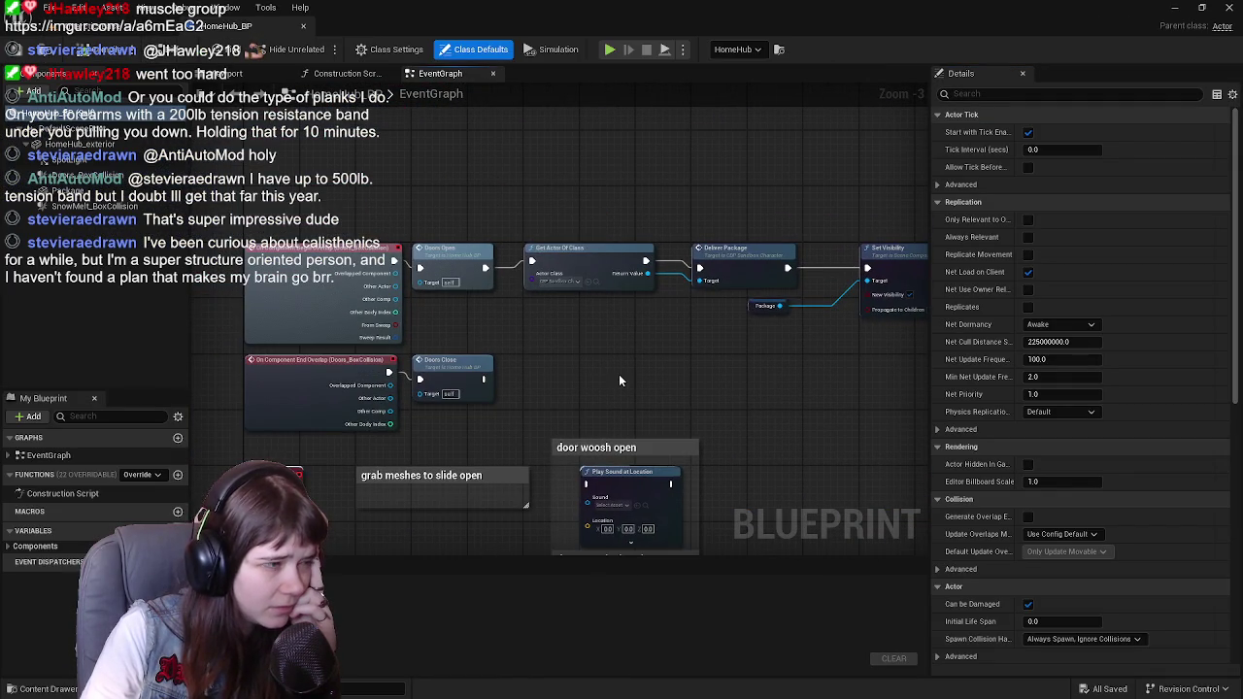
{"action": "left_click_drag", "start_coordinate": [641, 374], "coordinate": [537, 388]}
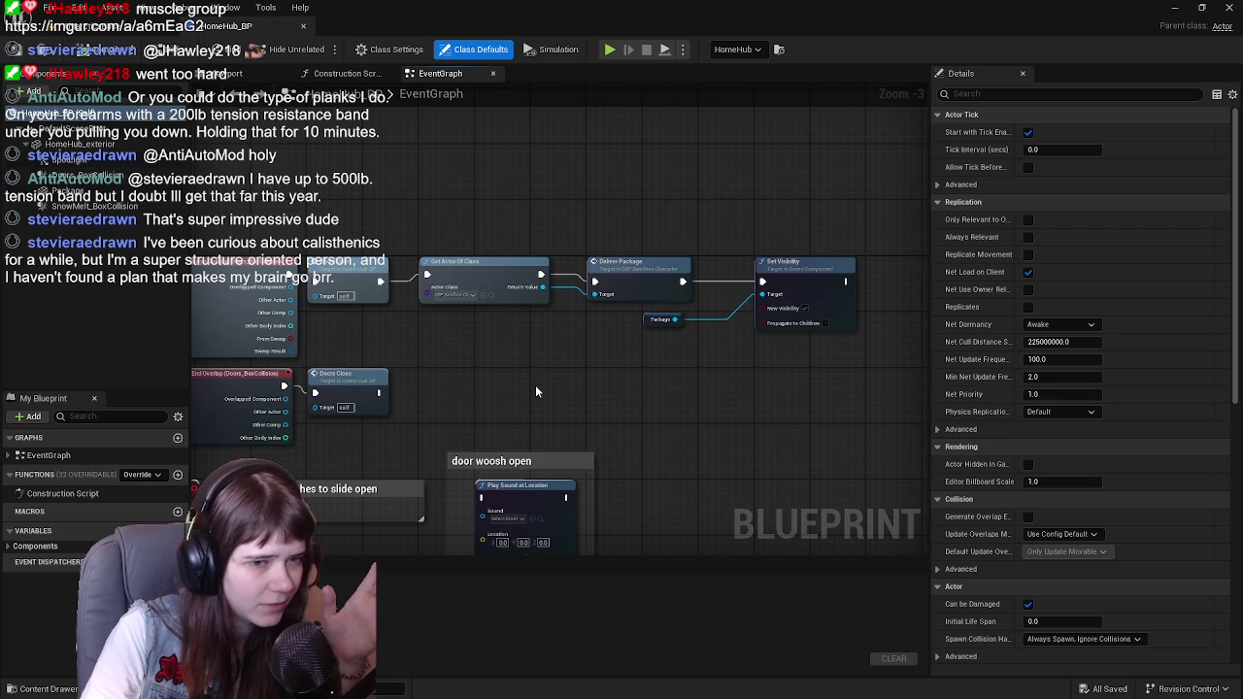
{"action": "scroll", "coordinate": [619, 398], "scroll_direction": "up", "scroll_amount": 1}
{"action": "mouse_move", "coordinate": [620, 398]}
{"action": "left_mouse_down"}
{"action": "mouse_move", "coordinate": [487, 419]}
{"action": "mouse_move", "coordinate": [555, 418]}
{"action": "left_mouse_up"}
{"action": "scroll", "coordinate": [487, 418], "scroll_direction": "up", "scroll_amount": 1}
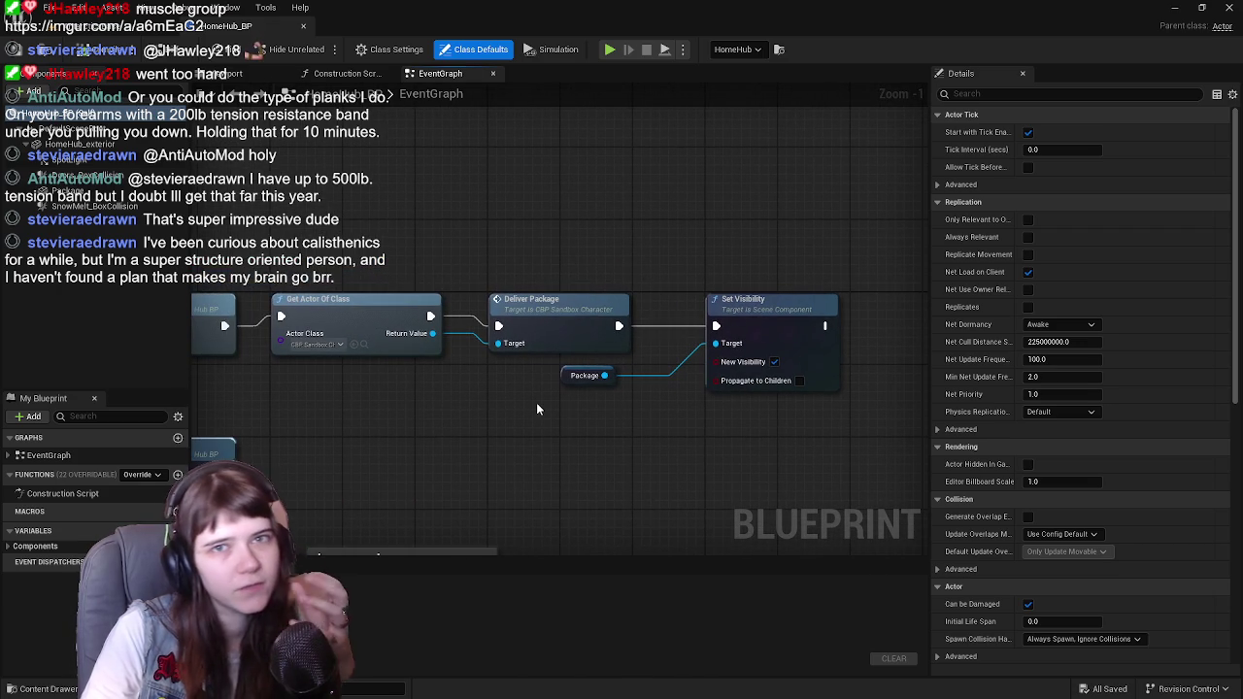
{"action": "mouse_move", "coordinate": [657, 418]}
{"action": "left_mouse_down"}
{"action": "mouse_move", "coordinate": [712, 418]}
{"action": "mouse_move", "coordinate": [546, 407]}
{"action": "left_mouse_up"}
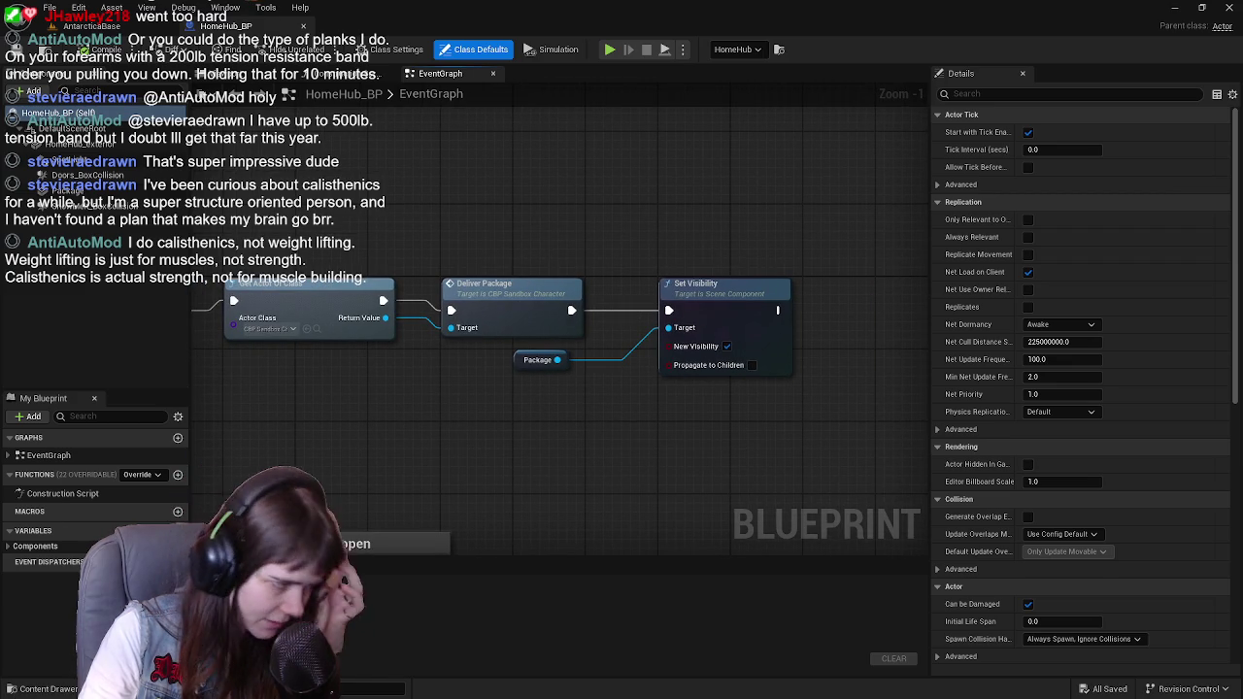
{"action": "left_click", "coordinate": [43, 688]}
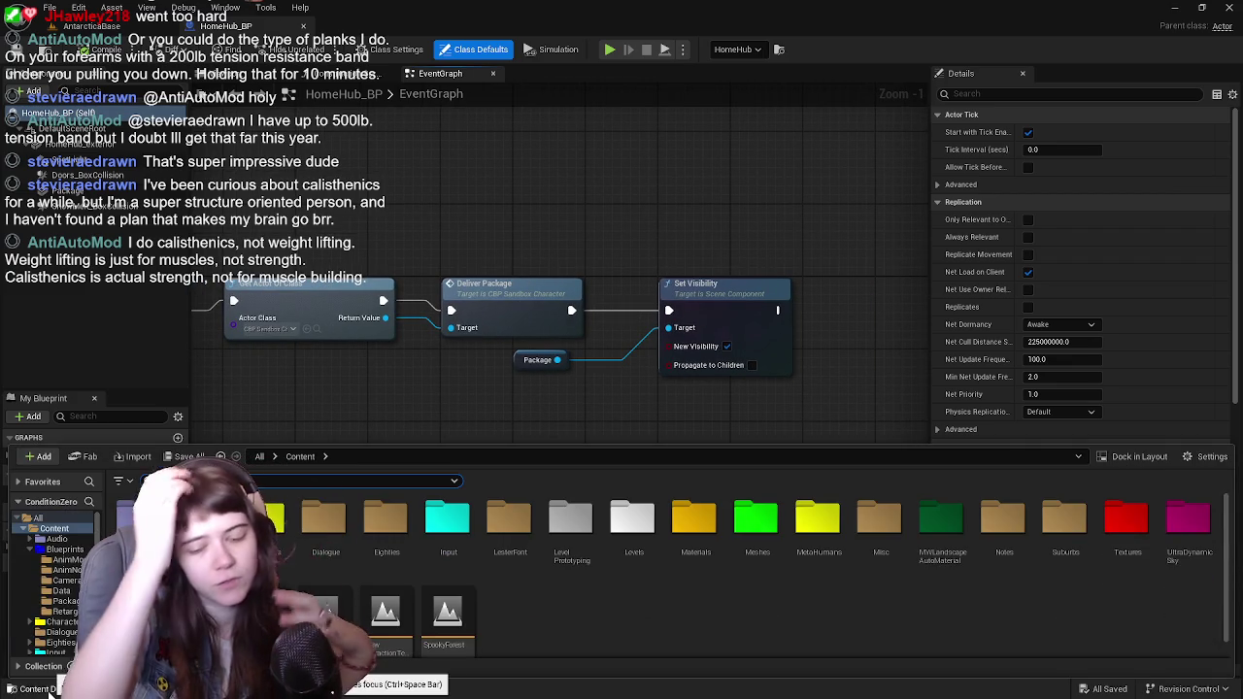